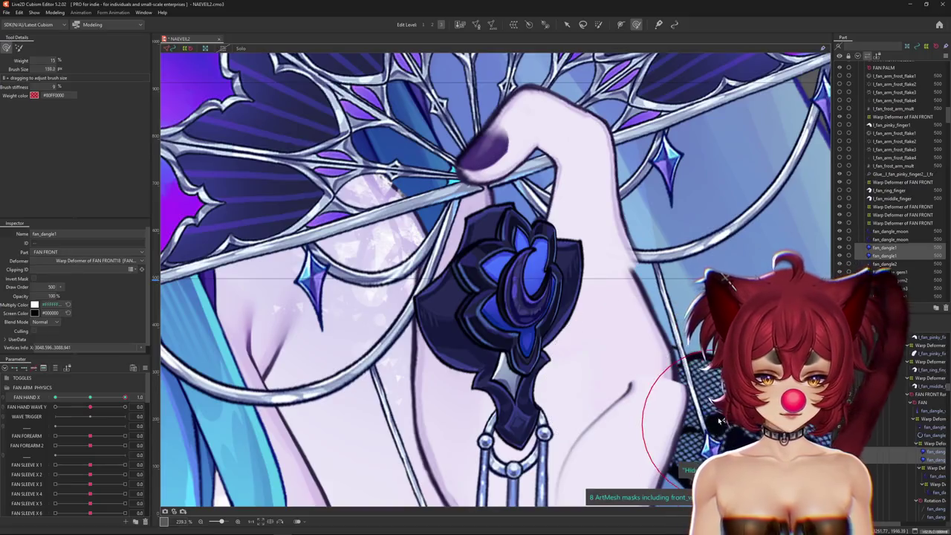
Step: Select both fan_dangle1 gem meshes, hide the wireframe, and bend the ornament into shape
left_click(926, 452)
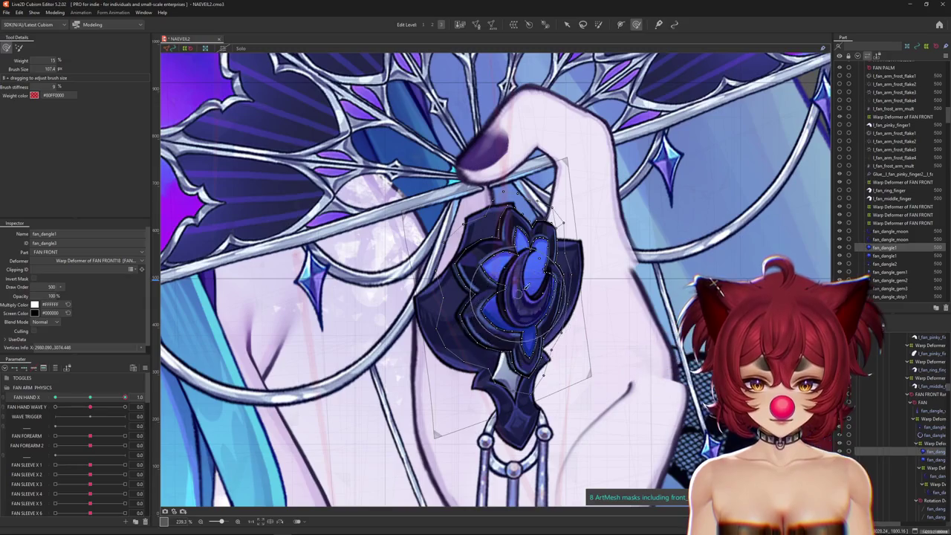
key("ctrl+h")
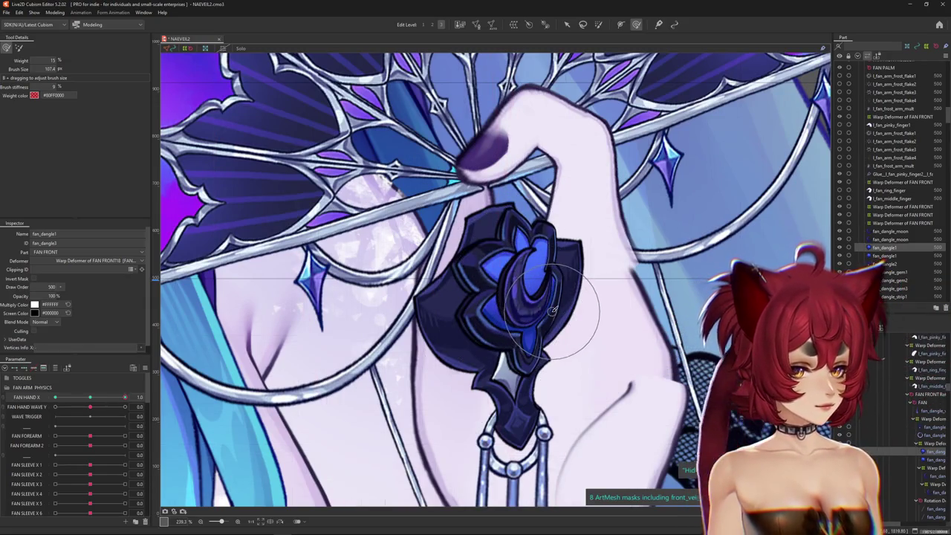
left_click(930, 459)
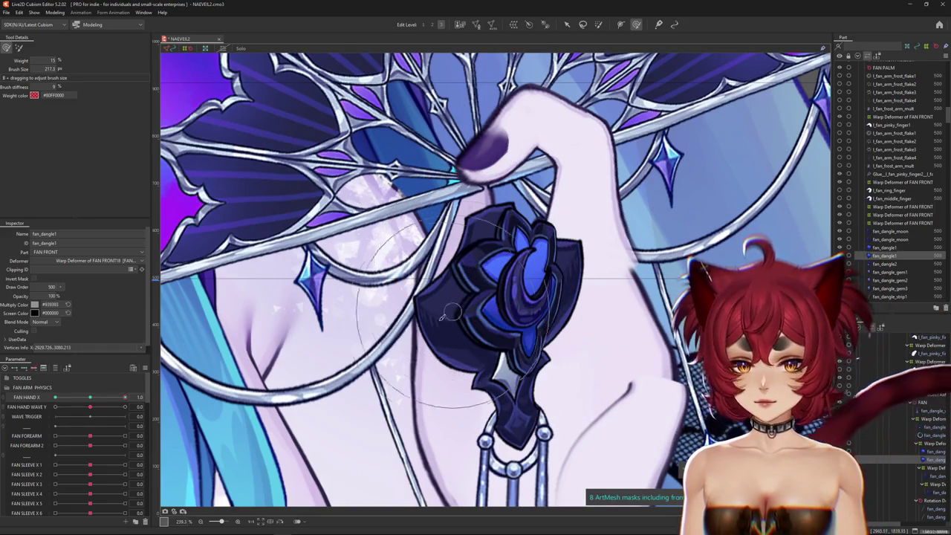
left_click_drag(437, 322, 478, 324)
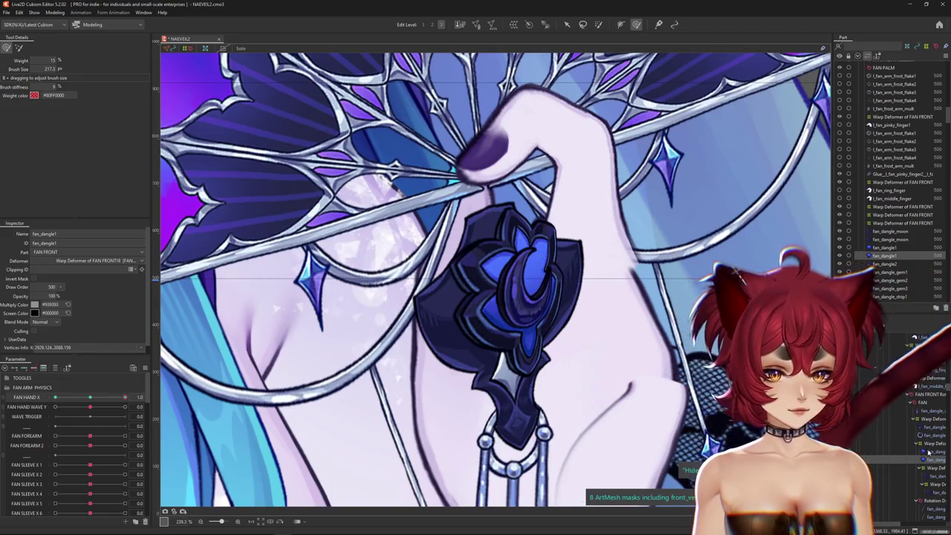
left_click(335, 448, "ctrl")
Step: At the FAN HAND X 1.0 key, reshape the flower gem mesh and adjust the brush size
left_click_drag(96, 399, 125, 397)
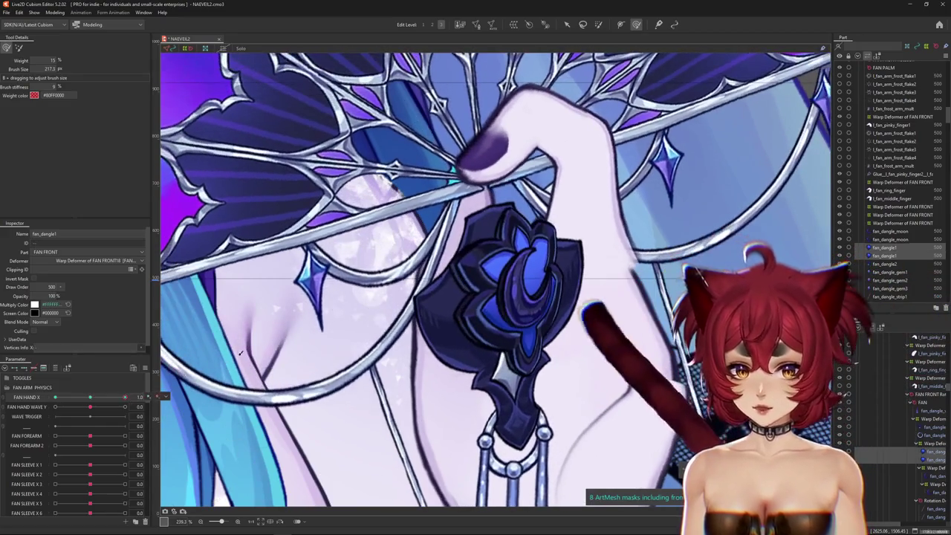
left_click_drag(513, 266, 478, 279)
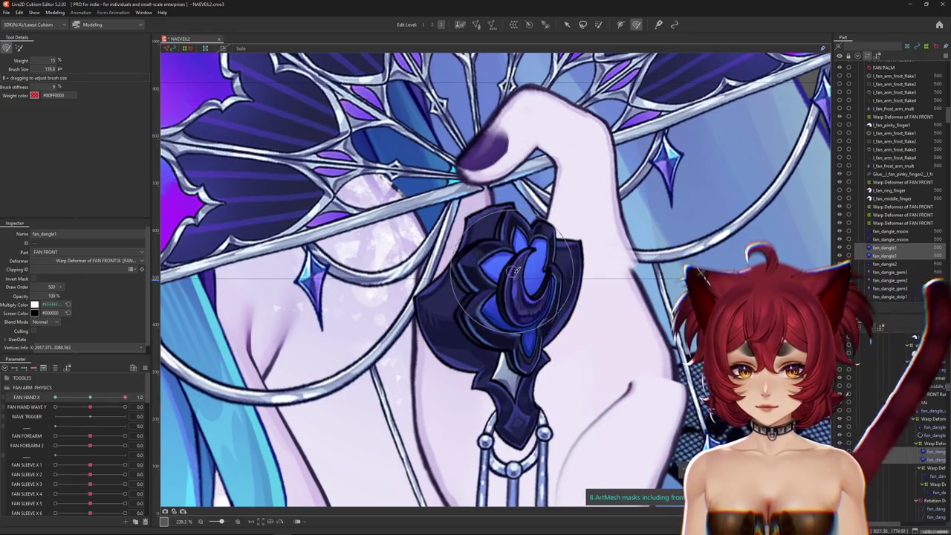
left_click_drag(98, 395, 125, 398)
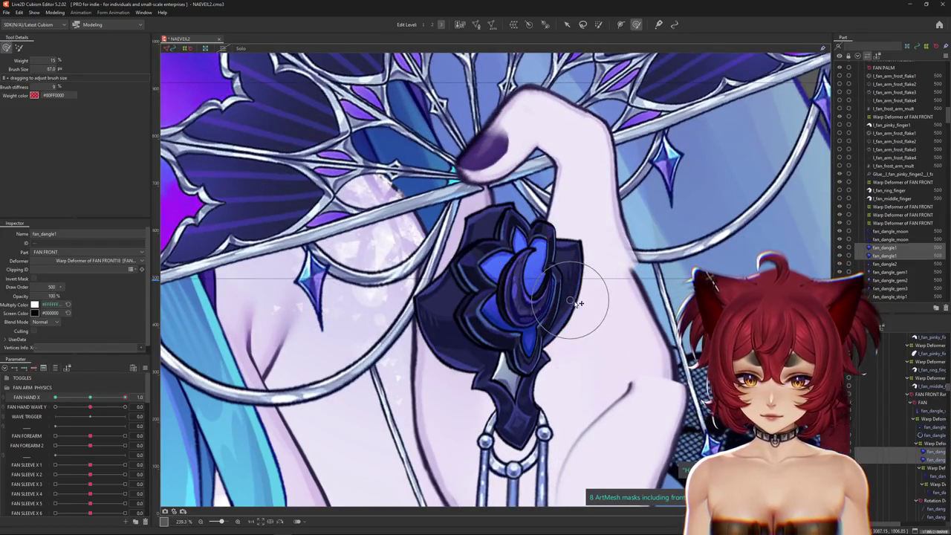
left_click_drag(578, 302, 605, 342)
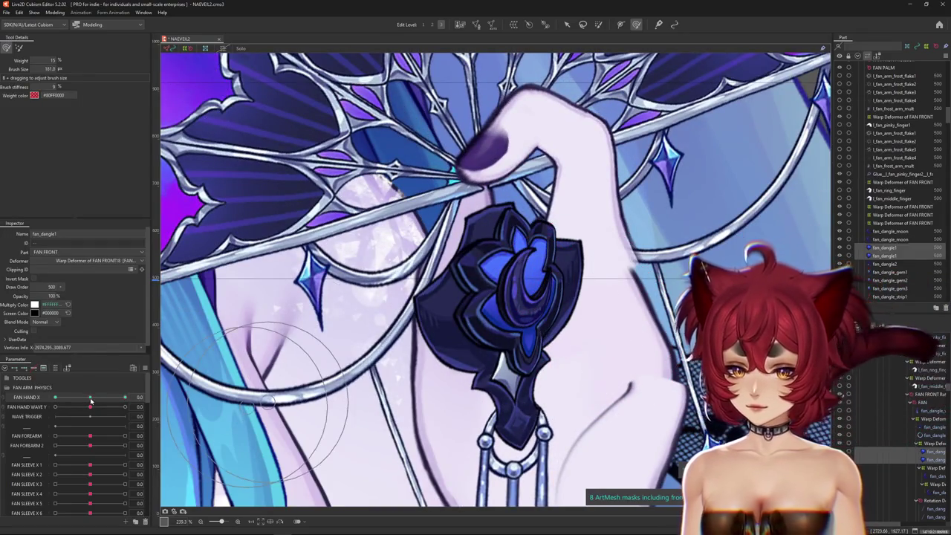
mouse_move(125, 398)
left_mouse_down()
mouse_move(76, 399)
mouse_move(141, 397)
left_mouse_up()
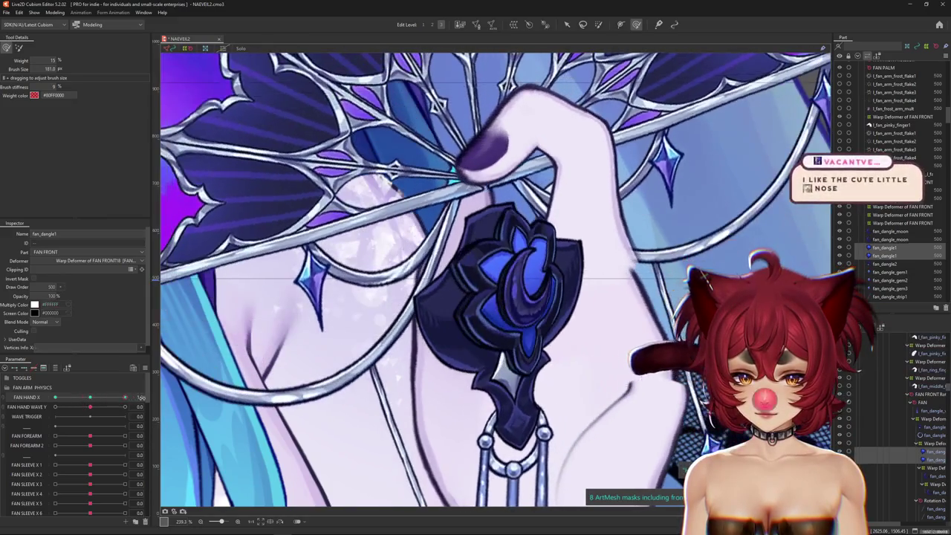
left_click_drag(464, 321, 434, 301)
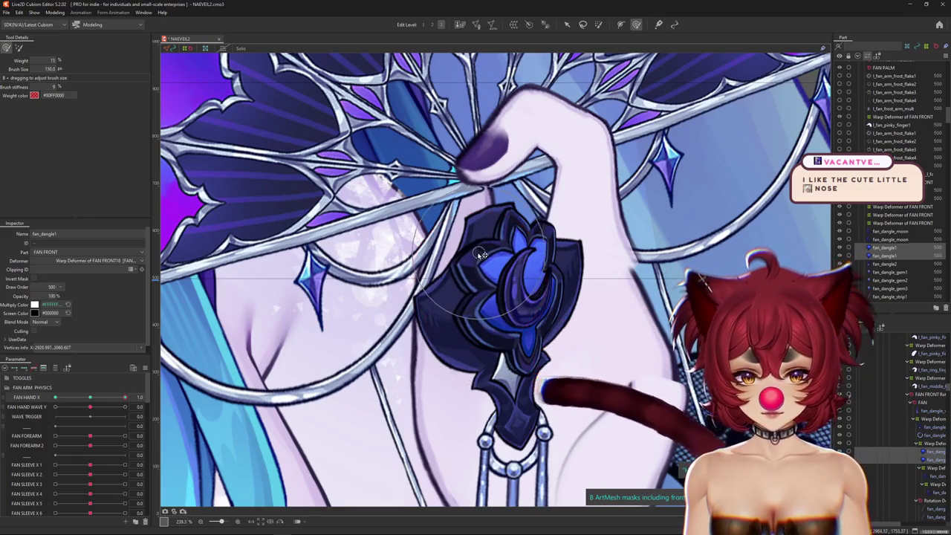
Step: Scrub FAN HAND X between 0.0 and 1.0 to test the swing, then pose it at -1.0
left_click(97, 399)
left_click_drag(97, 400, 124, 398)
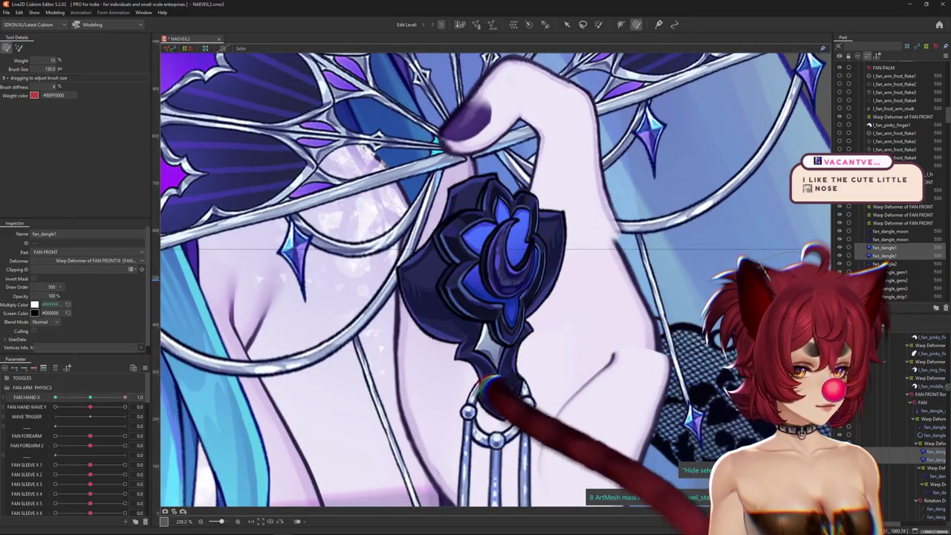
left_click(91, 397)
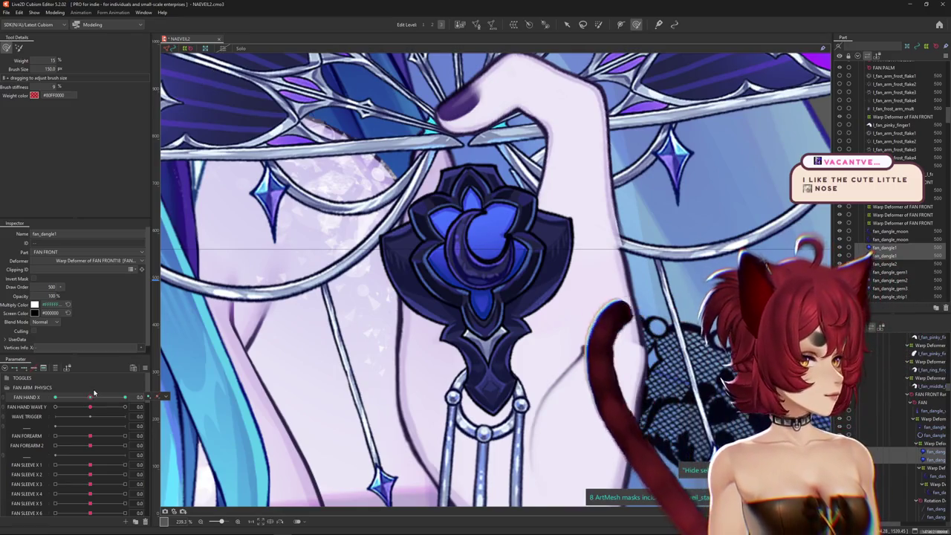
right_click(94, 393)
left_click_drag(90, 398, 55, 397)
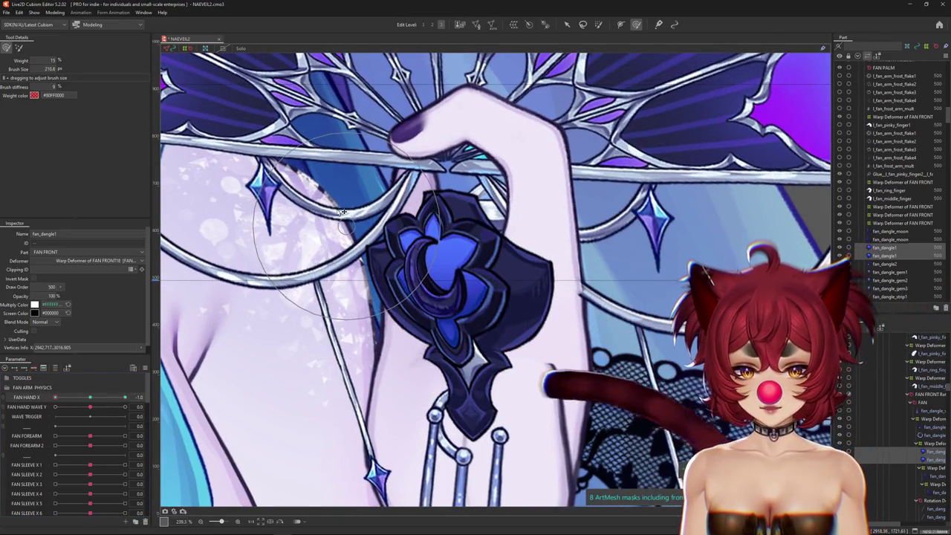
left_click(323, 243)
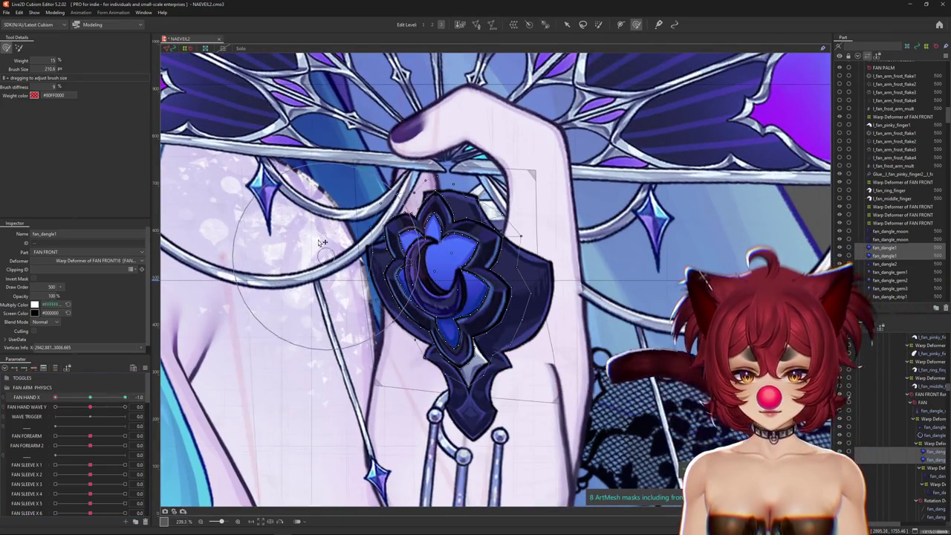
Step: Deform the fan_dangle1 gem at FAN HAND X -1.0, resizing the brush as needed
left_click_drag(381, 233, 364, 316)
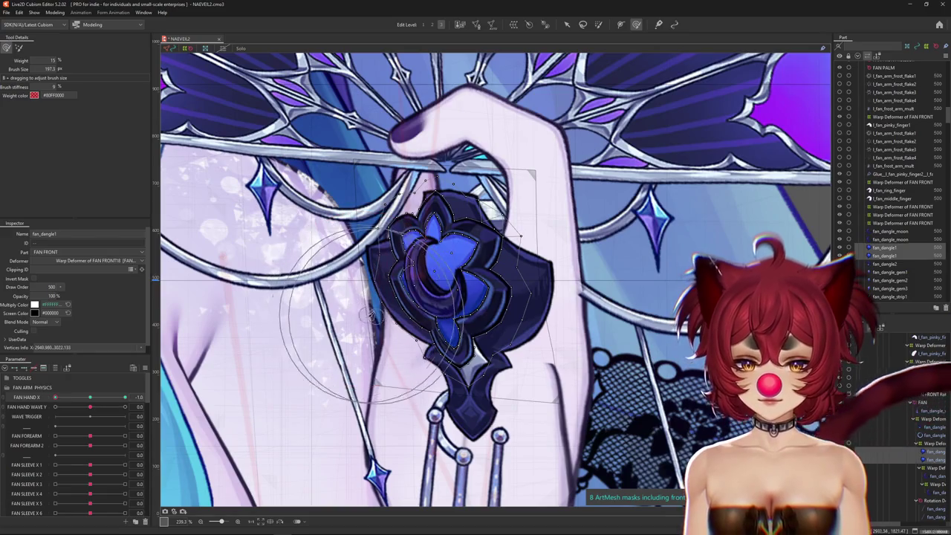
mouse_move(431, 357)
left_mouse_down()
mouse_move(488, 284)
mouse_move(475, 212)
left_mouse_up()
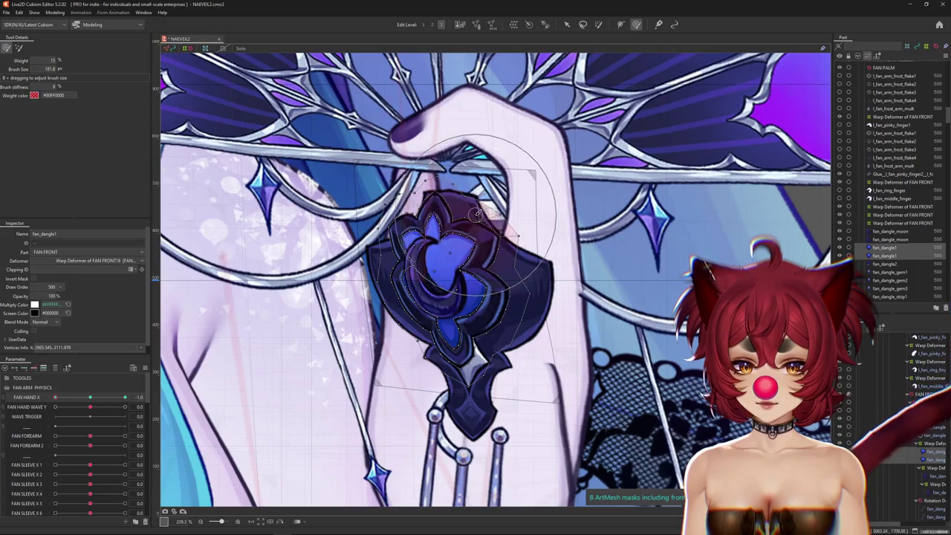
left_click_drag(386, 233, 369, 241)
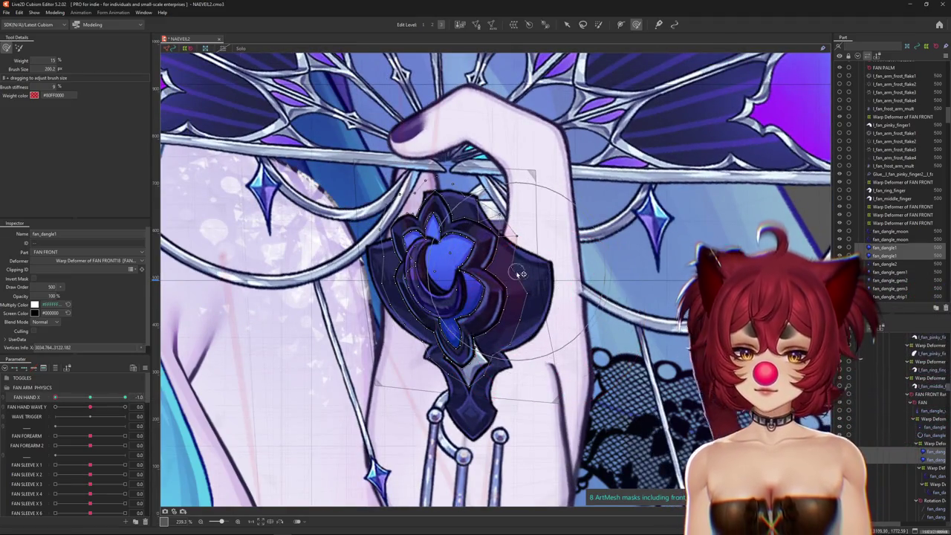
left_click_drag(522, 274, 435, 201)
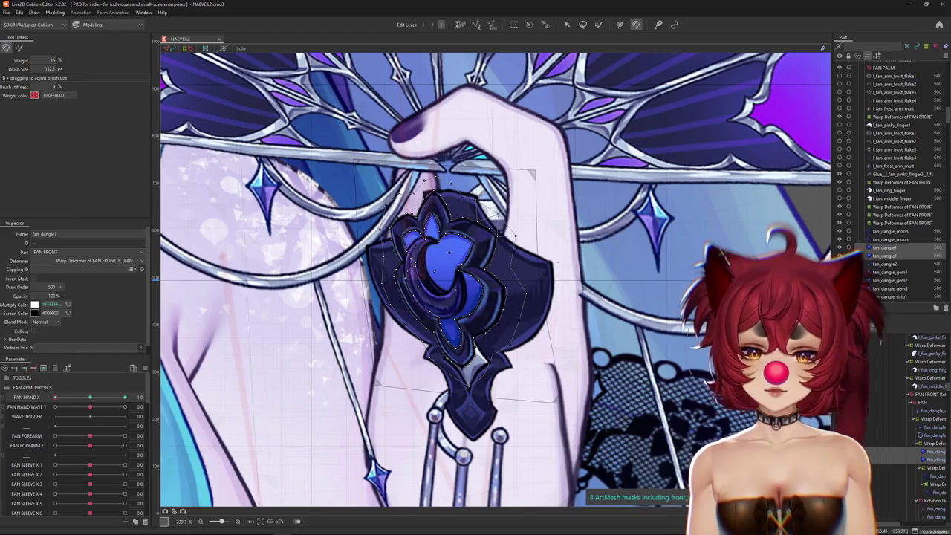
left_click(932, 461)
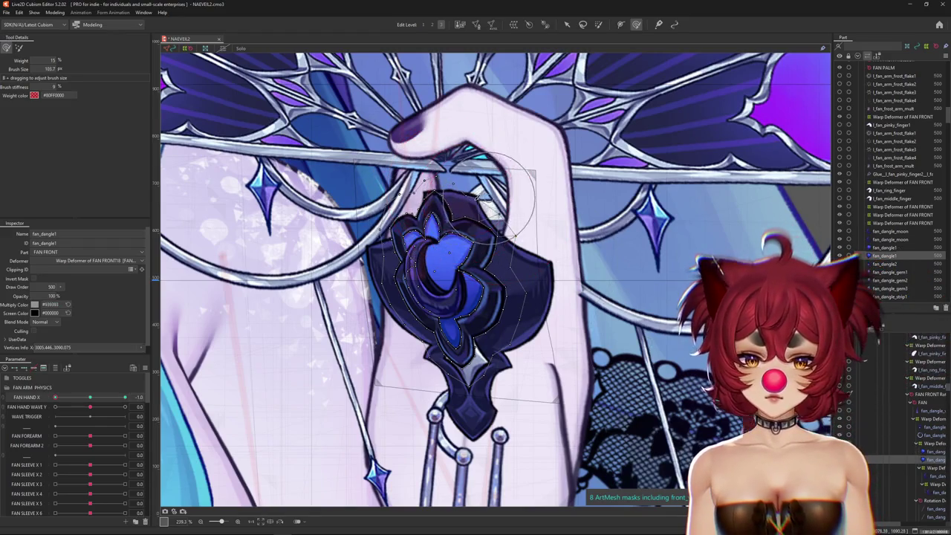
mouse_move(470, 195)
left_mouse_down()
mouse_move(508, 276)
mouse_move(485, 325)
left_mouse_up()
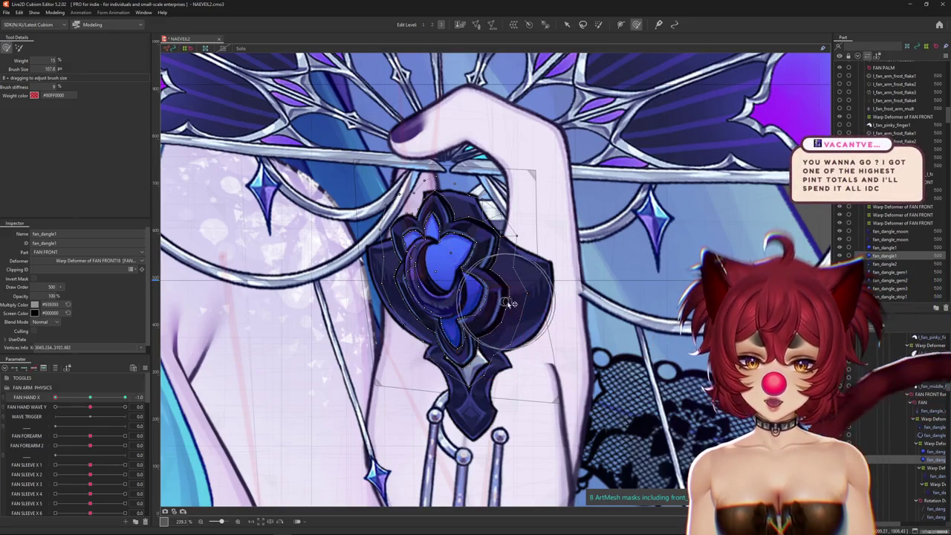
Step: Select fan_dangle3, enlarge the deform brush, and enter Mesh Edit mode with Ctrl+E
left_click(931, 461)
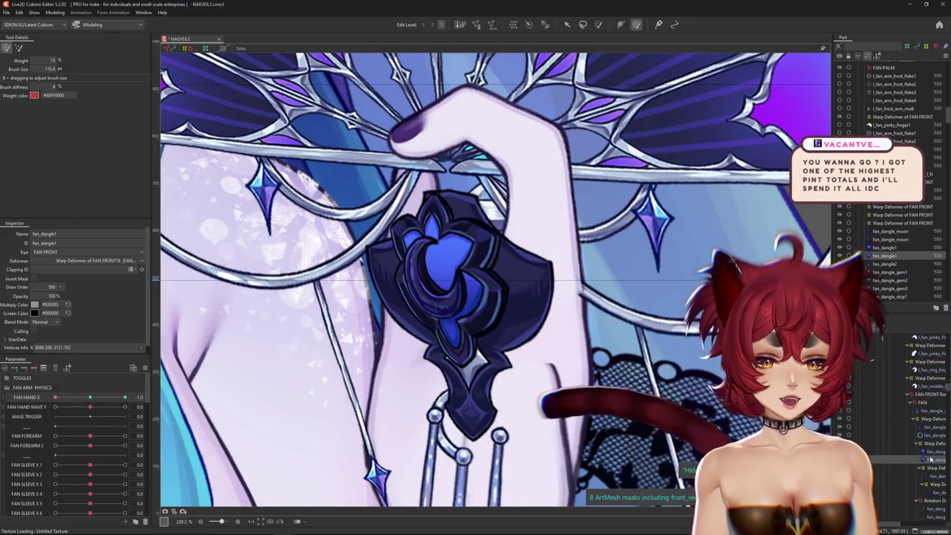
left_click(930, 451)
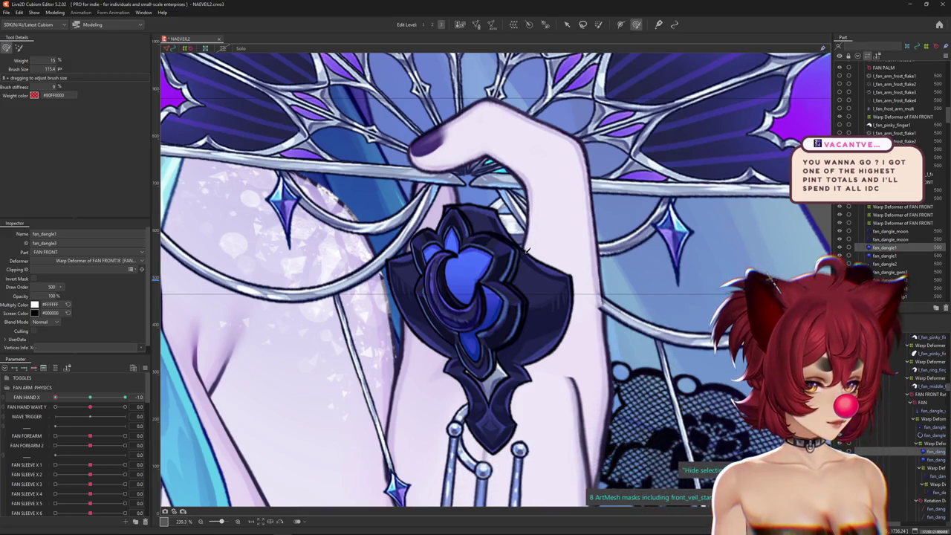
left_click_drag(557, 204, 550, 340)
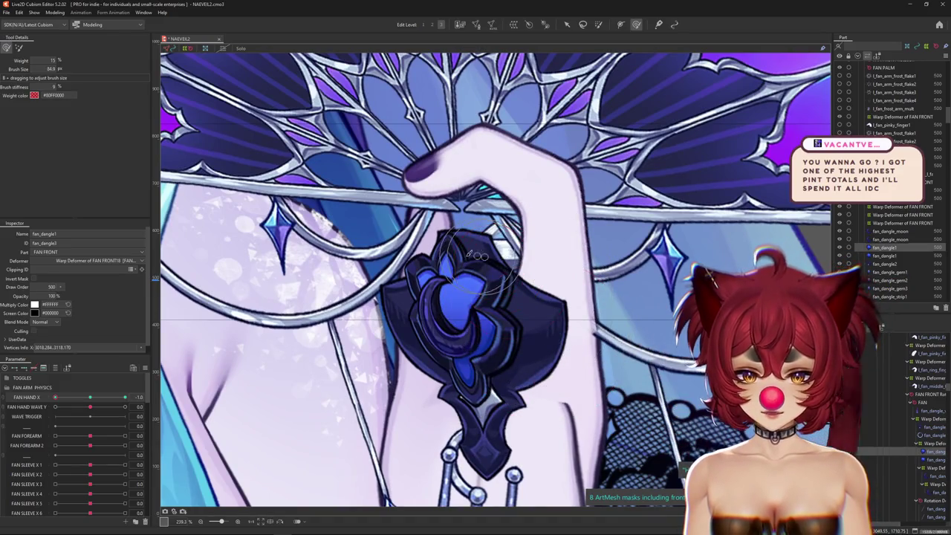
mouse_move(469, 254)
left_mouse_down()
mouse_move(482, 240)
mouse_move(466, 252)
left_mouse_up()
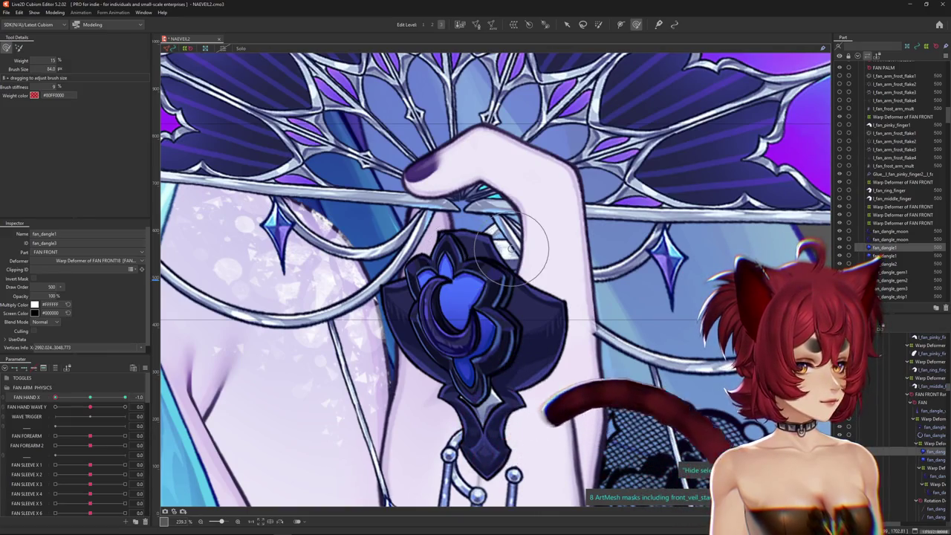
left_click_drag(466, 253, 449, 292)
key("ctrl+e")
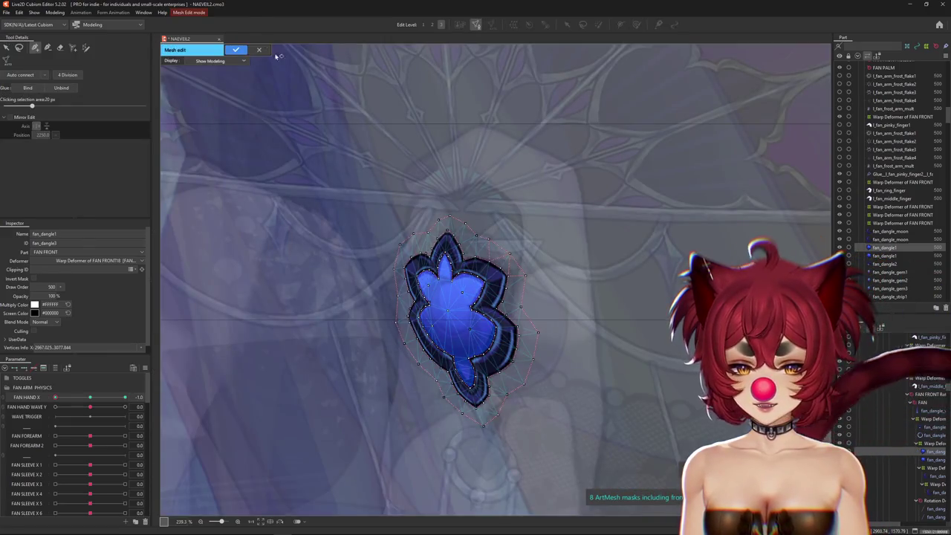
Step: Leave Mesh Edit mode and brush the gem's inner blue petals at FAN HAND X -1.0
left_click(236, 50)
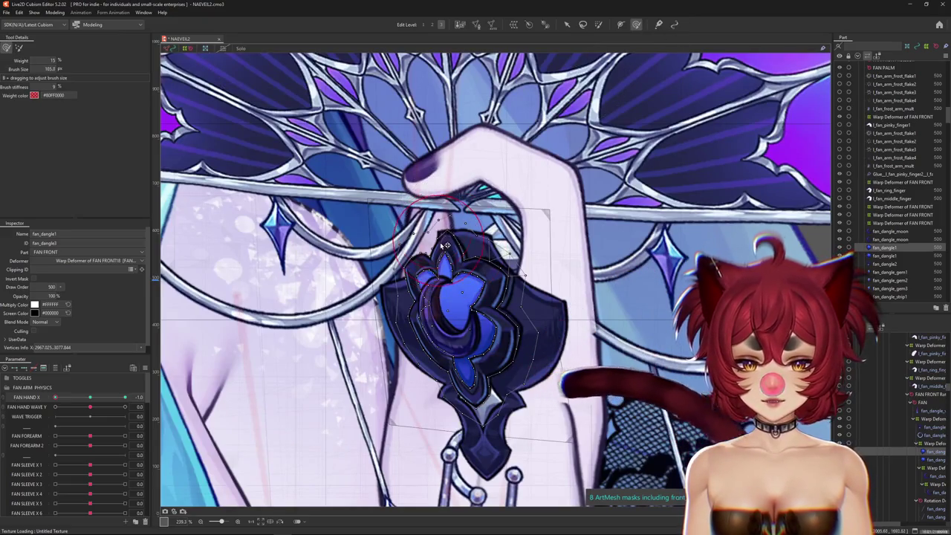
left_click_drag(457, 275, 380, 243)
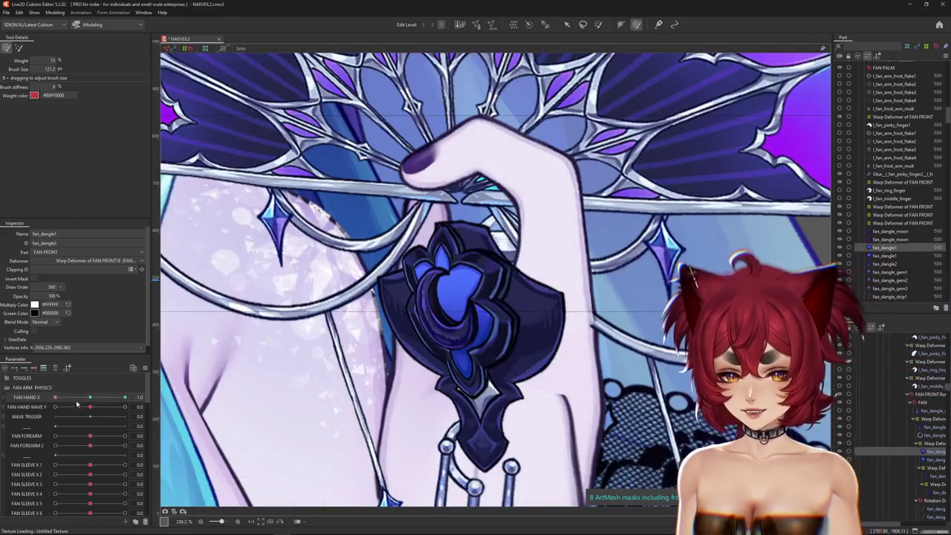
mouse_move(55, 397)
left_mouse_down()
mouse_move(64, 399)
mouse_move(55, 397)
left_mouse_up()
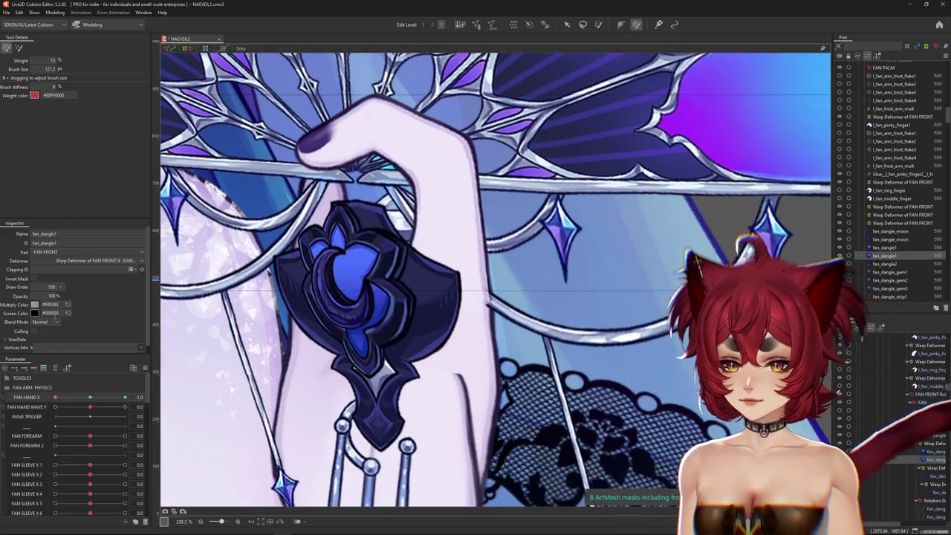
Step: Tint the jewel's multiply colour slightly darker
left_click(35, 305)
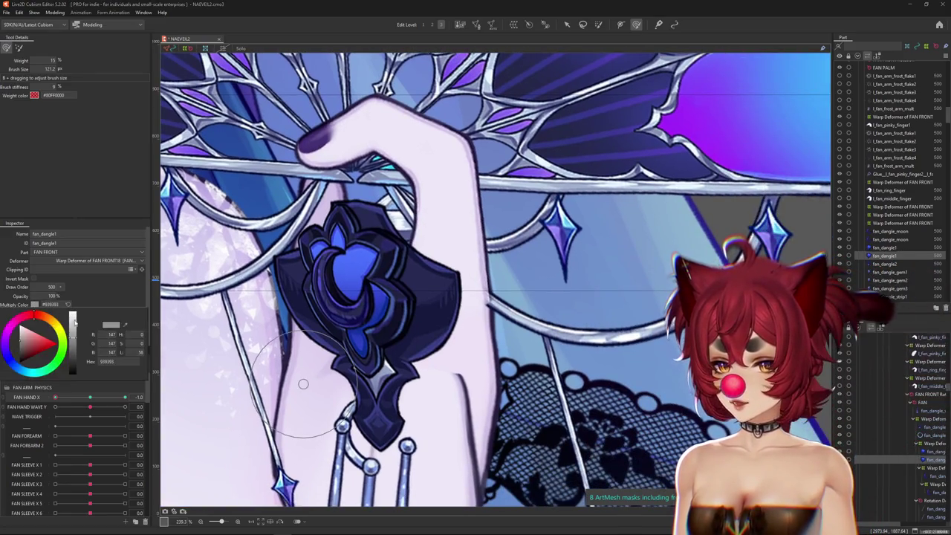
left_click_drag(75, 346, 74, 347)
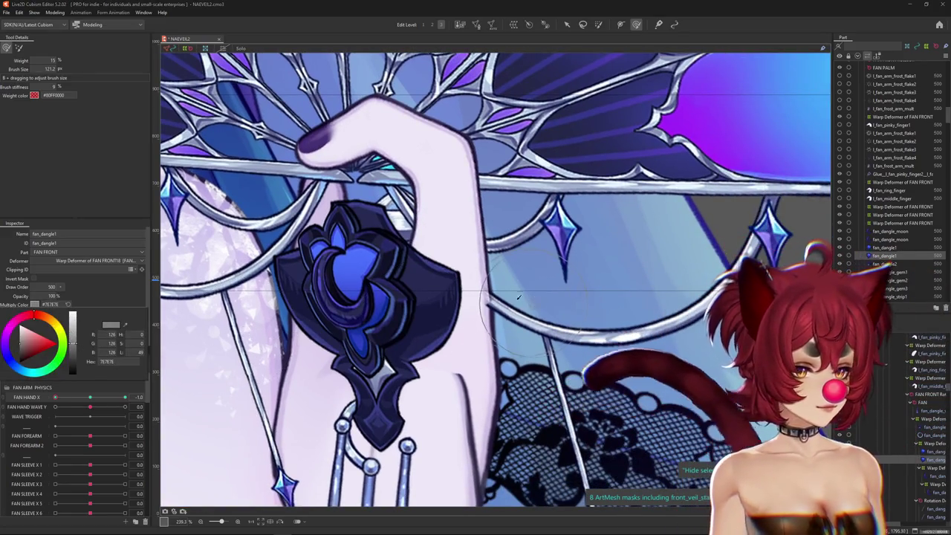
left_click(420, 236)
scroll(416, 245, "up", 1)
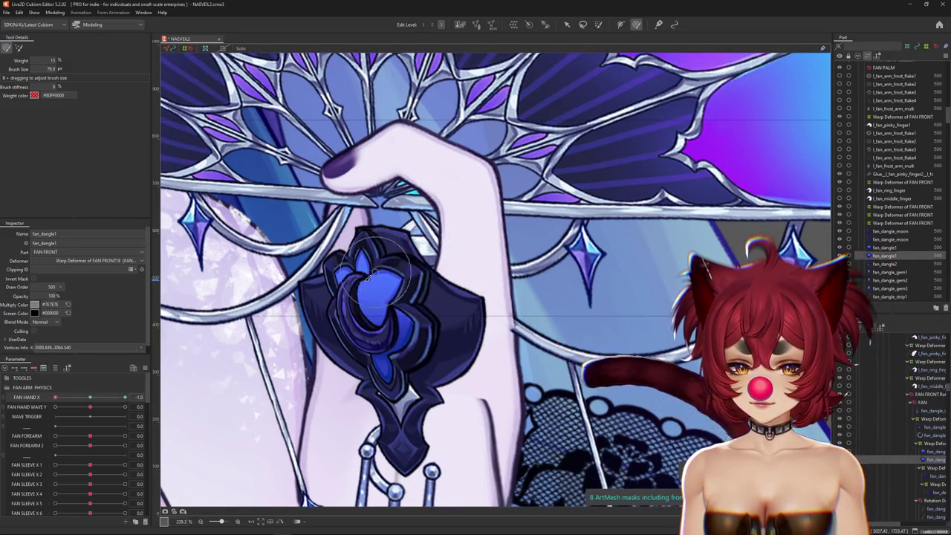
Step: Reshape the fan_dangle1 jewel at FAN HAND X -1.0 so it follows the hand
left_click_drag(379, 223, 368, 262)
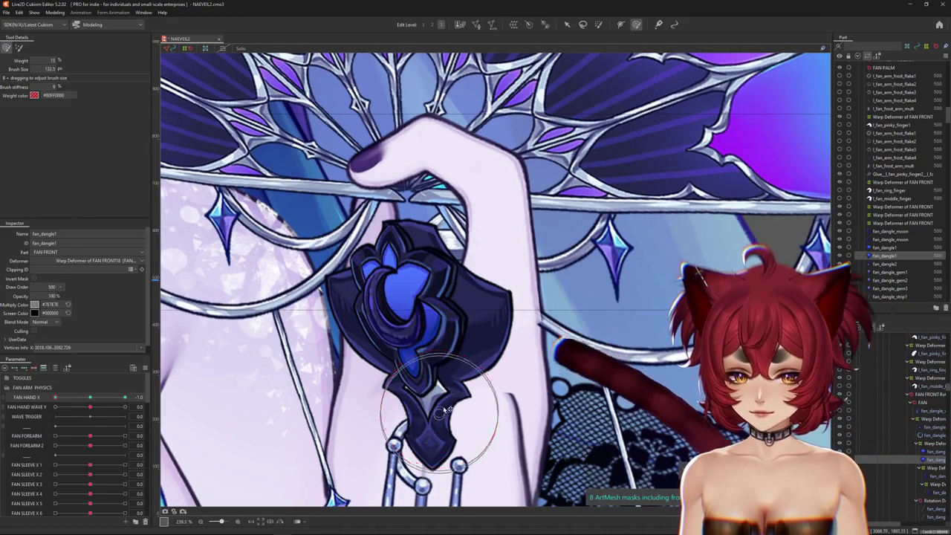
left_click_drag(440, 365, 363, 338)
left_click_drag(55, 398, 22, 407)
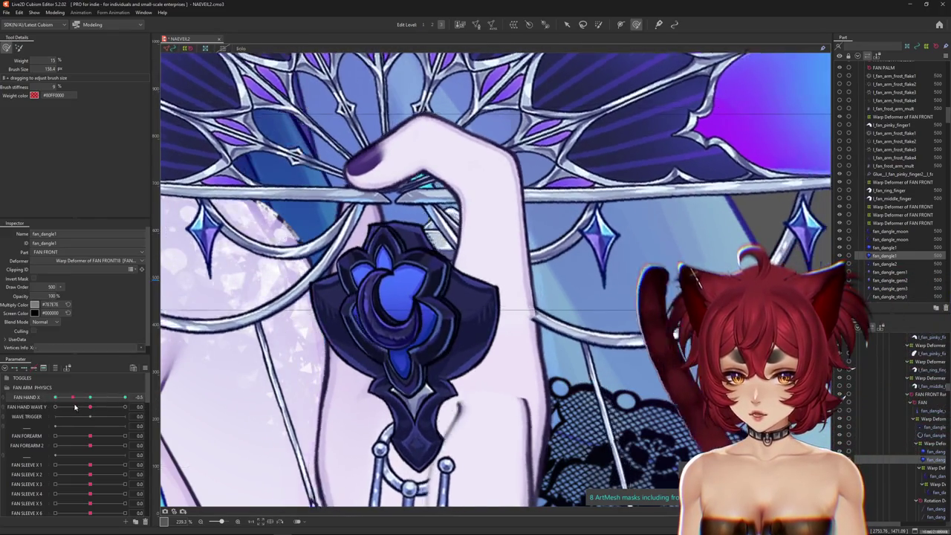
left_click_drag(446, 305, 427, 297)
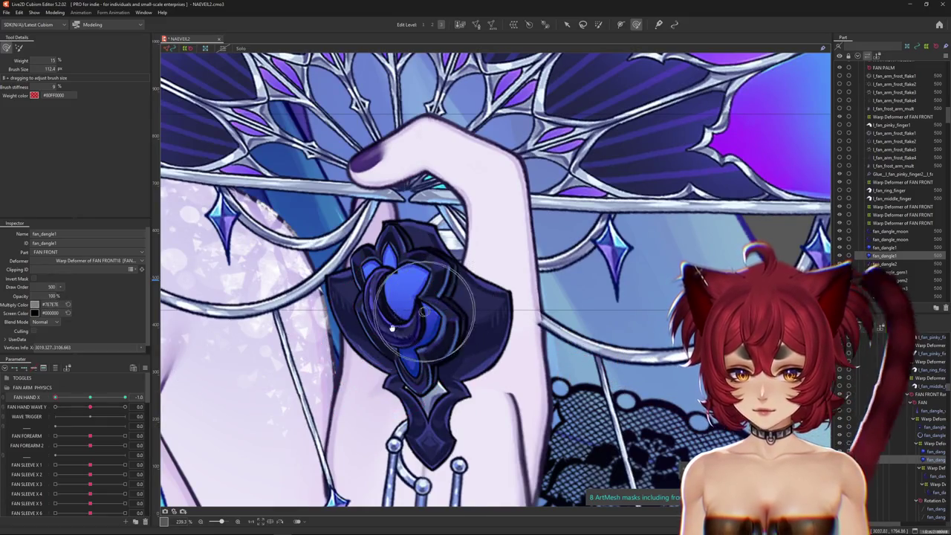
left_click_drag(55, 398, 39, 406)
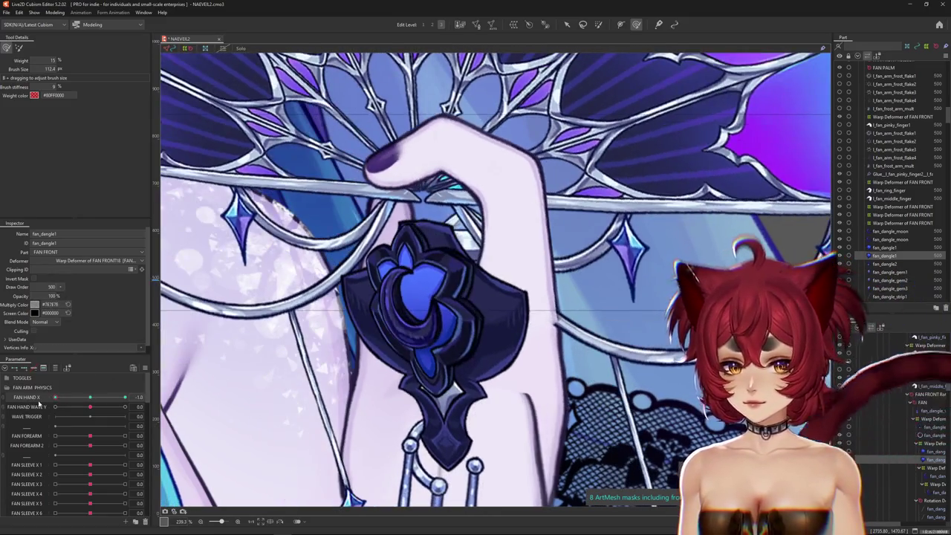
Step: Brush the jewel into place at the FAN HAND X 1.0 key and add the second jewel mesh
left_click(125, 398)
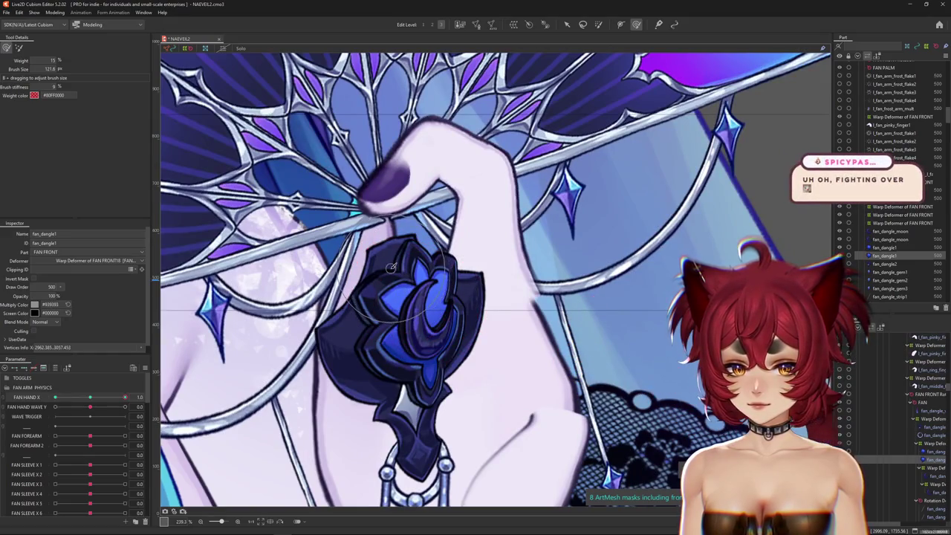
mouse_move(392, 268)
left_mouse_down()
mouse_move(412, 359)
mouse_move(429, 316)
left_mouse_up()
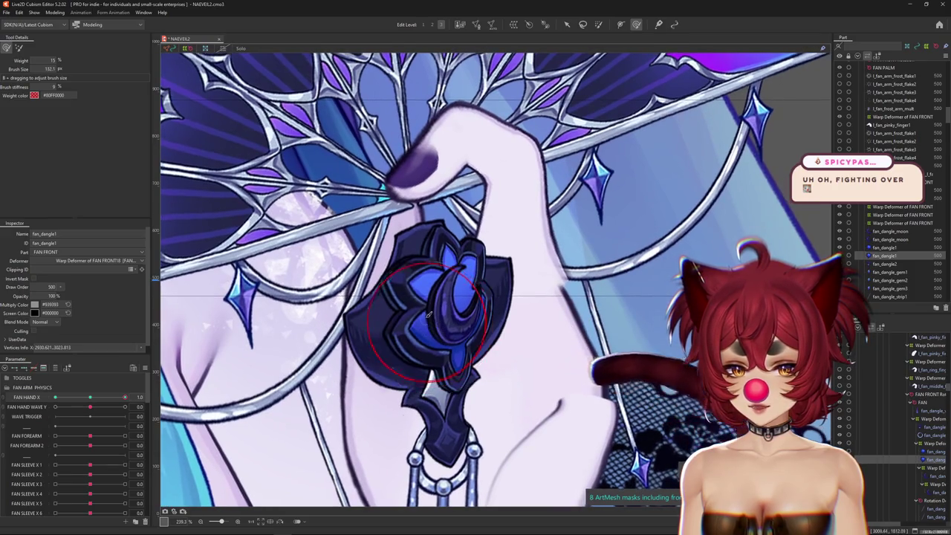
left_click(935, 451)
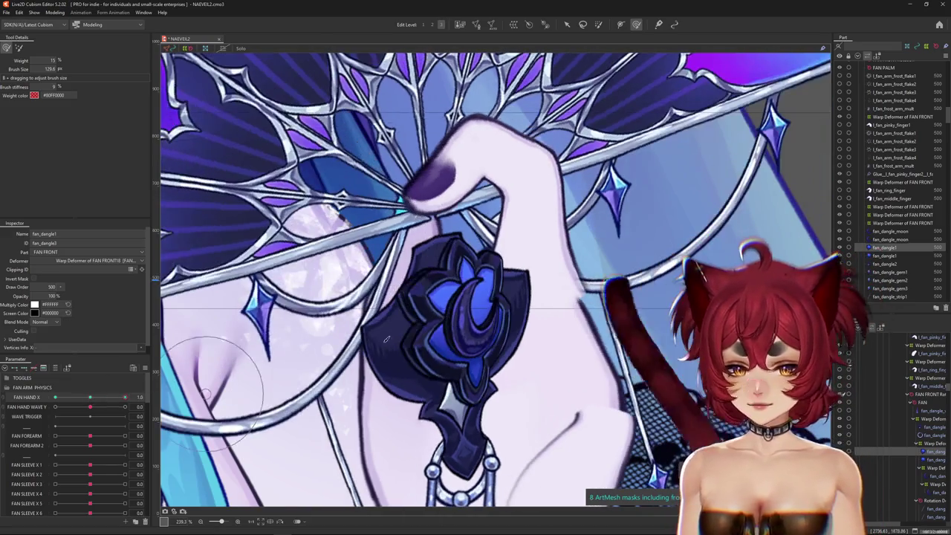
Step: Bend the jewel's lower tip toward the hand at FAN HAND X 1.0, enlarging the brush to cover it
left_click_drag(213, 376, 449, 348)
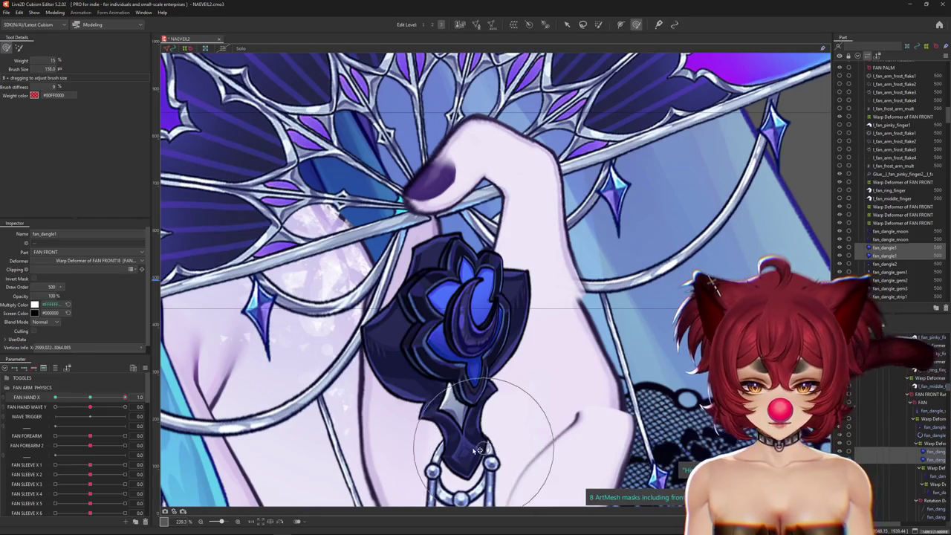
left_click_drag(492, 430, 548, 252)
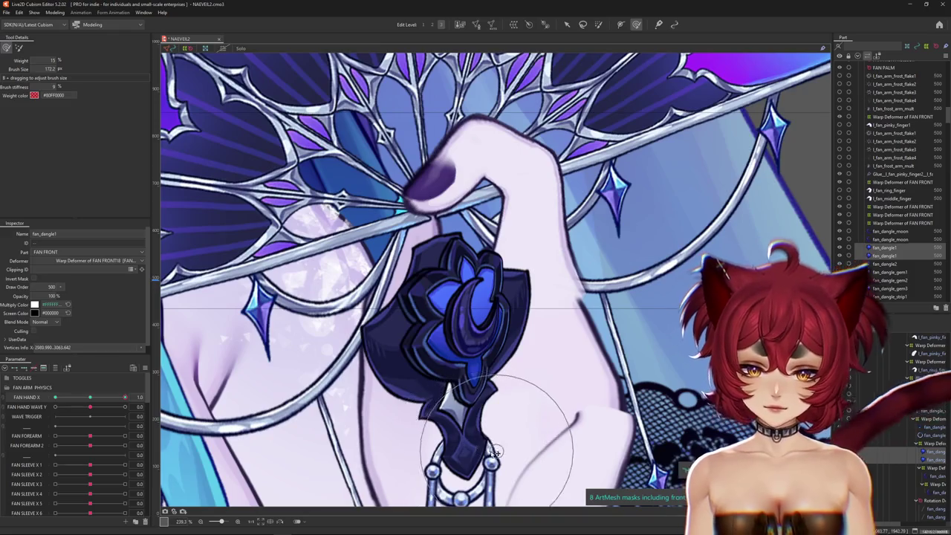
mouse_move(542, 362)
left_mouse_down()
mouse_move(485, 316)
mouse_move(550, 365)
left_mouse_up()
Step: Check the jewel's pose at FAN HAND X -1.0, then slide the parameter back toward 0.0
scroll(485, 316, "down", 3)
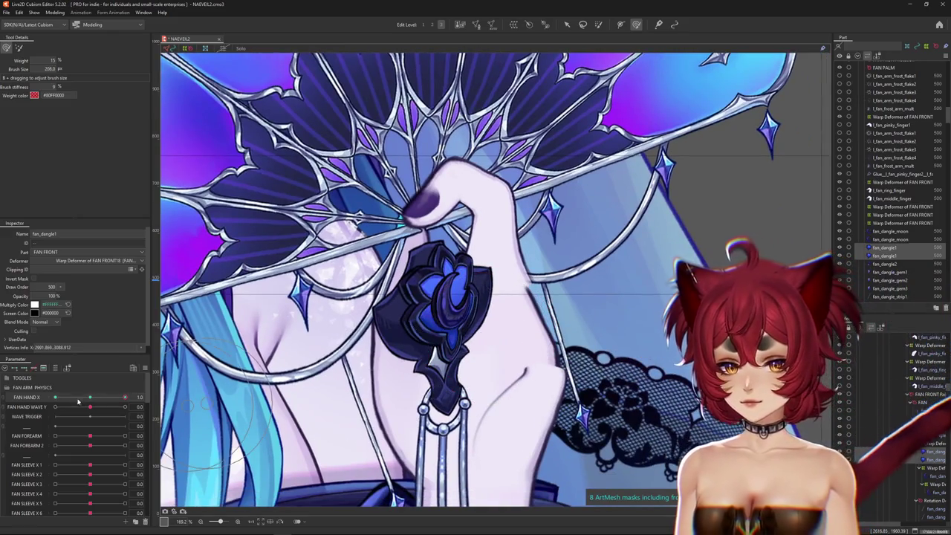
left_click(137, 402)
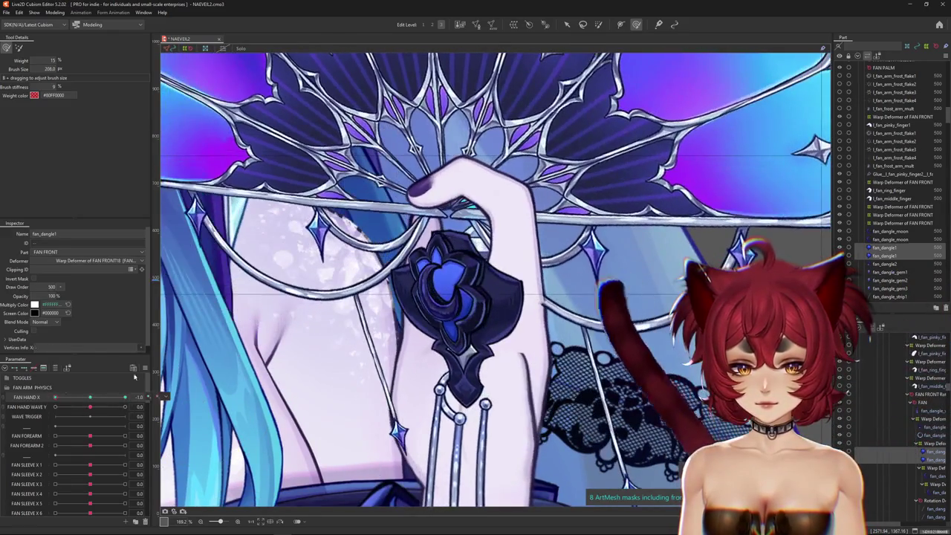
scroll(461, 419, "down", 3)
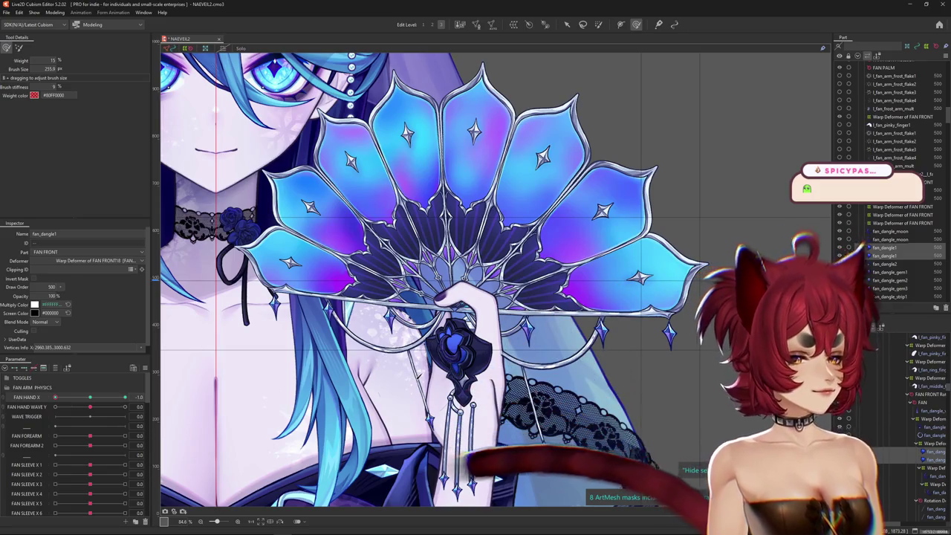
scroll(402, 380, "up", 5)
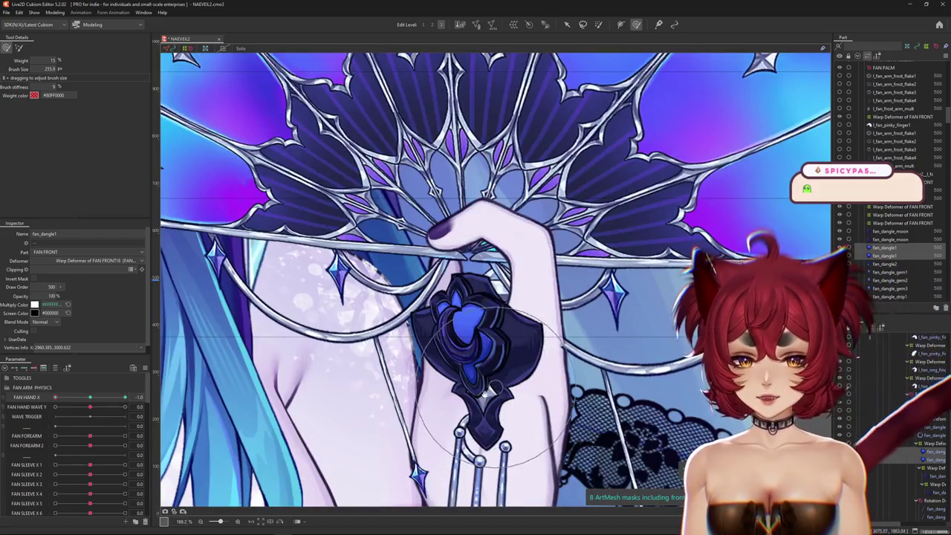
mouse_move(55, 398)
left_mouse_down()
mouse_move(92, 401)
mouse_move(38, 401)
mouse_move(125, 398)
left_mouse_up()
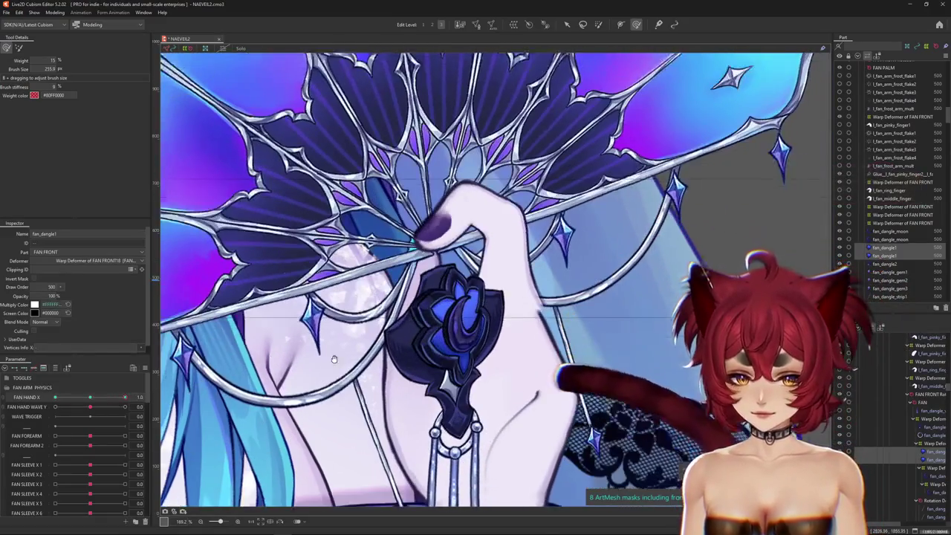
scroll(334, 359, "up", 2)
Step: Pick fan_dangle2 from the overlap list, reset FAN HAND X to 0.0, and enter Edit Mesh
right_click(437, 316)
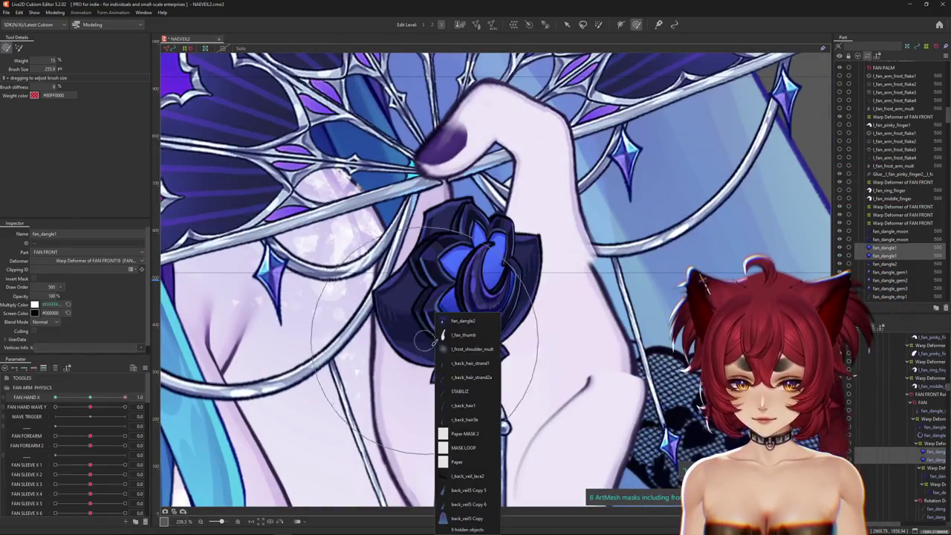
left_click(461, 327)
left_click(460, 320)
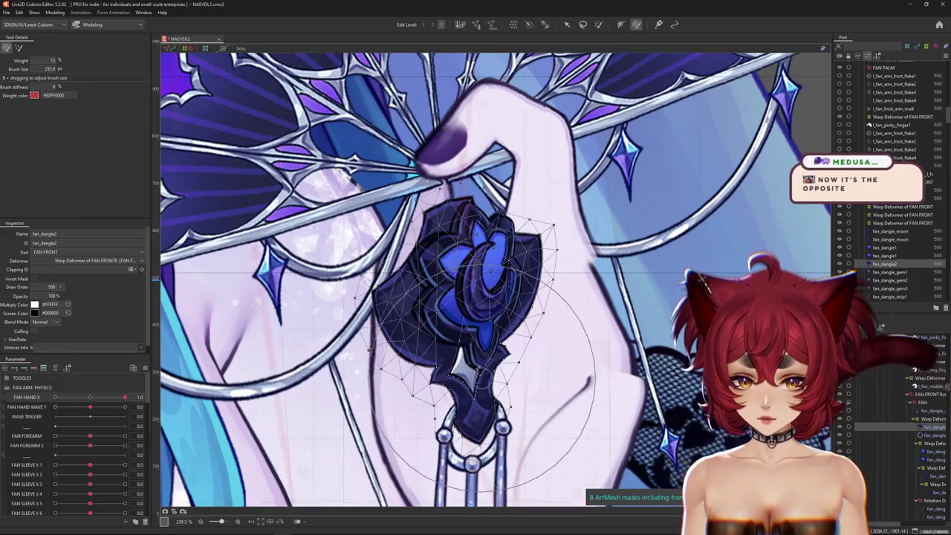
left_click_drag(125, 397, 55, 398)
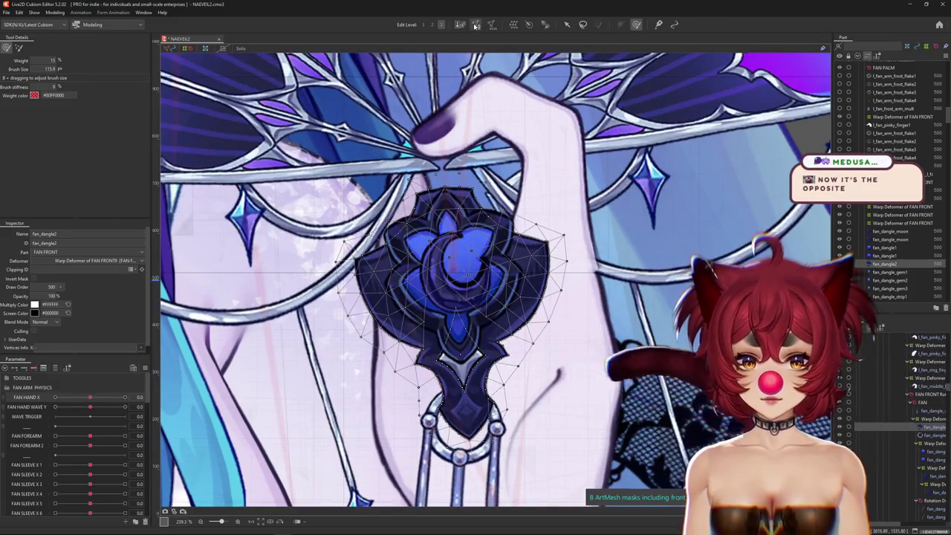
left_click(477, 25)
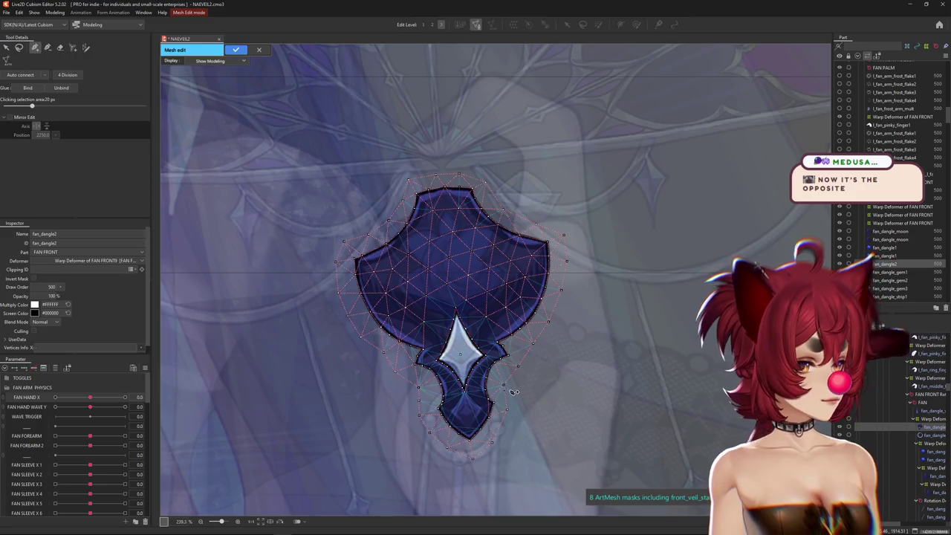
Step: Link a new centre vertex on the fan_dangle2 diamond to its left, right and top tips
scroll(464, 372, "up", 5)
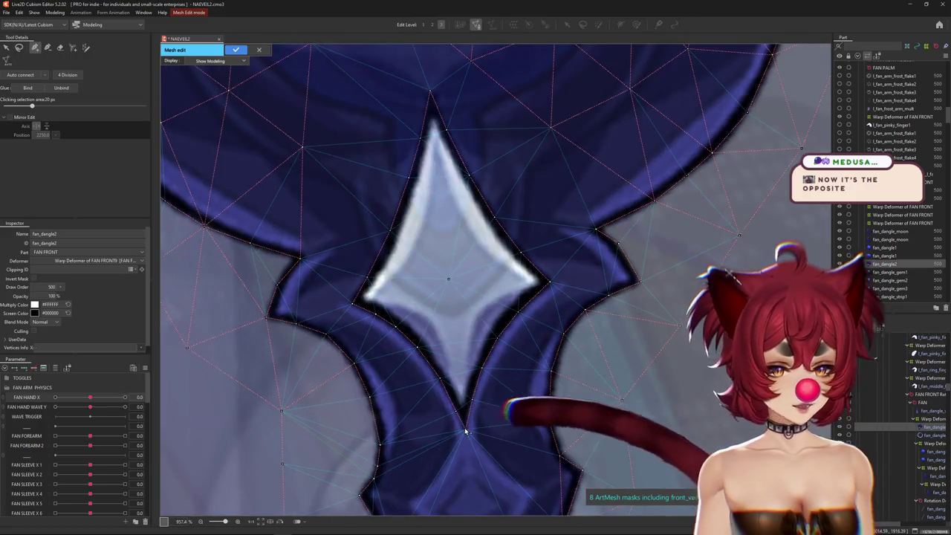
left_click(362, 303)
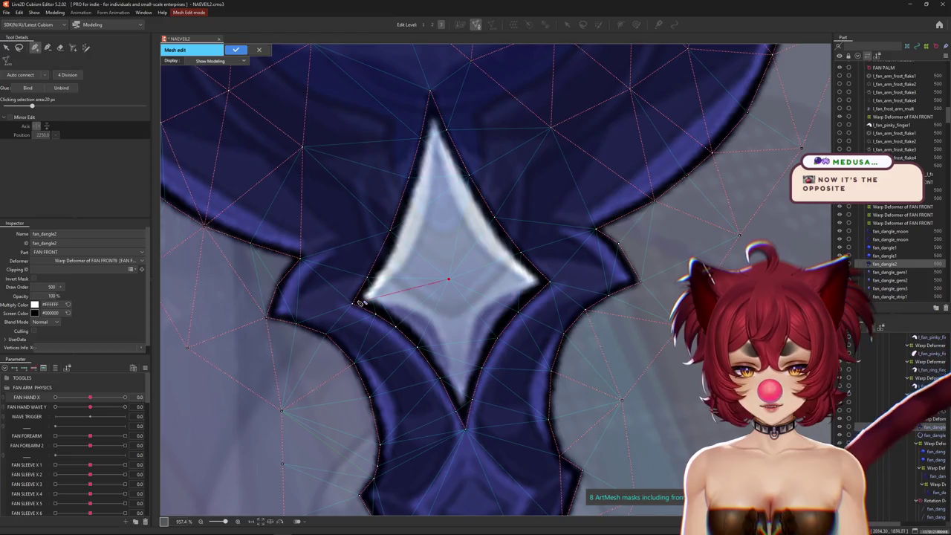
left_click(449, 281)
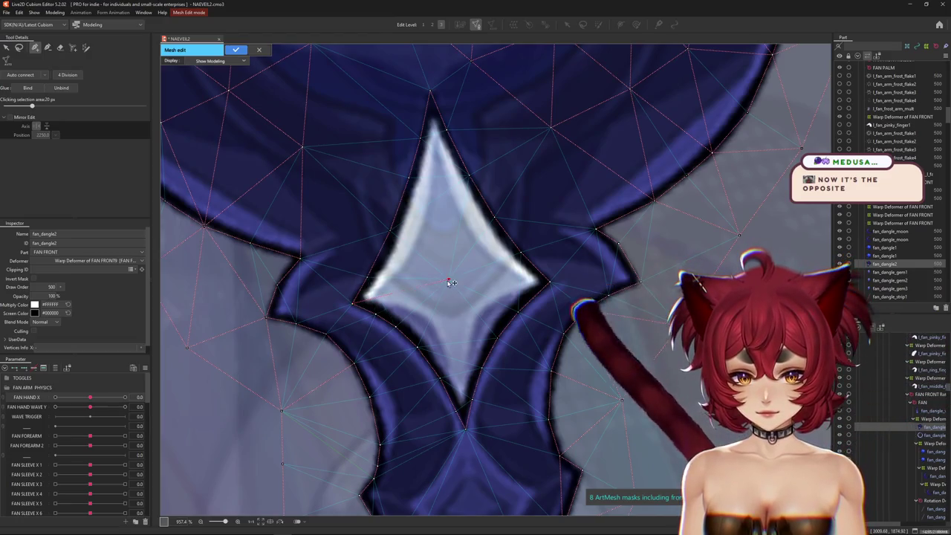
left_click(549, 283)
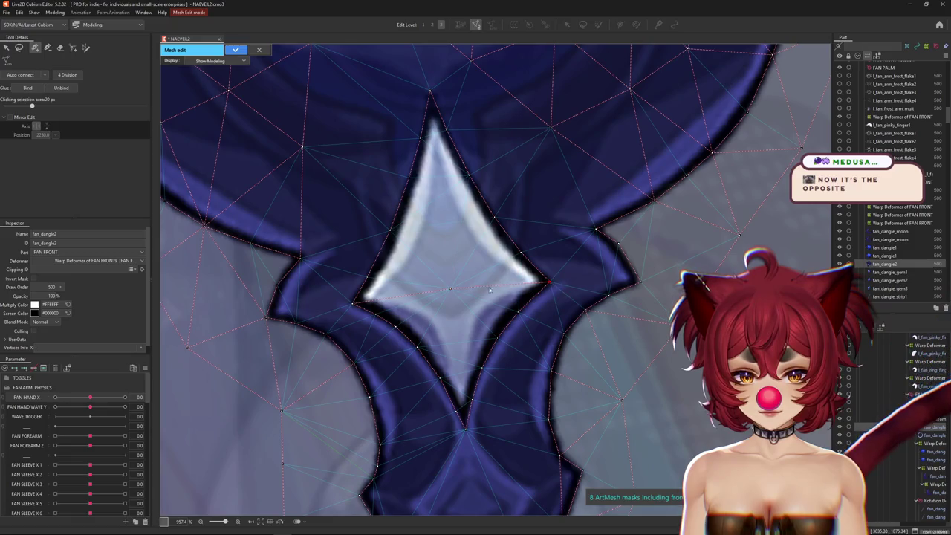
left_click(432, 94)
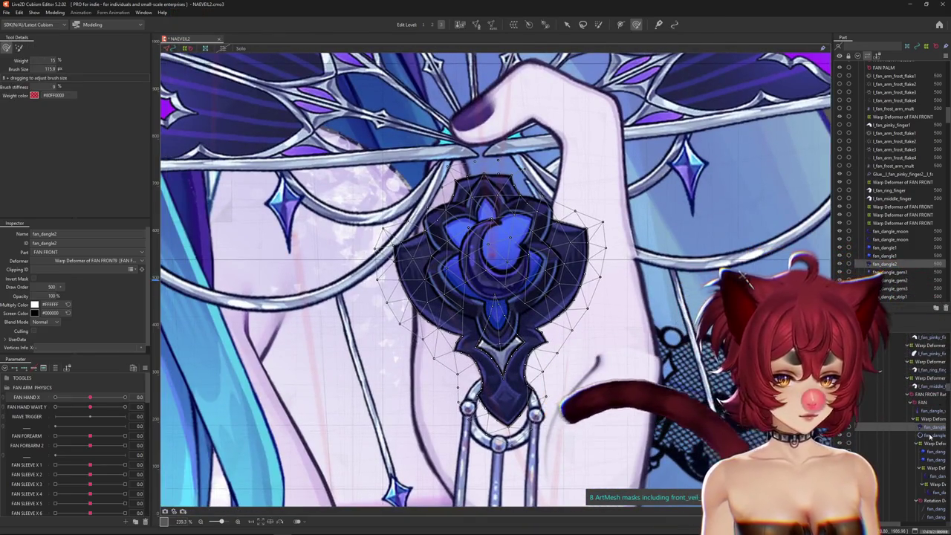
Step: Reselect the fan_dangle2 gem and paste the copied deformation onto it
left_click(929, 431)
left_click(927, 428)
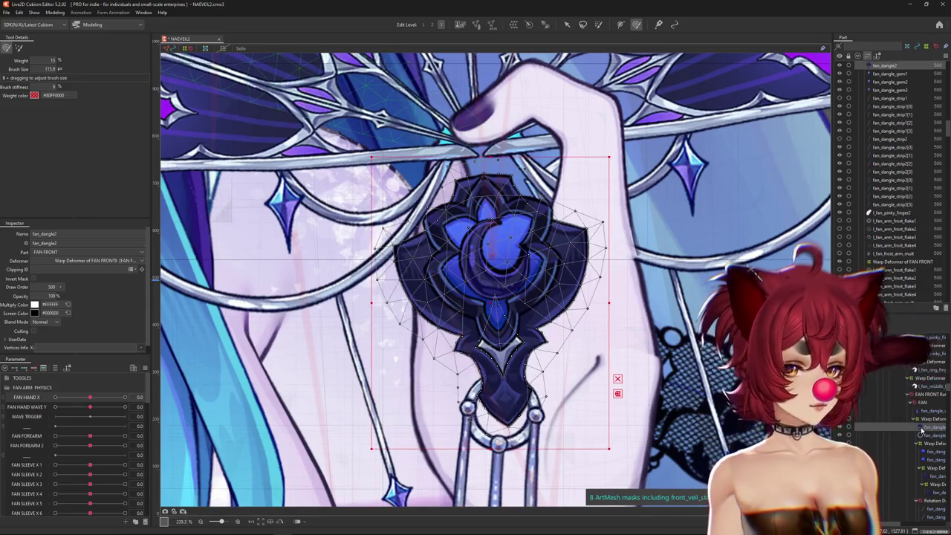
key("ctrl+v")
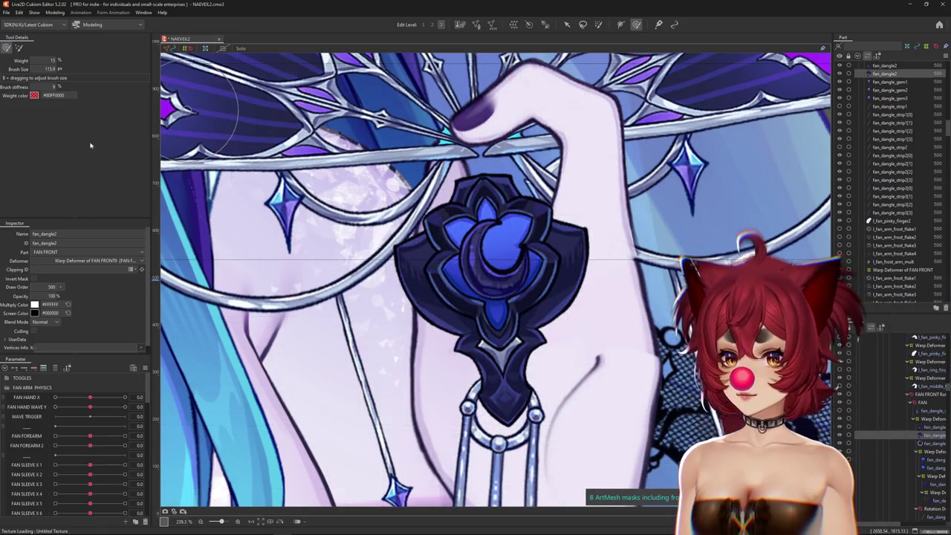
Step: Darken the gem's multiply colour toward blue, to #44445A
left_click(34, 305)
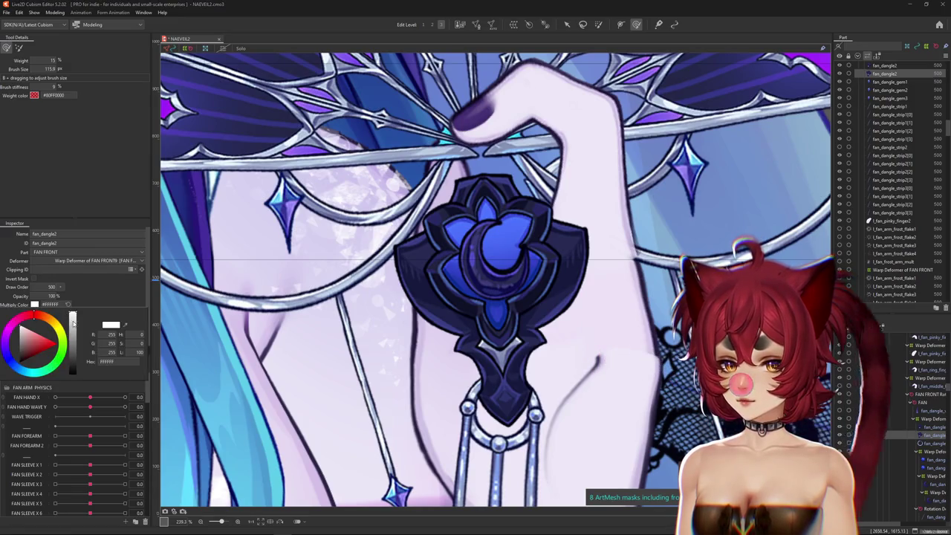
left_click_drag(74, 321, 74, 325)
mouse_move(13, 338)
left_mouse_down()
mouse_move(9, 363)
mouse_move(88, 317)
left_mouse_up()
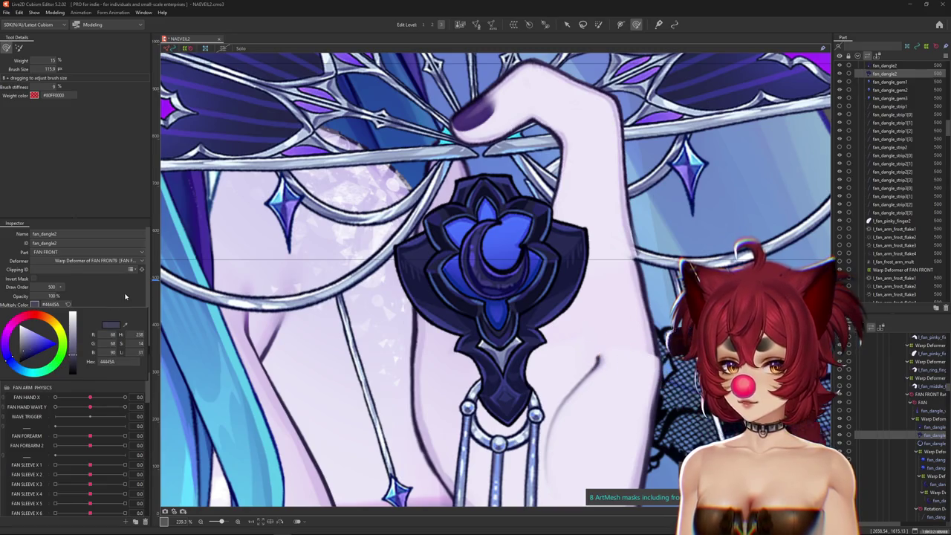
scroll(490, 282, "down", 2)
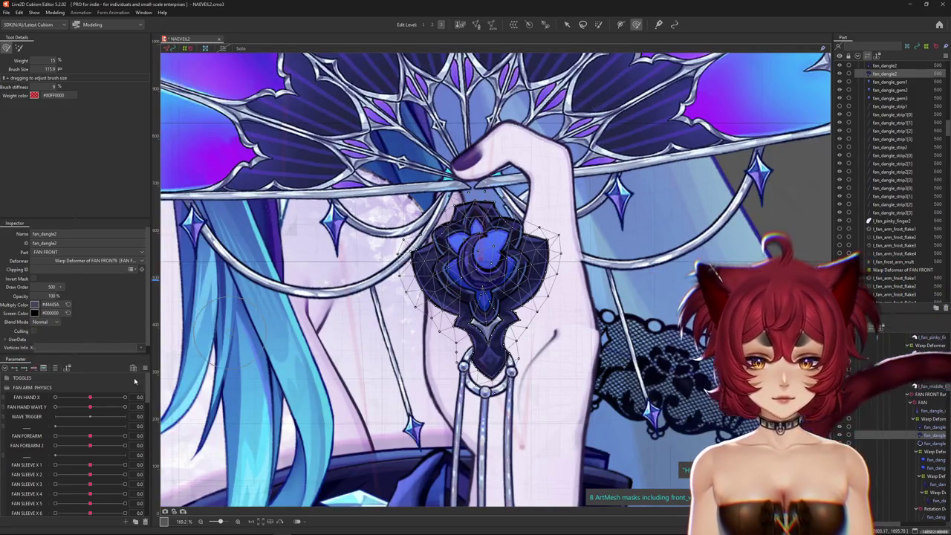
Step: Set FAN HAND X to 1.0, select both fan_dangle2 meshes, and enable Inactive Color
left_click(125, 397)
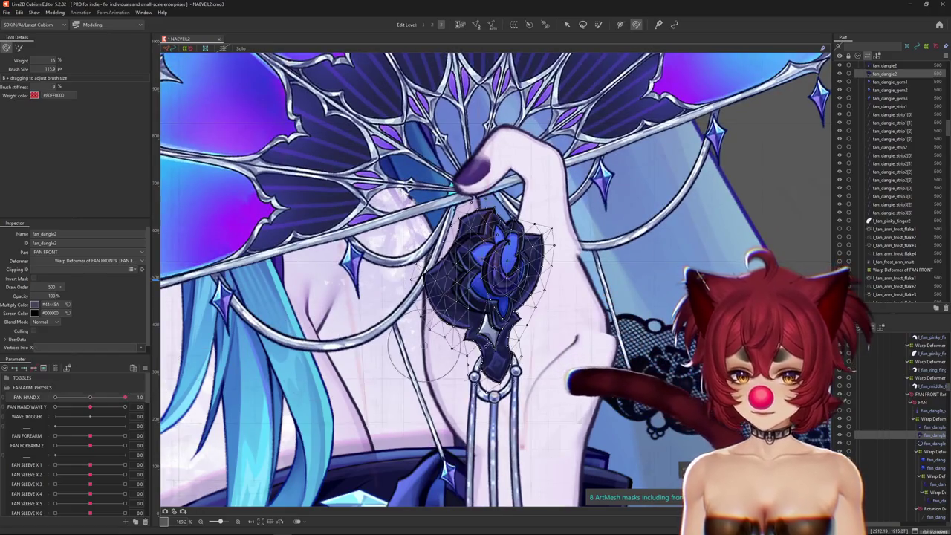
left_click(884, 65, "ctrl")
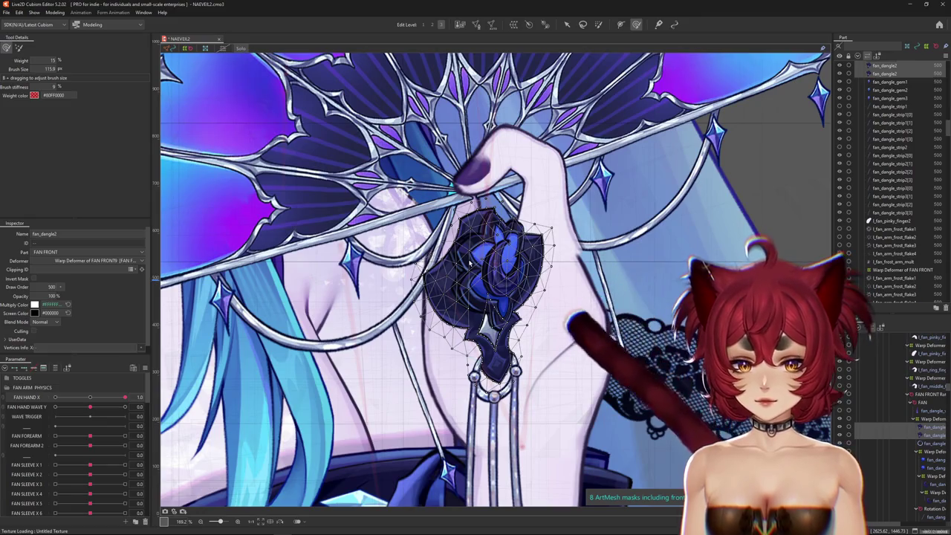
left_click(243, 50)
scroll(491, 312, "up", 4)
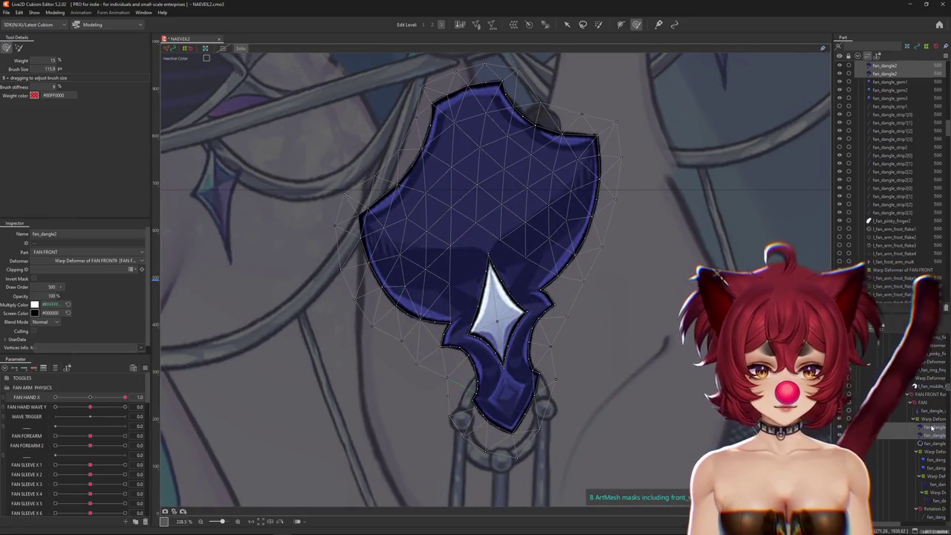
Step: Narrow the selection to one dangle mesh and brush-deform the fan dangle at FAN HAND X 1.0
left_click(933, 428)
left_click_drag(506, 325, 504, 376)
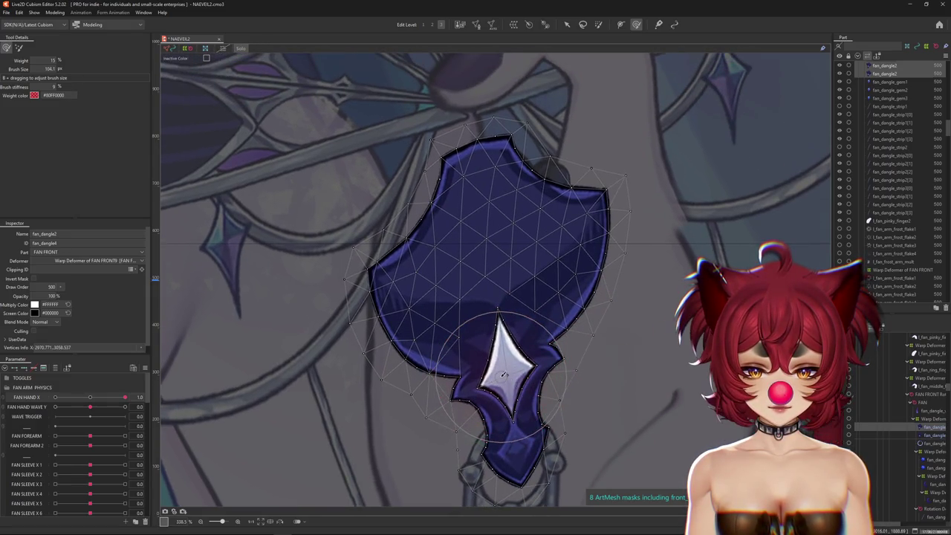
left_click_drag(504, 375, 496, 375)
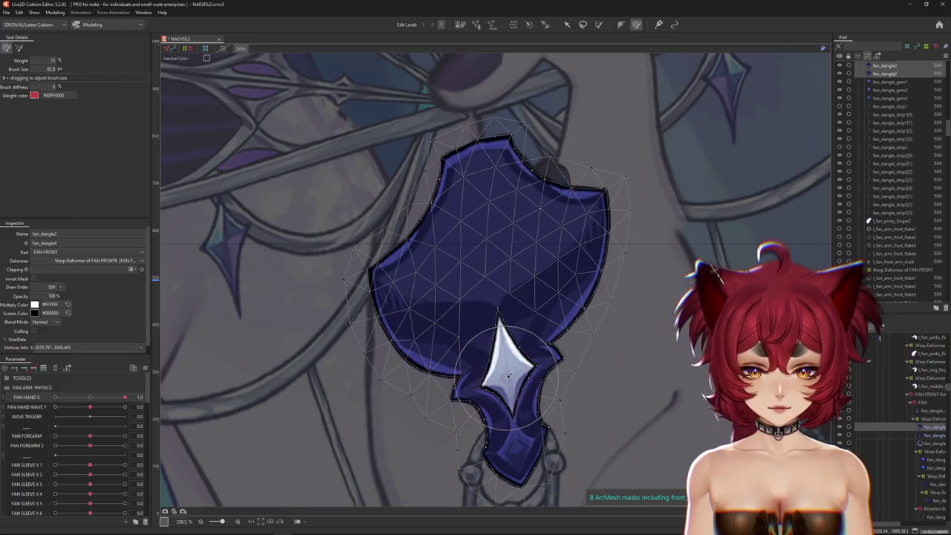
left_click_drag(493, 311, 503, 291)
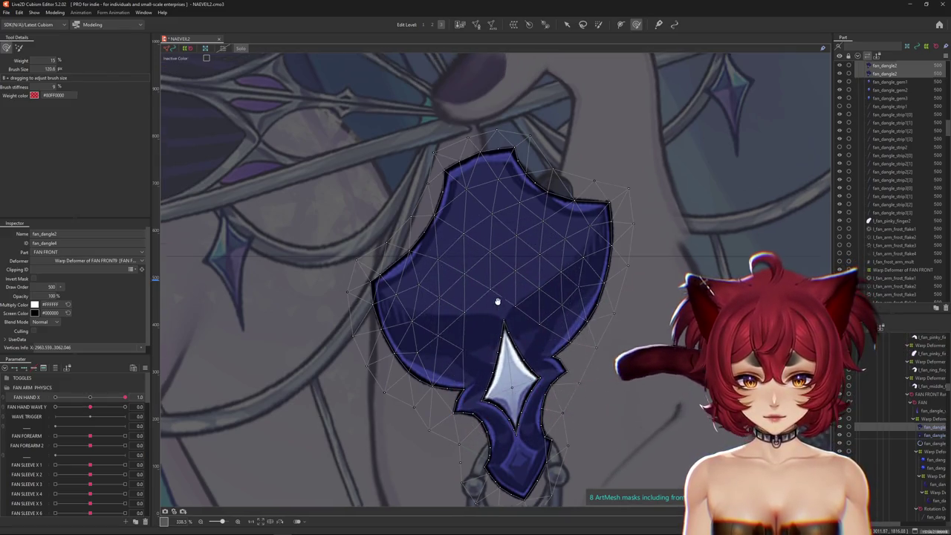
scroll(497, 302, "up", 2)
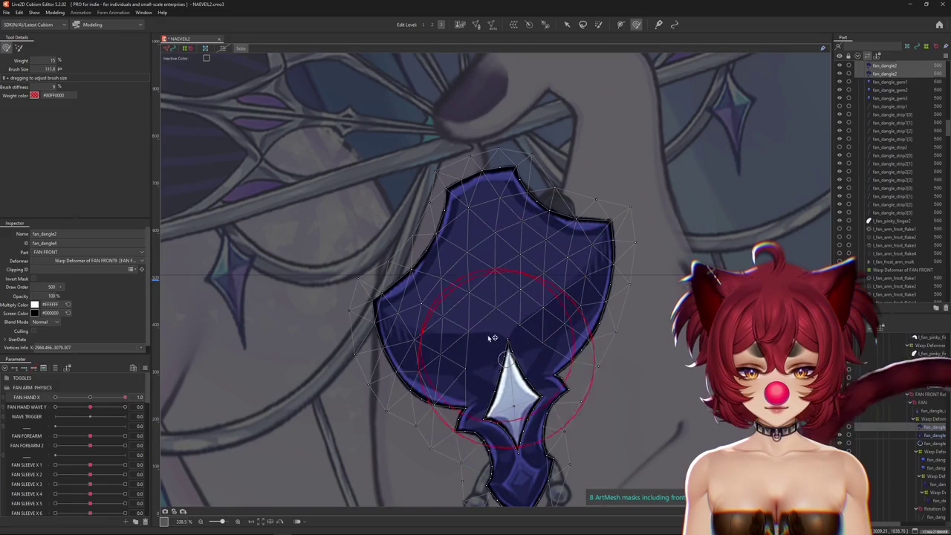
left_click_drag(497, 373, 510, 396)
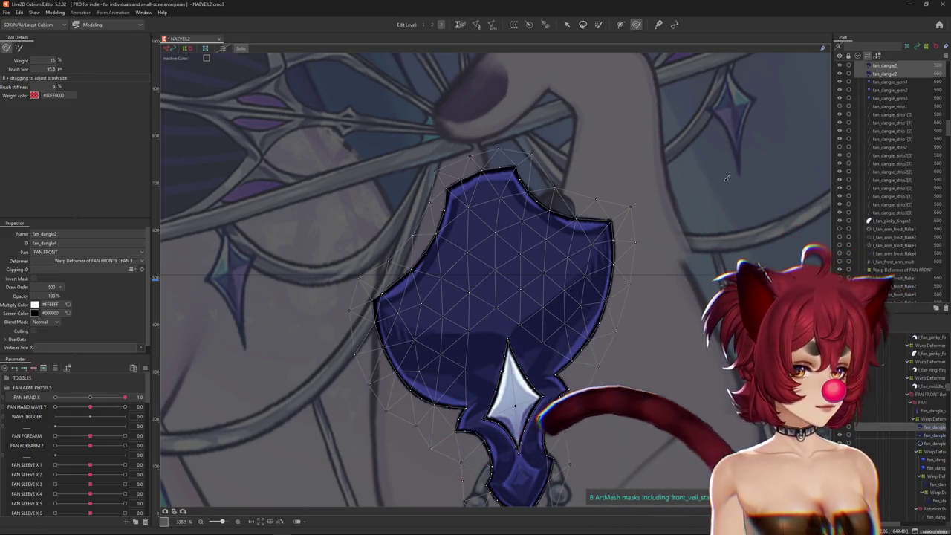
scroll(507, 262, "down", 3)
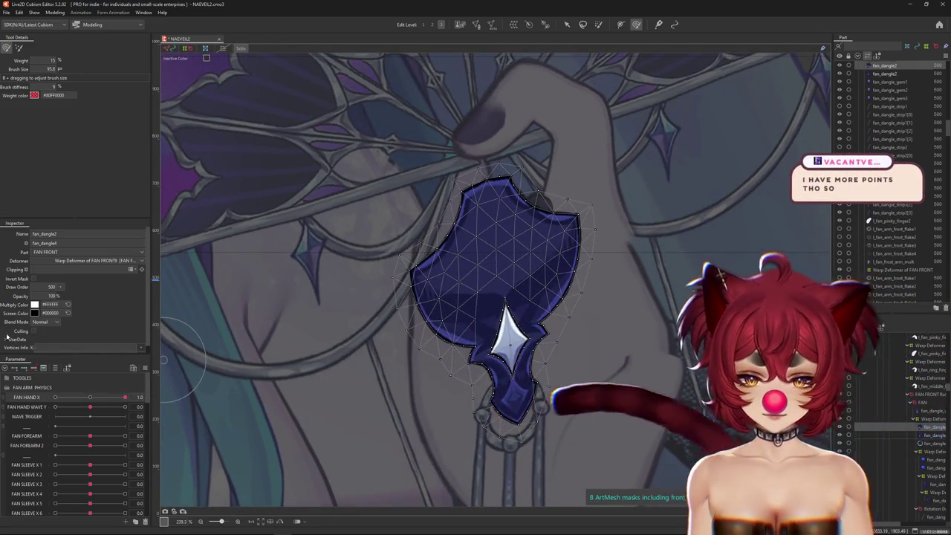
scroll(492, 297, "up", 2)
scroll(492, 305, "up", 2)
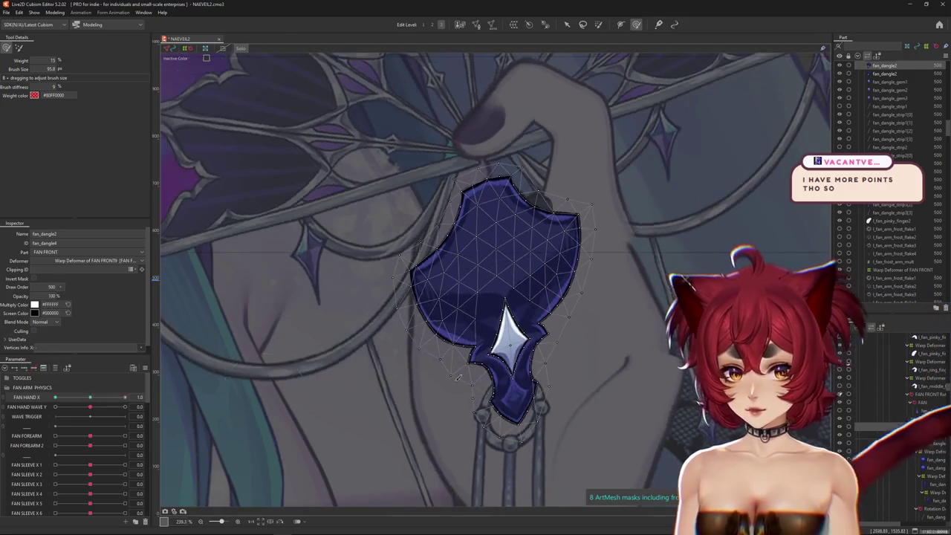
scroll(493, 312, "up", 2)
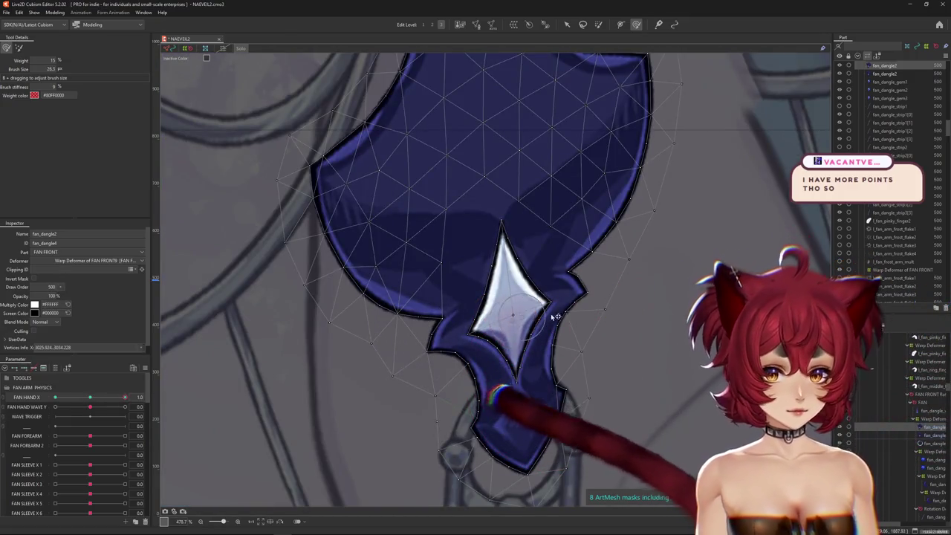
Step: Reshape the star gem's right point and edges, then scrub FAN HAND X back to preview
left_click_drag(520, 290, 508, 212)
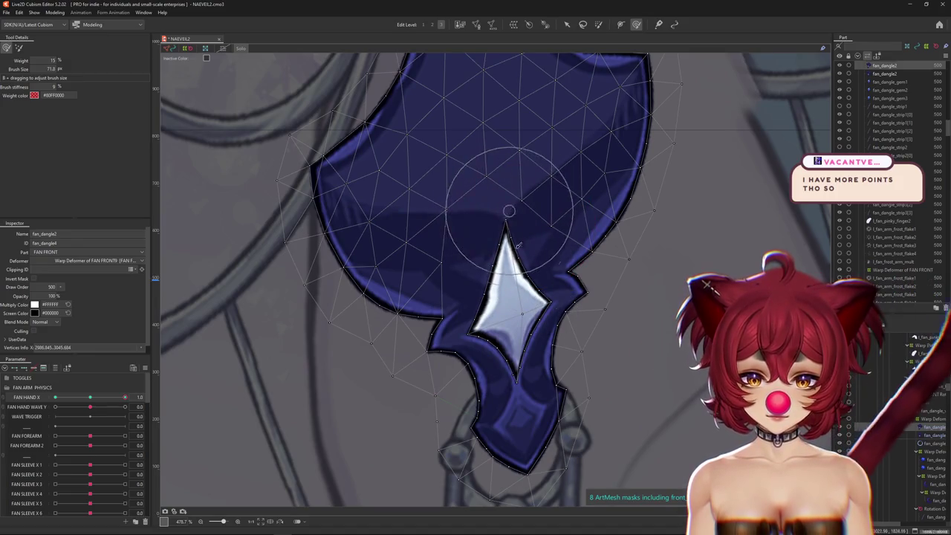
mouse_move(494, 305)
left_mouse_down()
mouse_move(523, 312)
mouse_move(543, 340)
left_mouse_up()
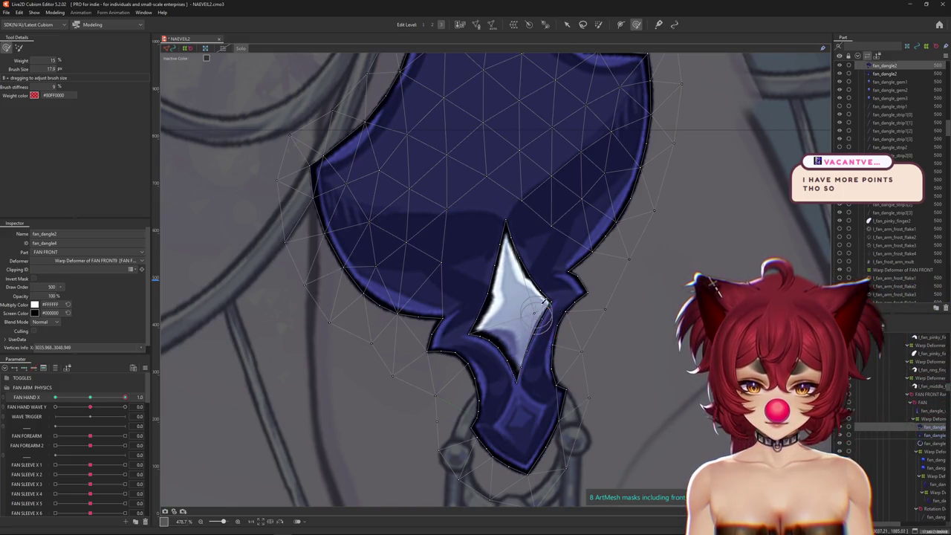
mouse_move(541, 276)
left_mouse_down()
mouse_move(490, 258)
mouse_move(535, 304)
left_mouse_up()
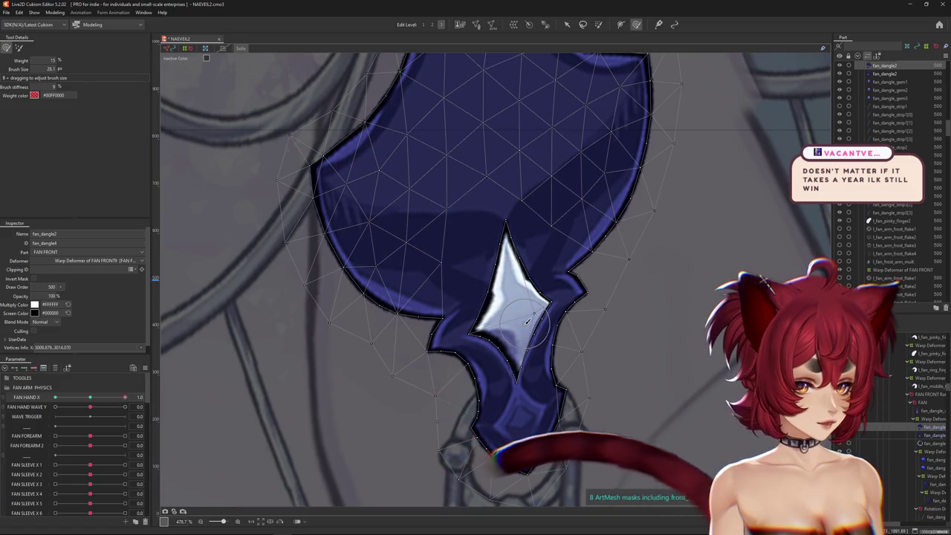
left_click_drag(527, 321, 497, 325)
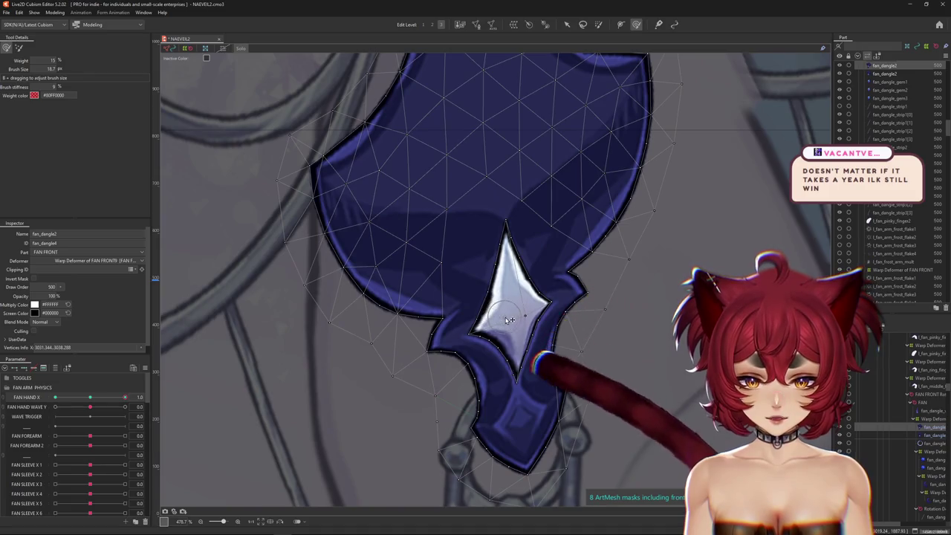
left_click_drag(479, 333, 541, 345)
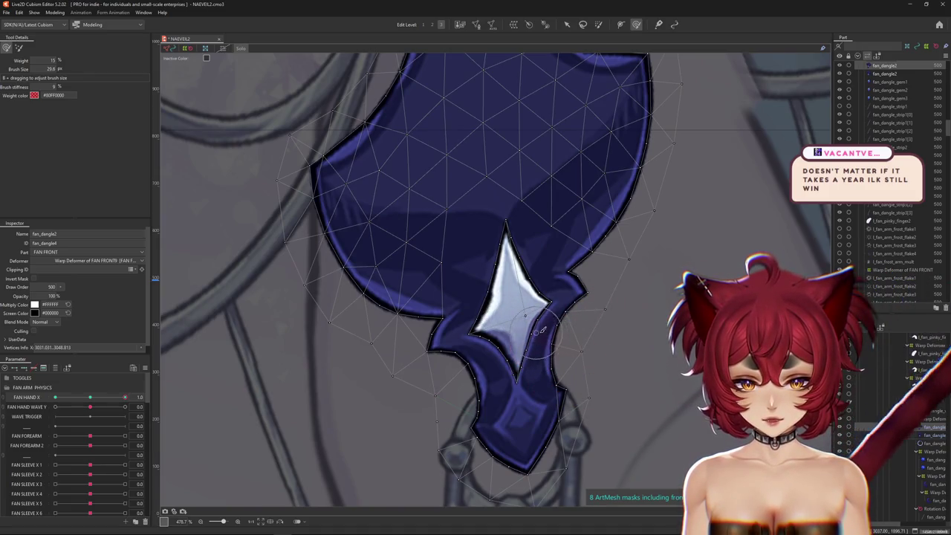
left_click_drag(525, 385, 490, 390)
scroll(487, 349, "down", 5)
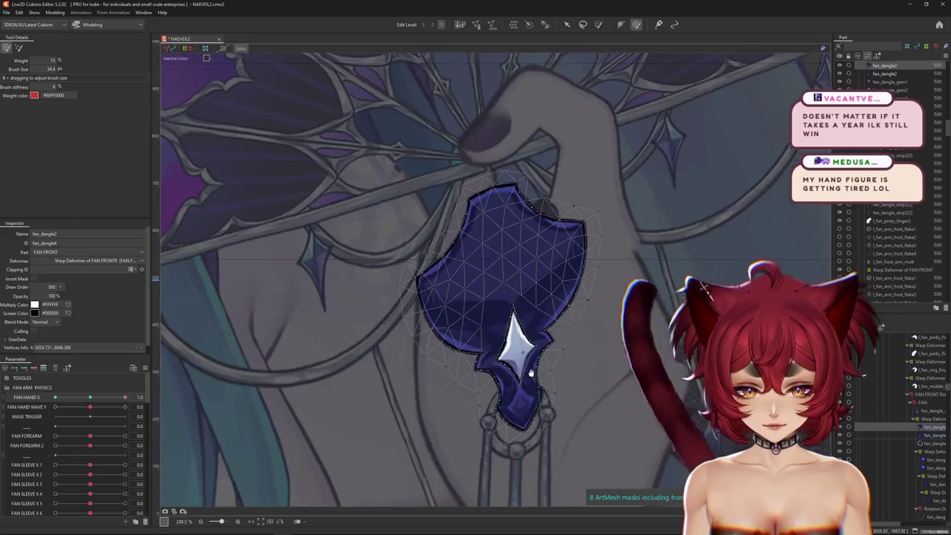
mouse_move(125, 397)
left_mouse_down()
mouse_move(149, 397)
mouse_move(90, 397)
left_mouse_up()
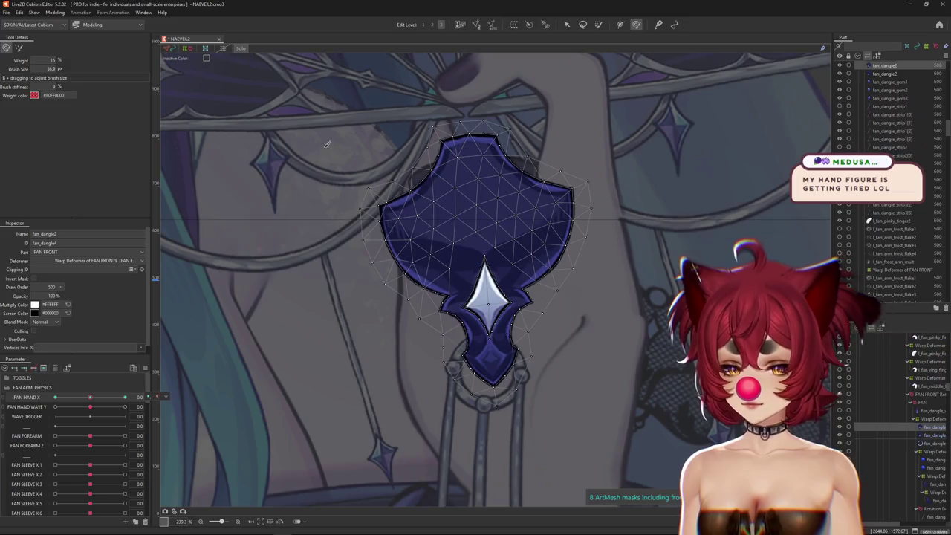
Step: Enter Mesh Edit and add vertices along the star gem's upper right edge, right point and lower right edge
left_click(476, 25)
scroll(494, 309, "up", 8)
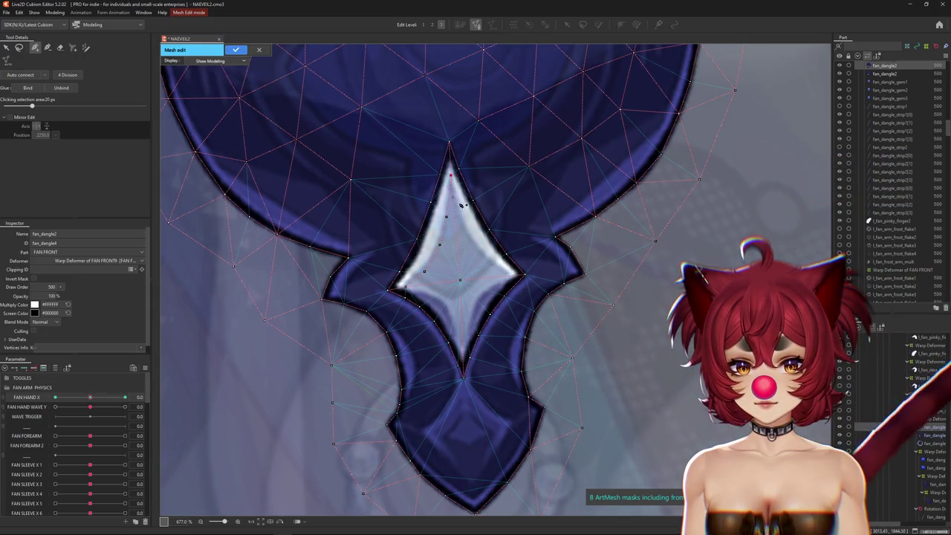
scroll(462, 213, "up", 4)
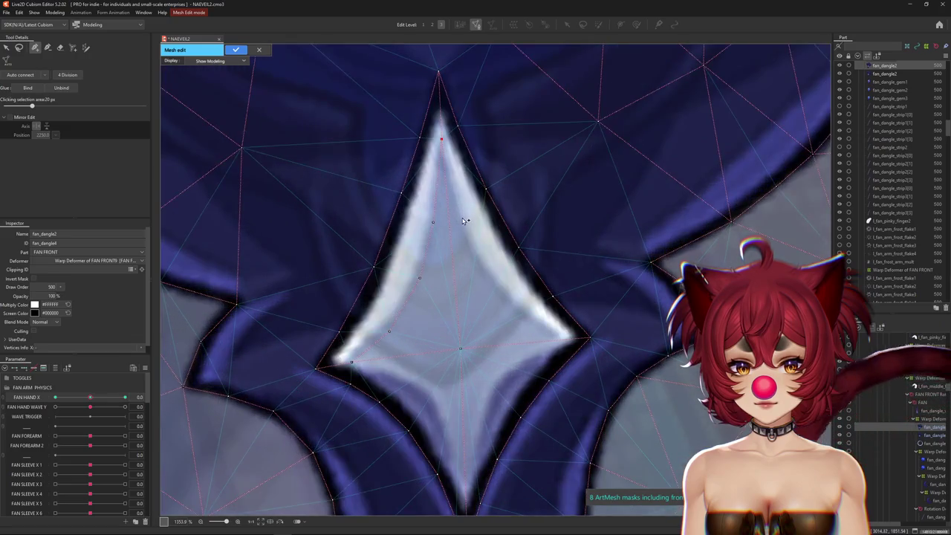
left_click(478, 261)
left_click(514, 302)
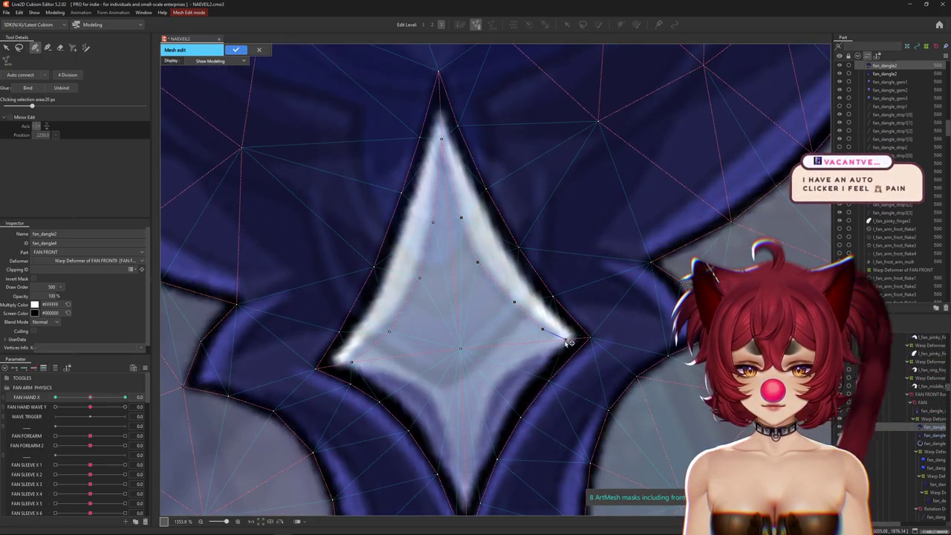
left_click(567, 341)
left_click(494, 385)
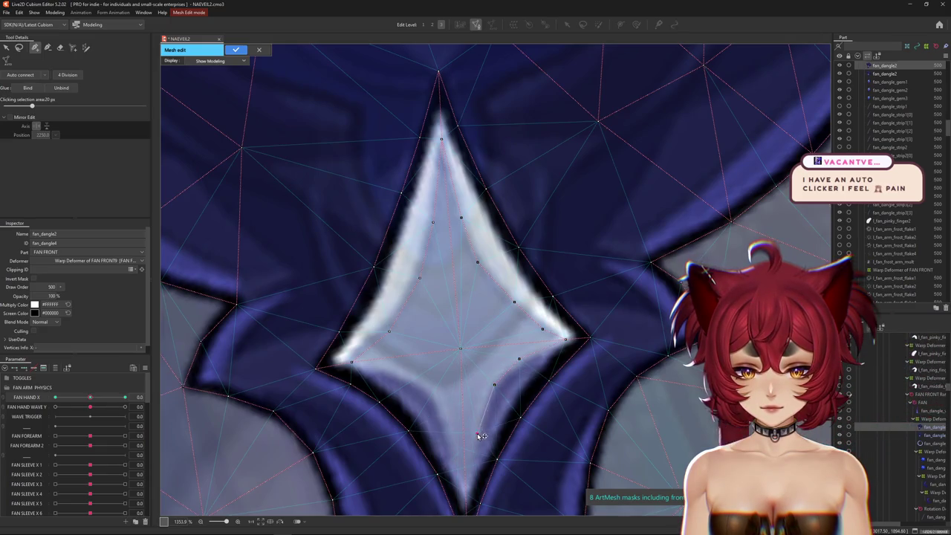
scroll(479, 431, "down", 3)
Step: Add vertices at the gem's bottom tip, interior and left side, then confirm the mesh edit
left_click(477, 407)
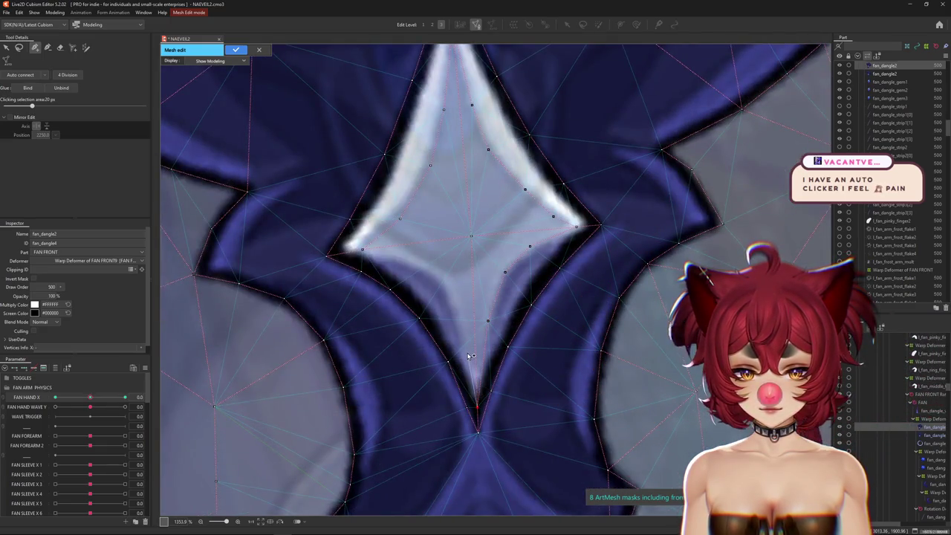
left_click(455, 312)
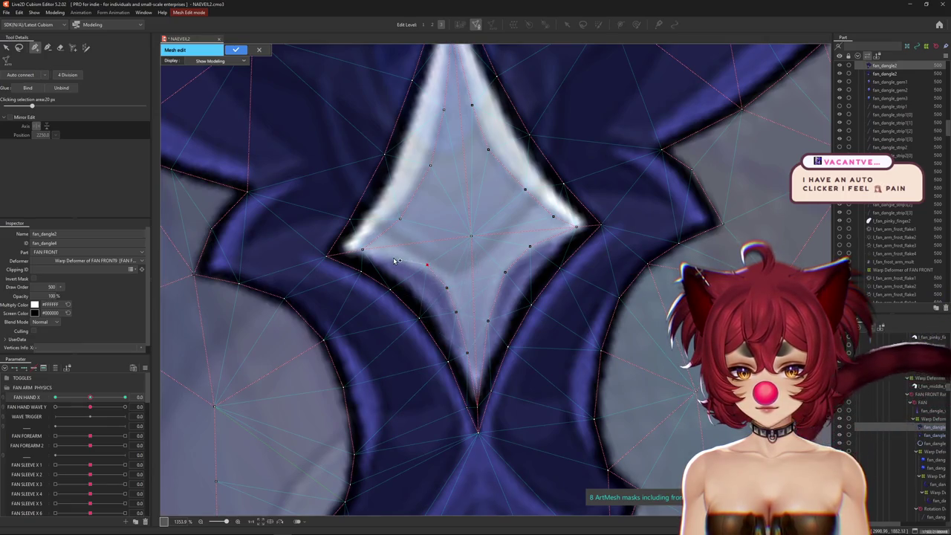
left_click(362, 247)
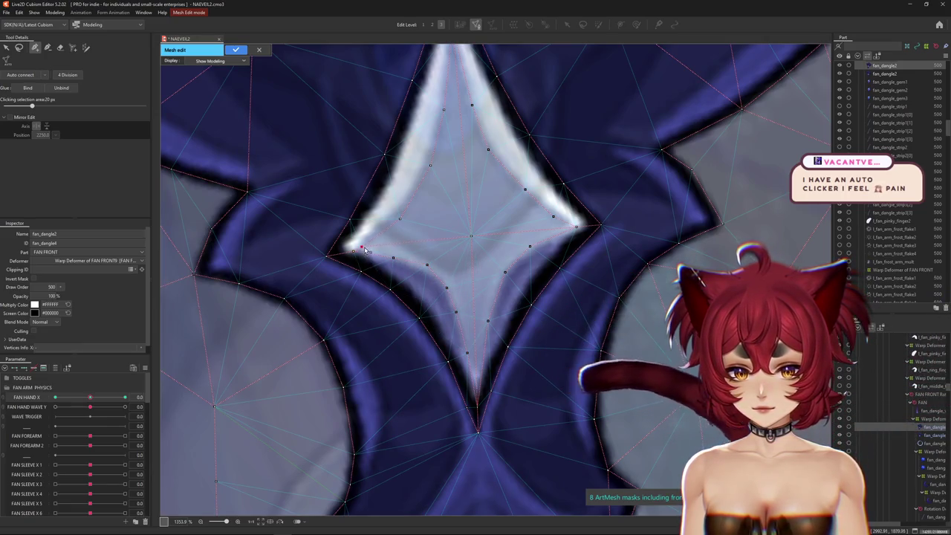
left_click_drag(399, 218, 399, 213)
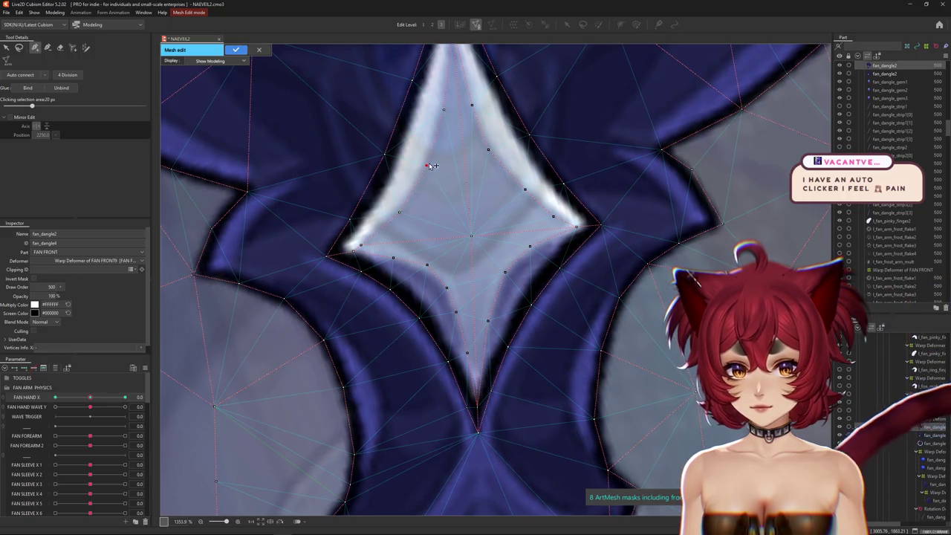
left_click(441, 110)
left_click_drag(441, 110, 416, 270)
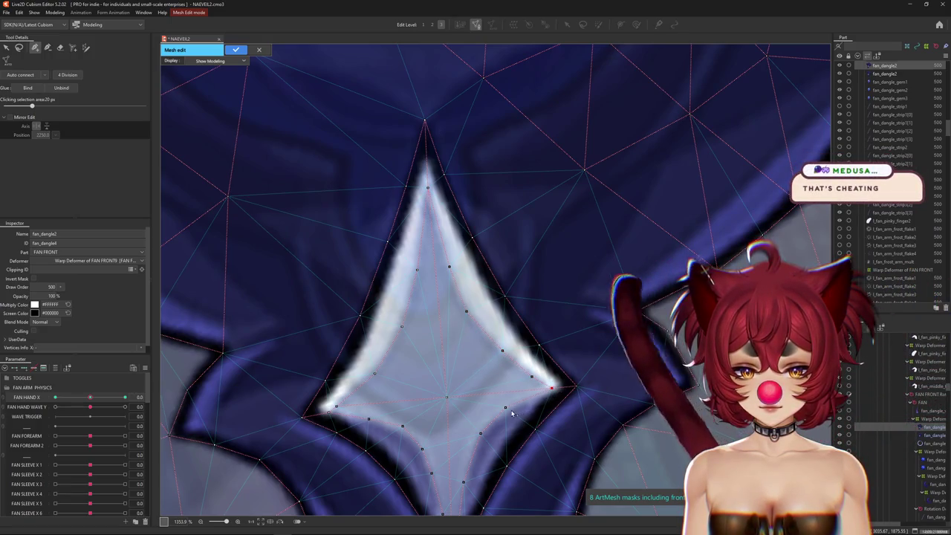
scroll(512, 414, "down", 5)
scroll(378, 256, "up", 3)
left_click(236, 49)
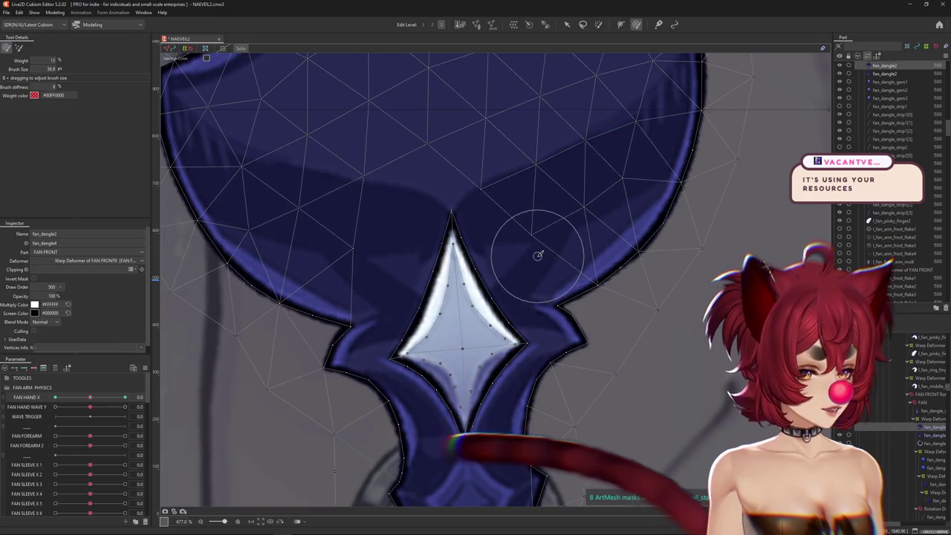
Step: At FAN HAND X 1.0, deform-brush the fan_dangle2 gem so it sits inside the swung dangle
left_click(581, 174)
scroll(361, 287, "down", 5)
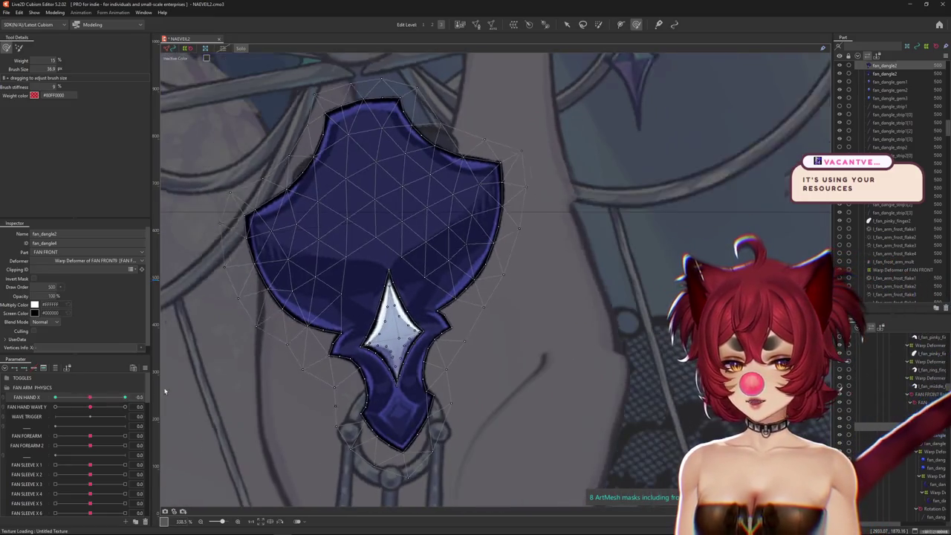
scroll(416, 362, "up", 1)
scroll(438, 319, "up", 1)
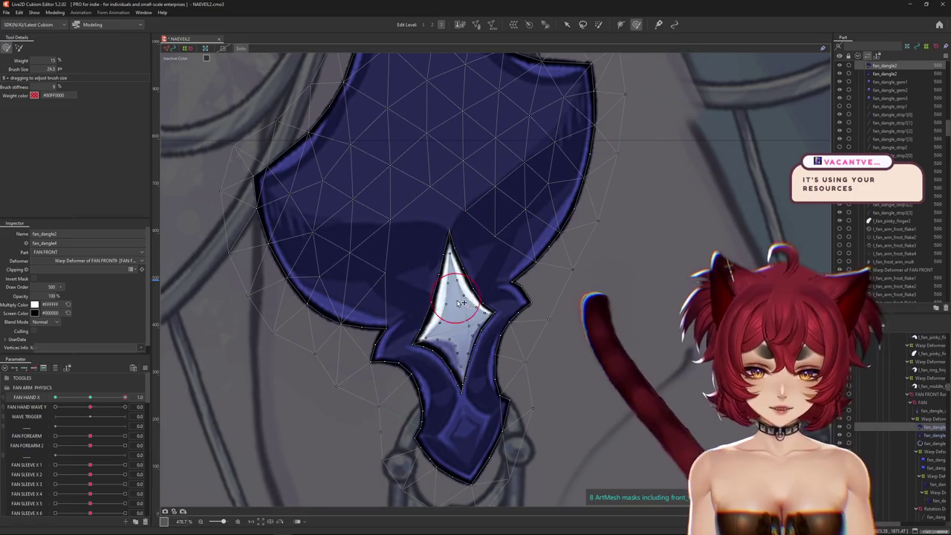
scroll(449, 256, "up", 1)
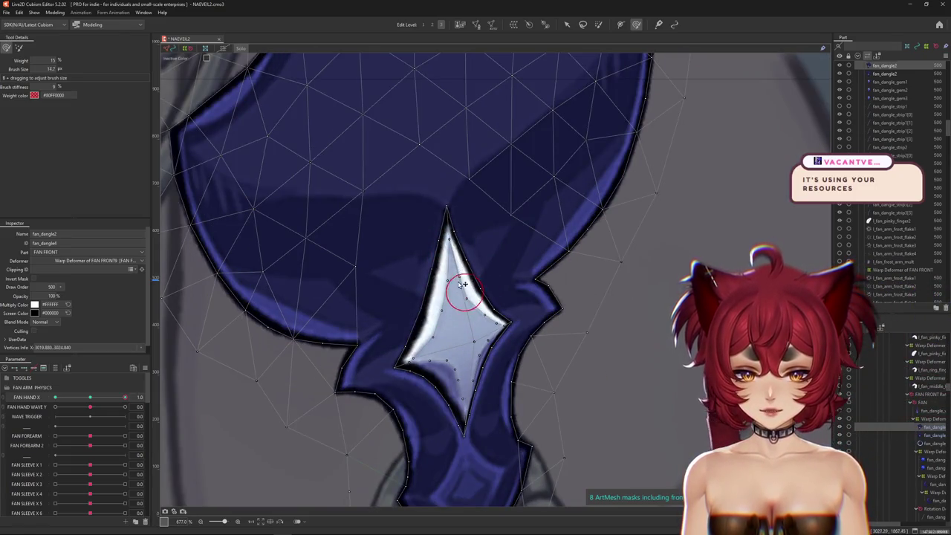
mouse_move(463, 284)
left_mouse_down()
mouse_move(492, 305)
mouse_move(499, 327)
left_mouse_up()
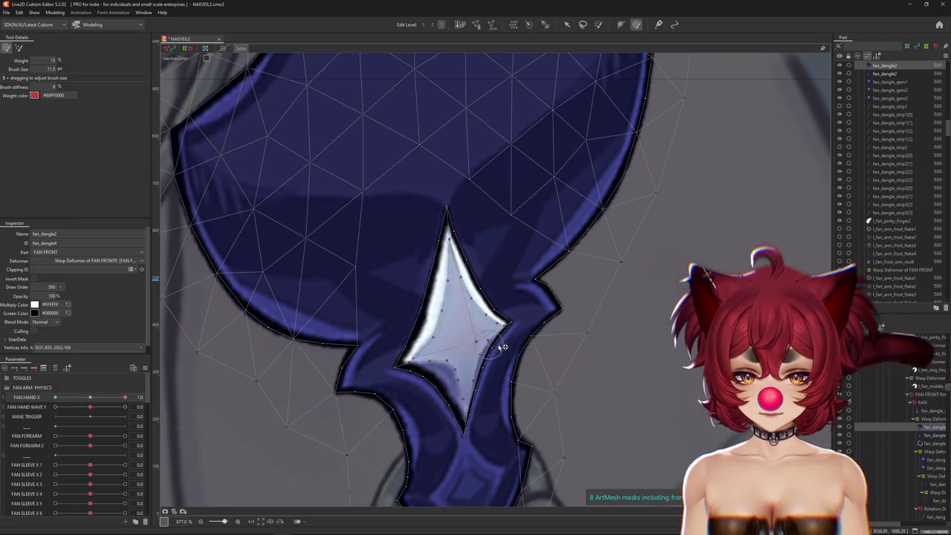
mouse_move(439, 351)
left_mouse_down()
mouse_move(470, 384)
mouse_move(479, 337)
left_mouse_up()
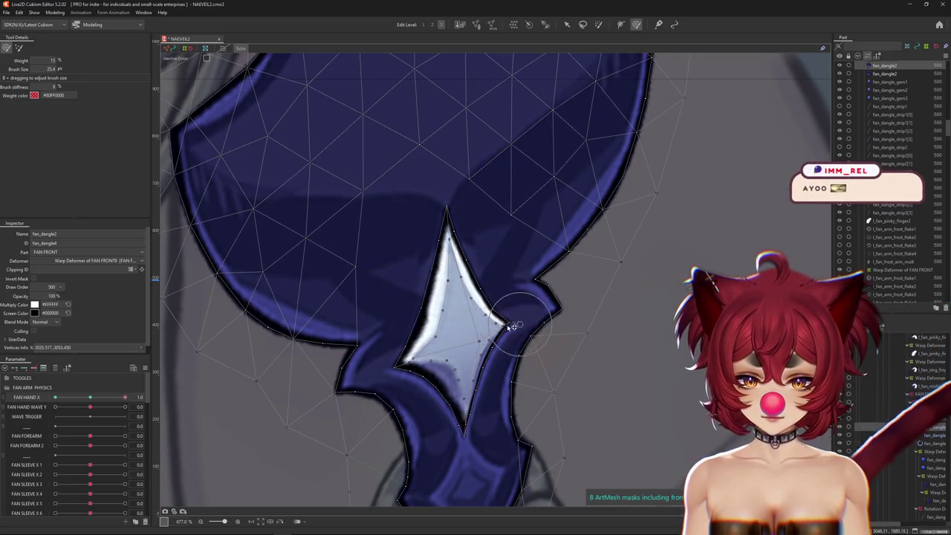
left_click_drag(470, 341, 405, 374)
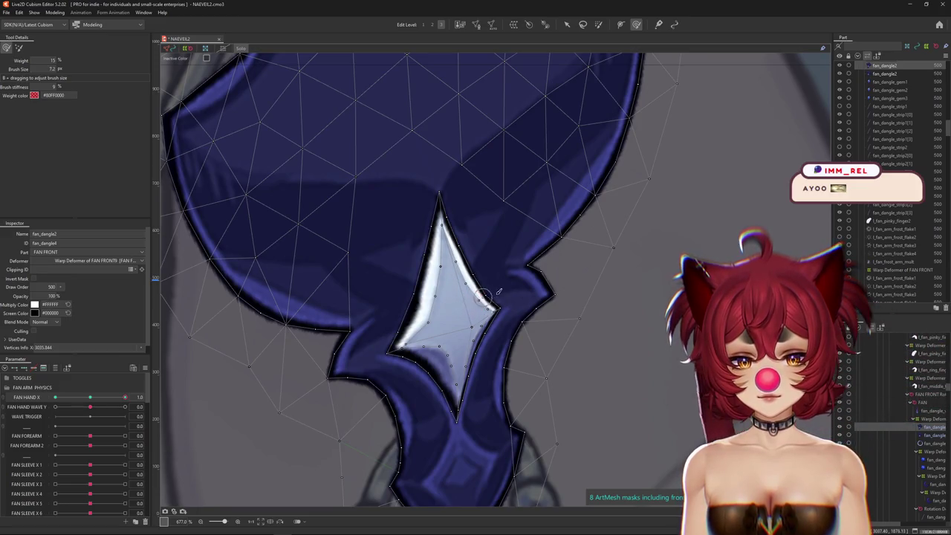
left_click_drag(483, 297, 471, 298)
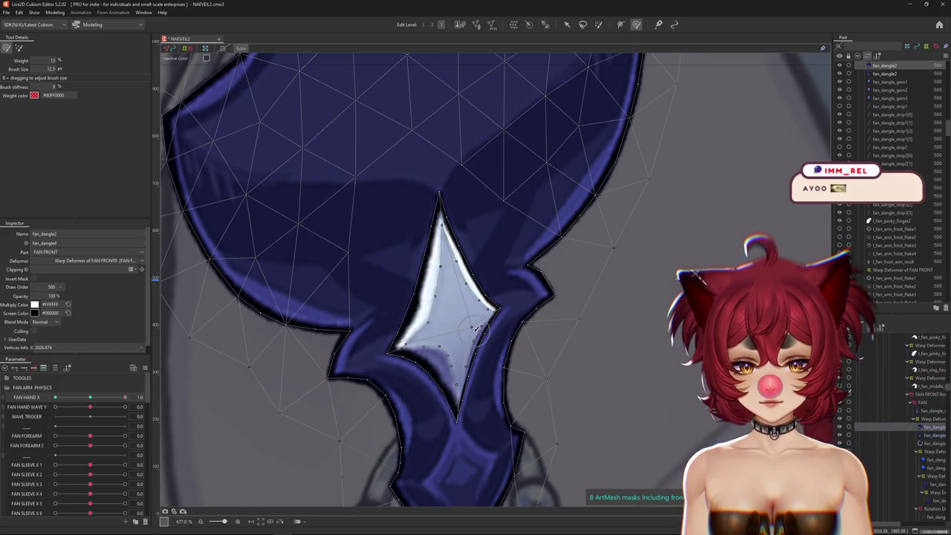
scroll(491, 323, "down", 3)
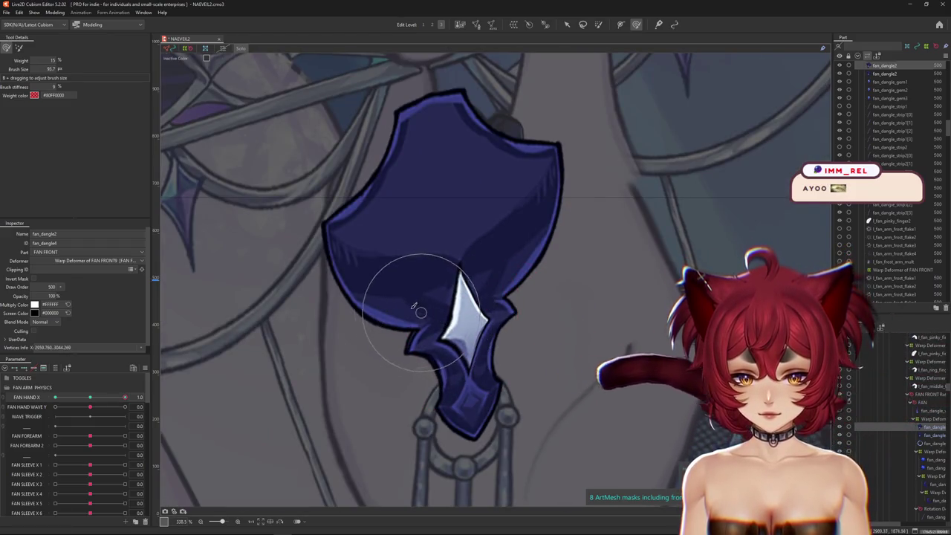
Step: Bend fan_dangle2 near the gem and along its top at FAN HAND X 1.0, comparing with 0.0
left_click_drag(407, 276, 458, 258)
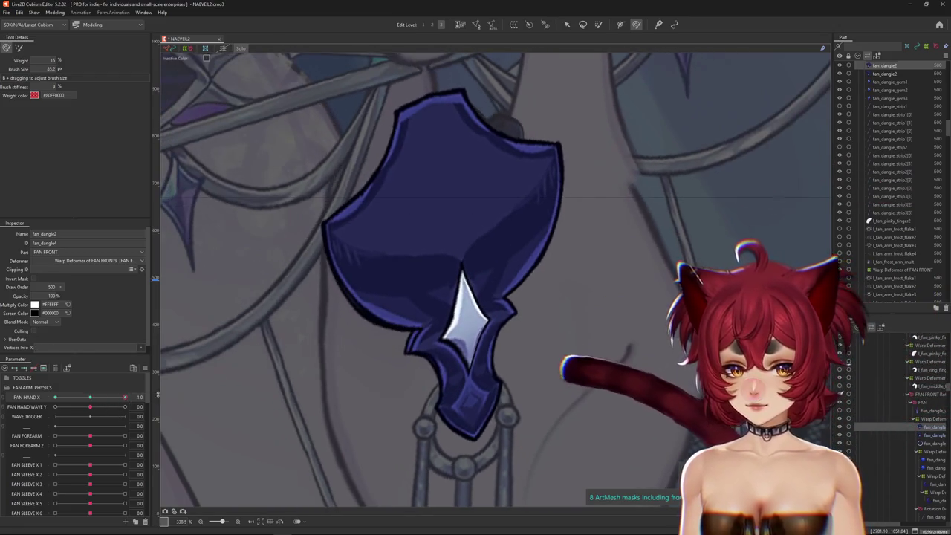
left_click_drag(468, 379, 456, 359)
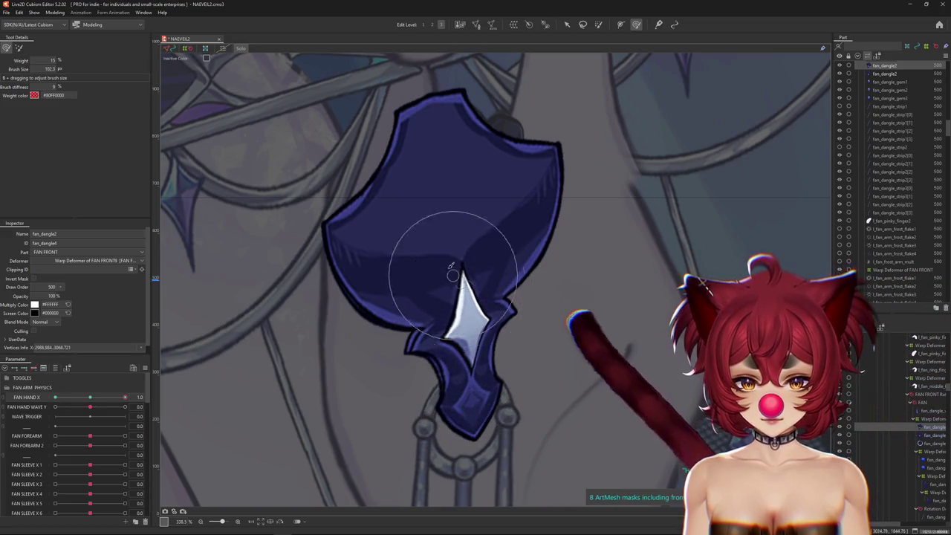
left_click_drag(389, 280, 450, 294)
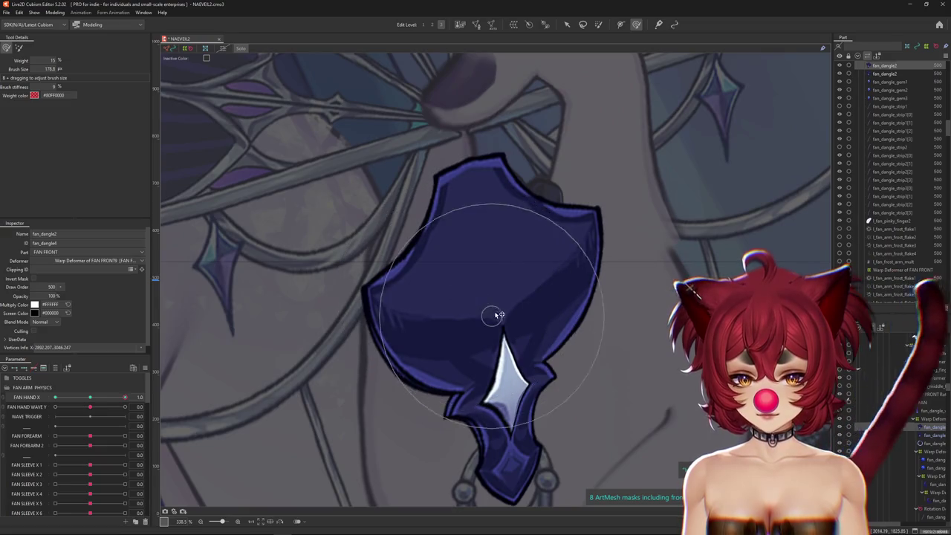
left_click(93, 401)
key("ctrl+z")
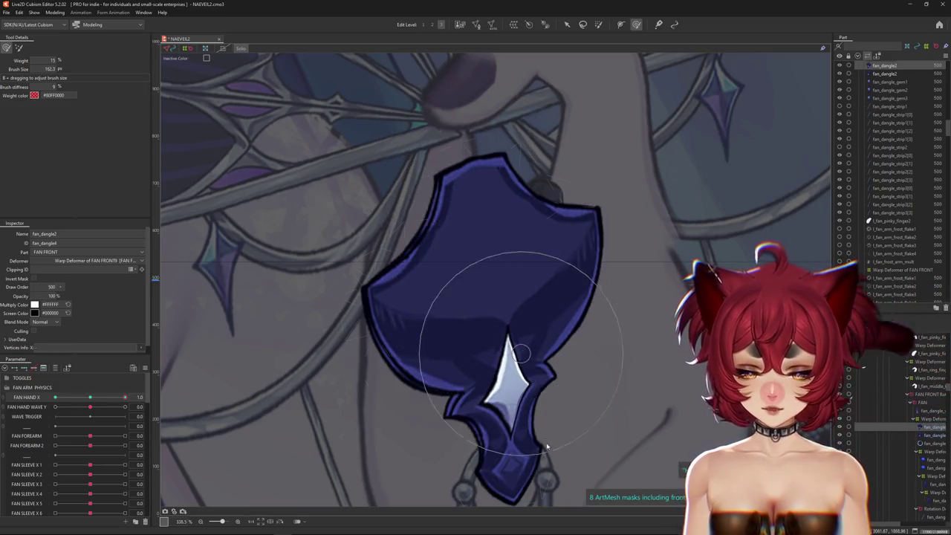
left_click_drag(520, 372, 457, 329)
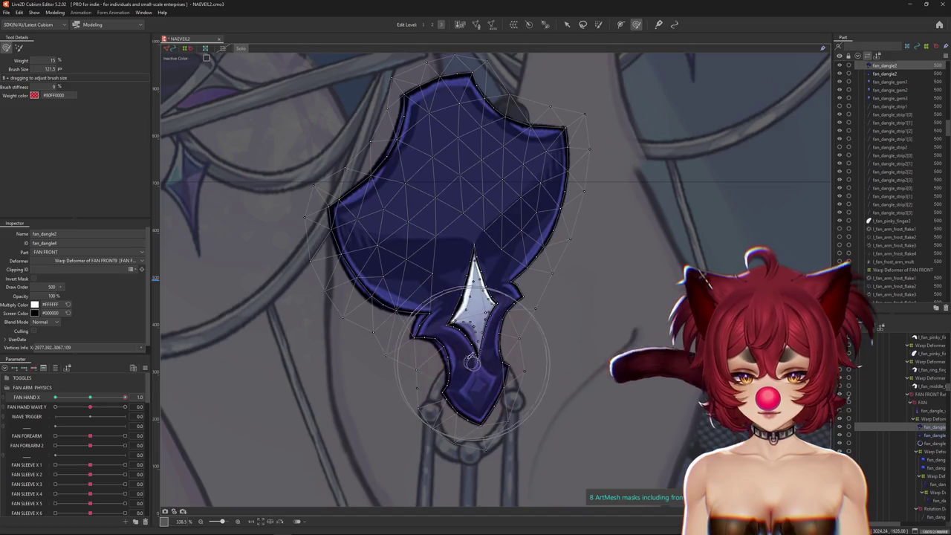
mouse_move(584, 210)
left_mouse_down()
mouse_move(594, 255)
mouse_move(591, 232)
left_mouse_up()
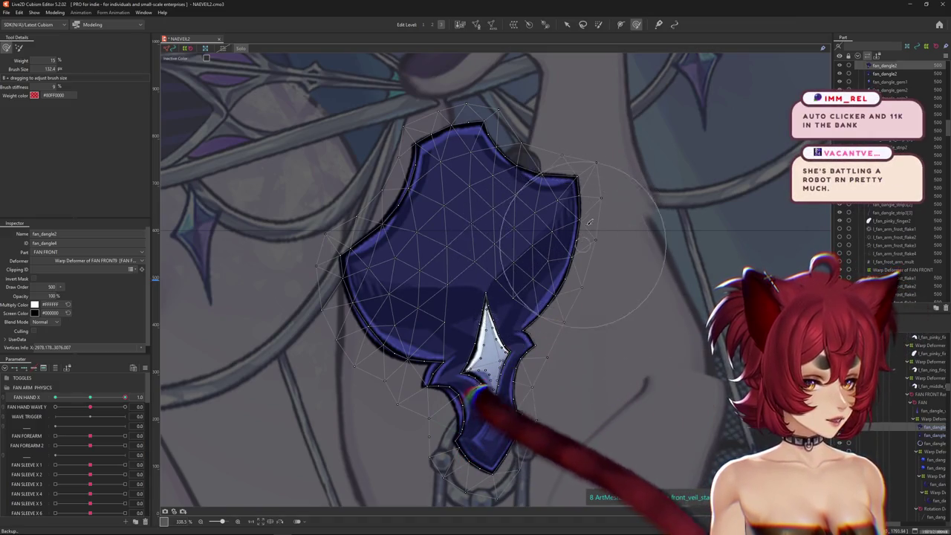
left_click_drag(591, 234, 614, 181)
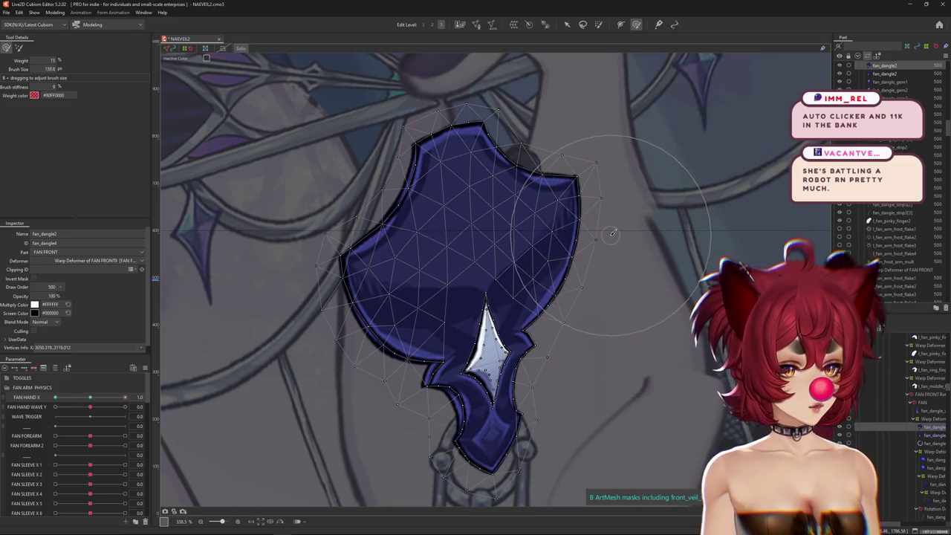
Step: Refine the dangle's left side while switching FAN HAND X between swung and neutral poses
left_click_drag(97, 397, 89, 397)
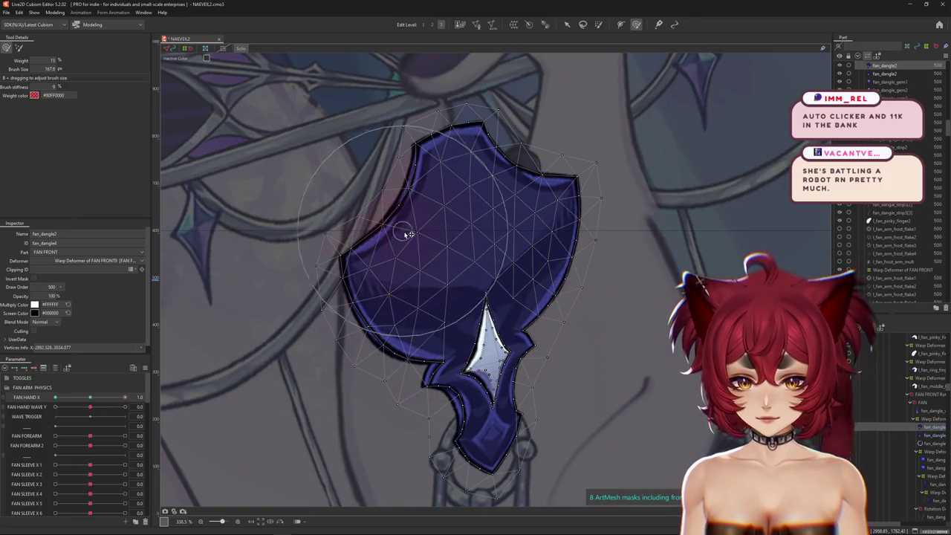
mouse_move(408, 234)
left_mouse_down()
mouse_move(384, 227)
mouse_move(436, 231)
left_mouse_up()
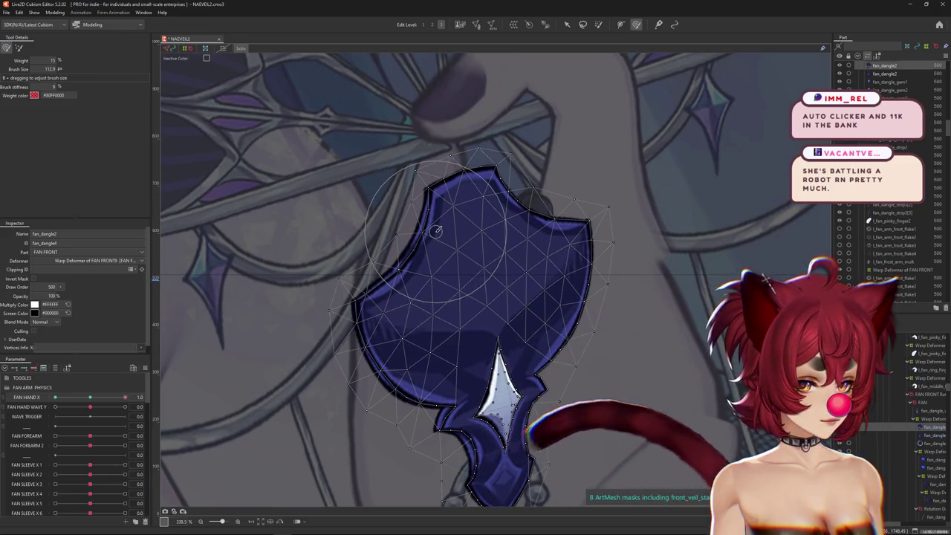
mouse_move(501, 224)
left_mouse_down()
mouse_move(516, 243)
mouse_move(473, 190)
left_mouse_up()
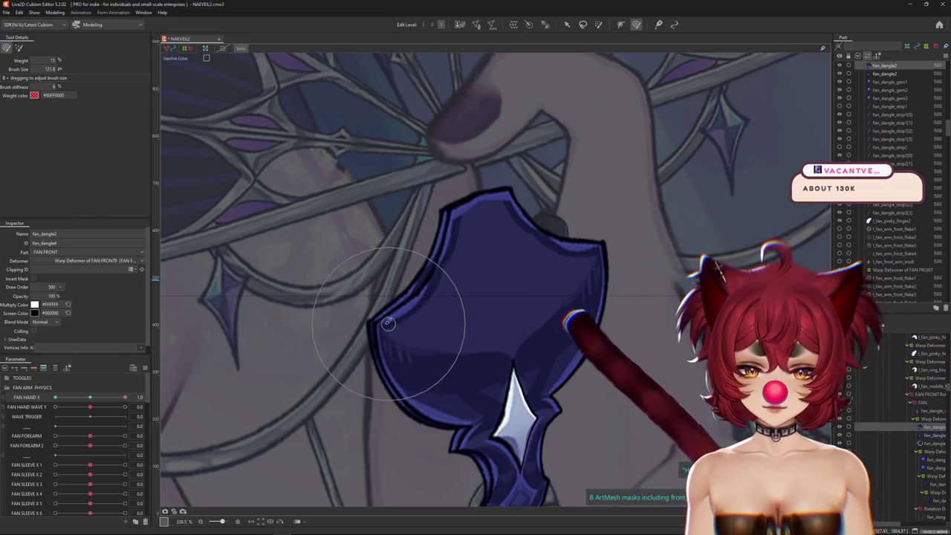
mouse_move(124, 397)
left_mouse_down()
mouse_move(92, 399)
mouse_move(125, 397)
left_mouse_up()
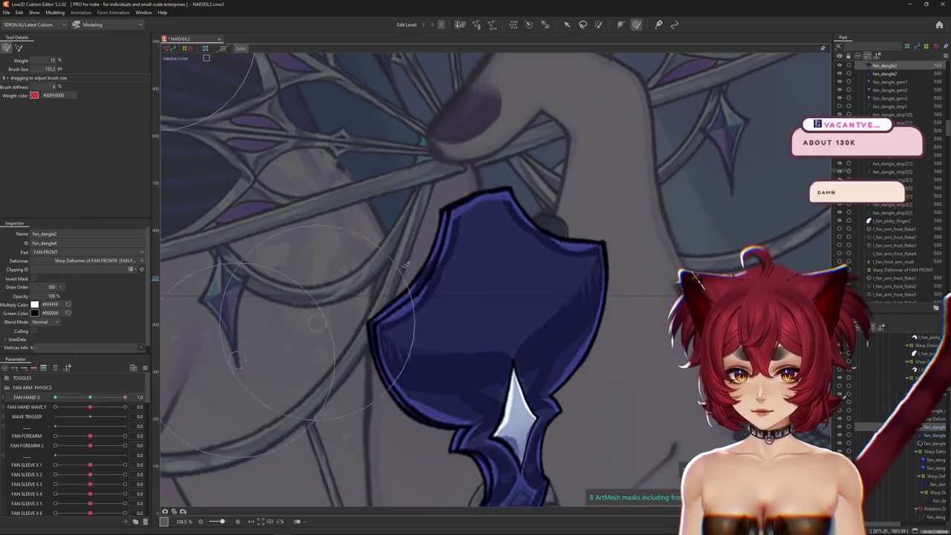
left_click_drag(492, 295, 491, 240)
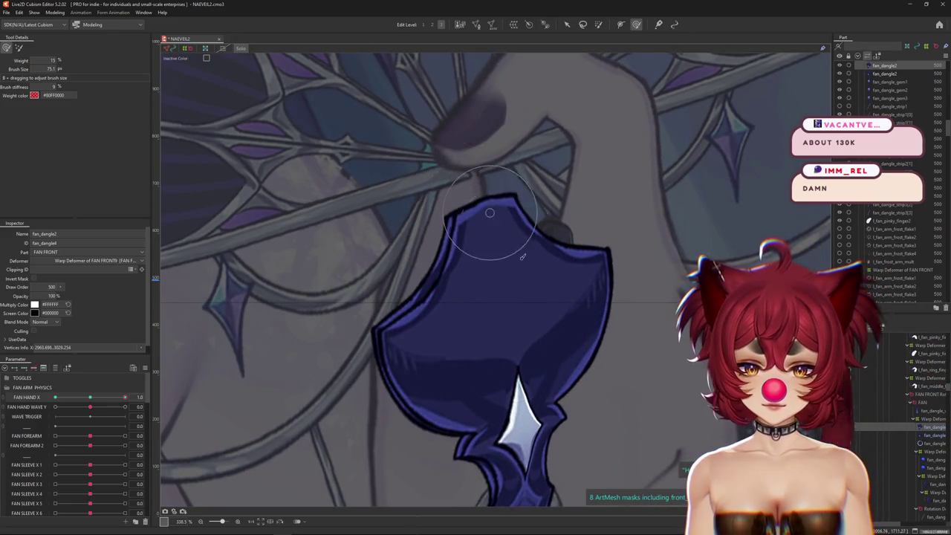
scroll(490, 213, "down", 2)
scroll(521, 252, "down", 2)
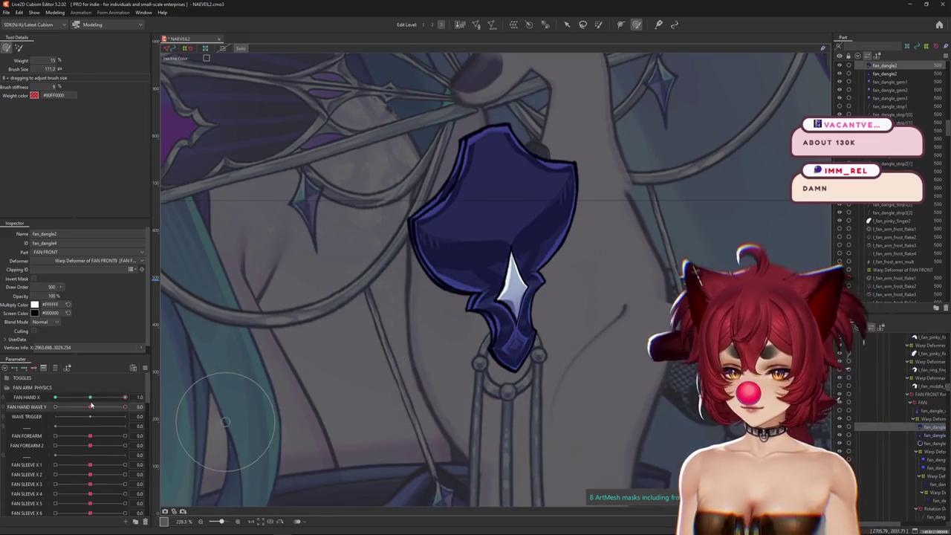
Step: Preview the dangle swinging along FAN HAND X, then open and dismiss the parameter's options menu
left_click_drag(90, 398, 119, 402)
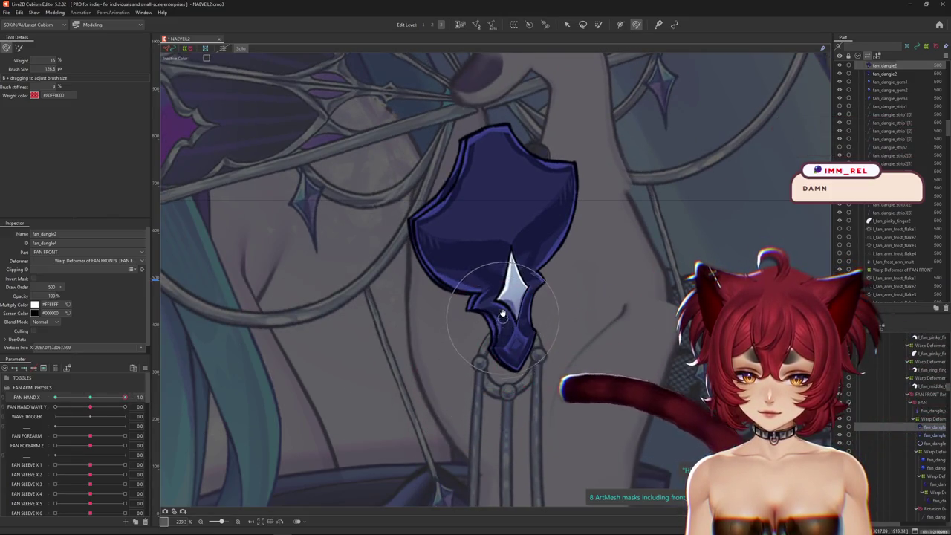
scroll(483, 282, "up", 2)
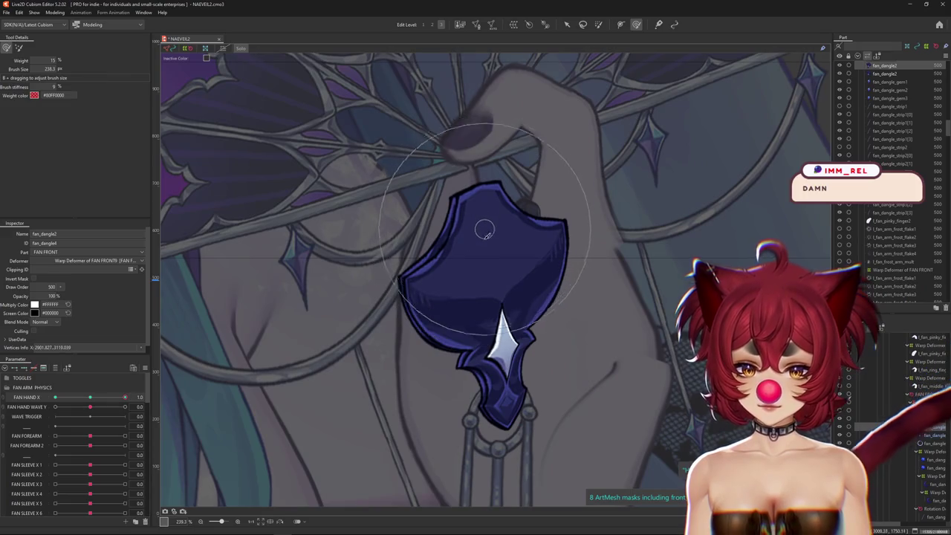
scroll(484, 232, "down", 3)
scroll(342, 399, "up", 3)
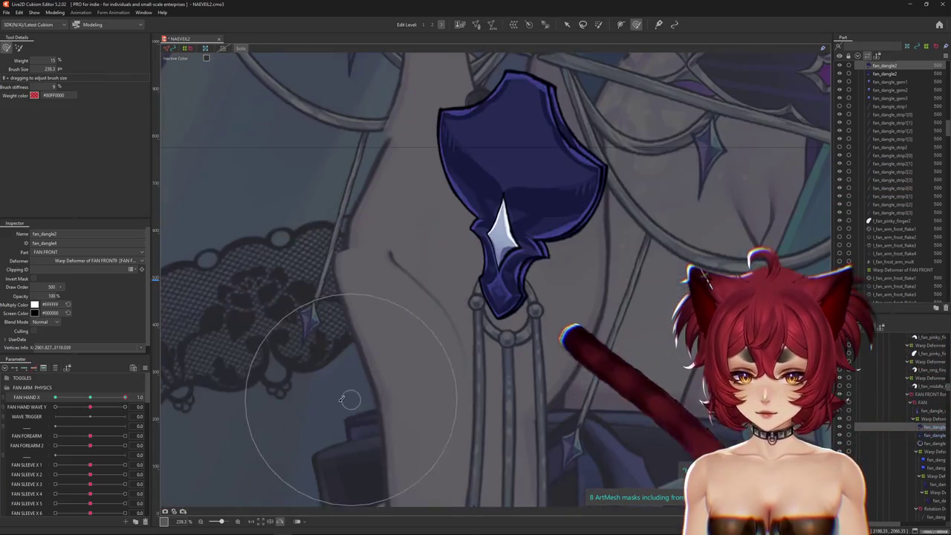
right_click(98, 397)
key("Escape")
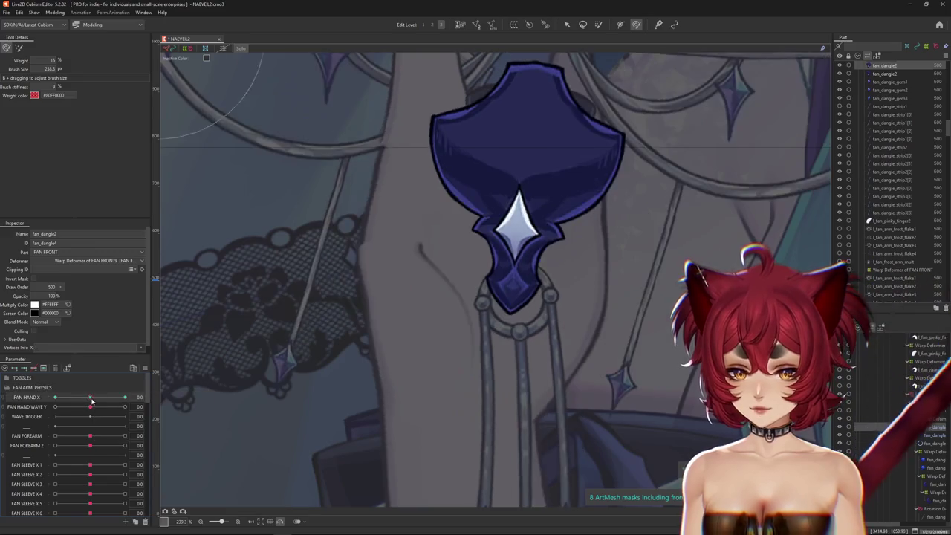
Step: Set FAN HAND X to -1.0 and reshape fan_dangle2 around its gem, left side and outline
left_click(556, 311)
left_click_drag(556, 310, 512, 381)
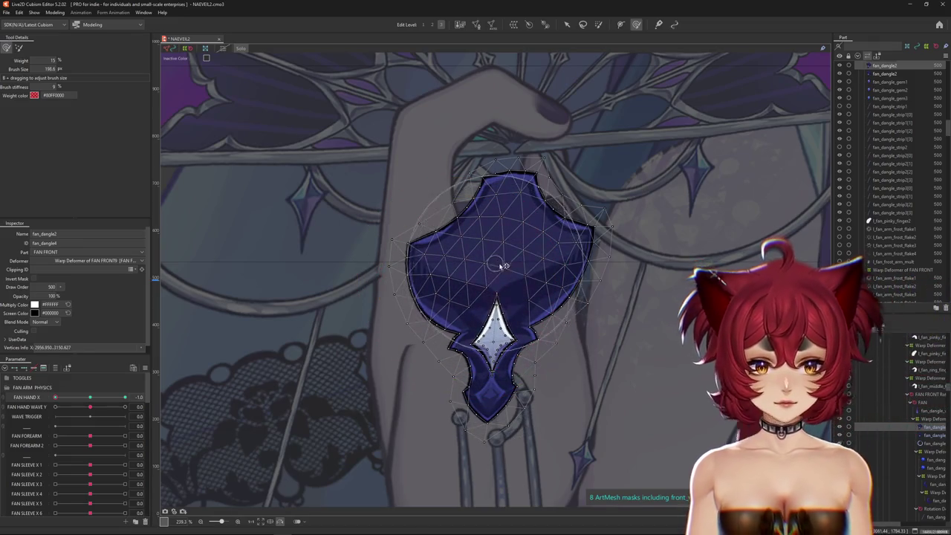
mouse_move(471, 284)
left_mouse_down()
mouse_move(492, 338)
mouse_move(488, 426)
left_mouse_up()
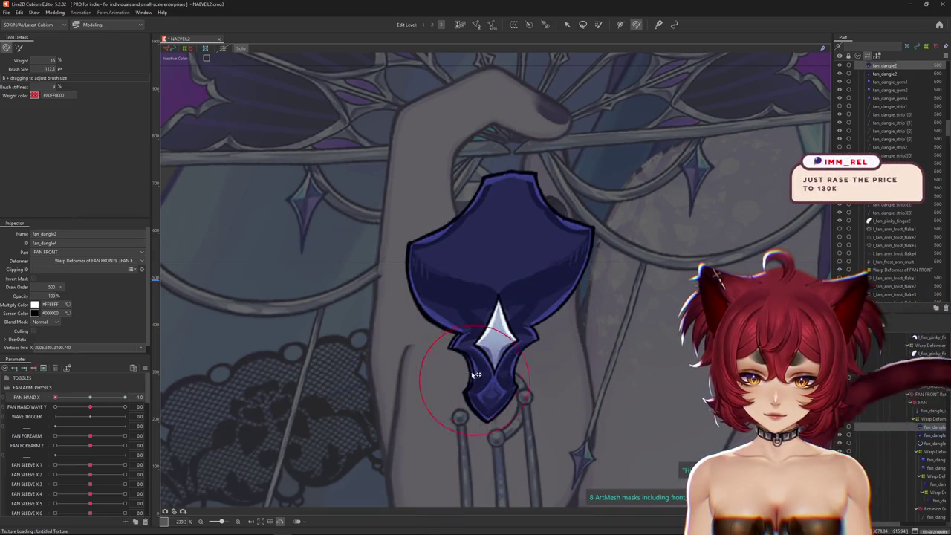
left_click_drag(481, 341, 439, 276)
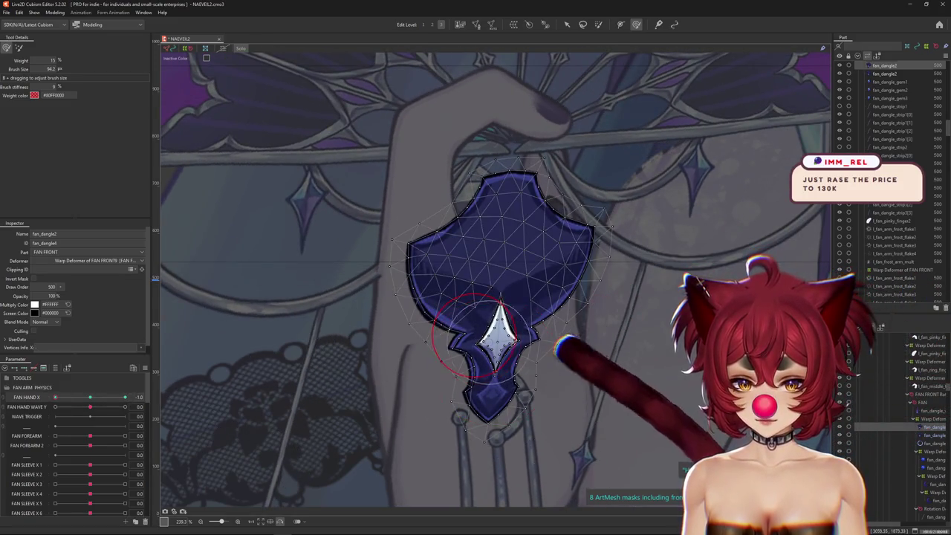
mouse_move(456, 329)
left_mouse_down()
mouse_move(509, 277)
mouse_move(520, 329)
left_mouse_up()
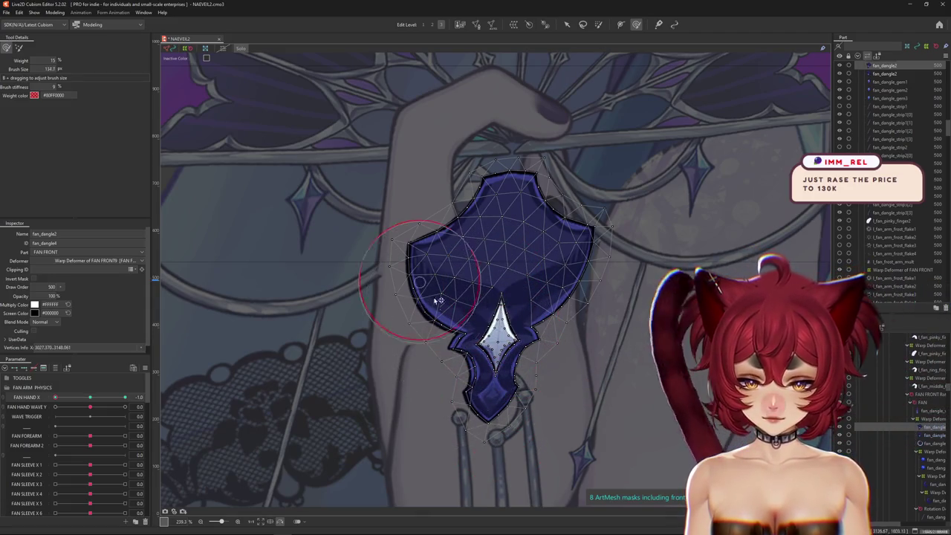
mouse_move(438, 300)
left_mouse_down()
mouse_move(394, 362)
mouse_move(426, 340)
left_mouse_up()
mouse_move(452, 221)
left_mouse_down()
mouse_move(473, 223)
mouse_move(436, 214)
mouse_move(401, 260)
left_mouse_up()
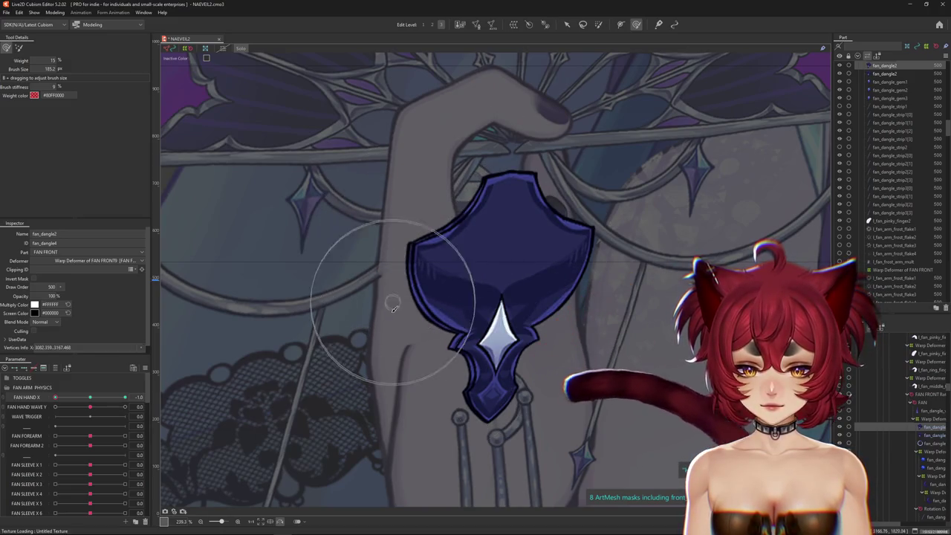
left_click_drag(476, 259, 464, 232)
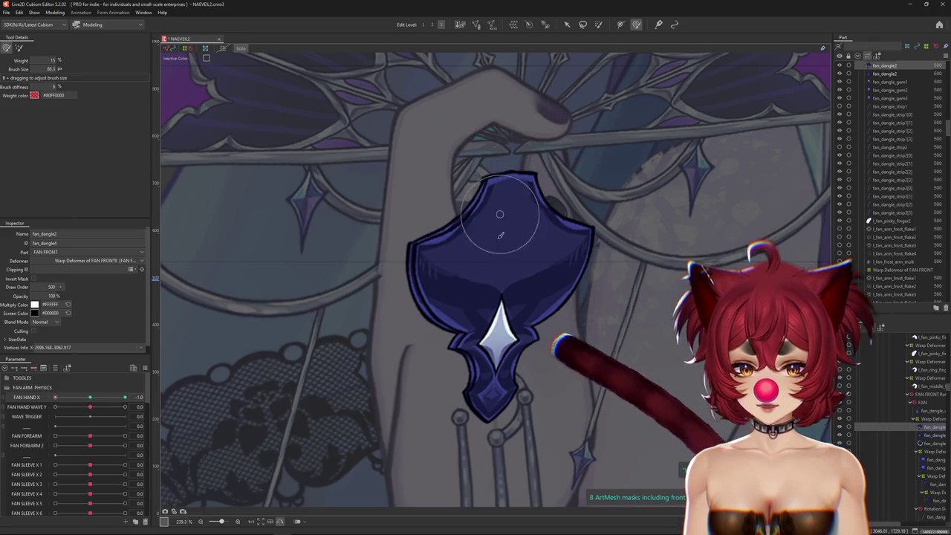
scroll(490, 327, "up", 5)
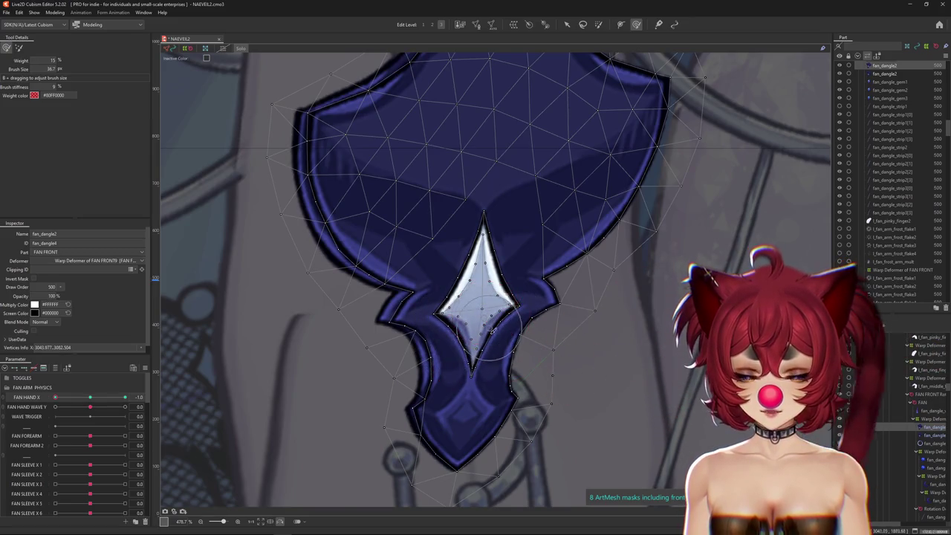
Step: Paint weights on the gem's mesh, lower left and top tip, resizing the weight brush between strokes
scroll(491, 331, "up", 2)
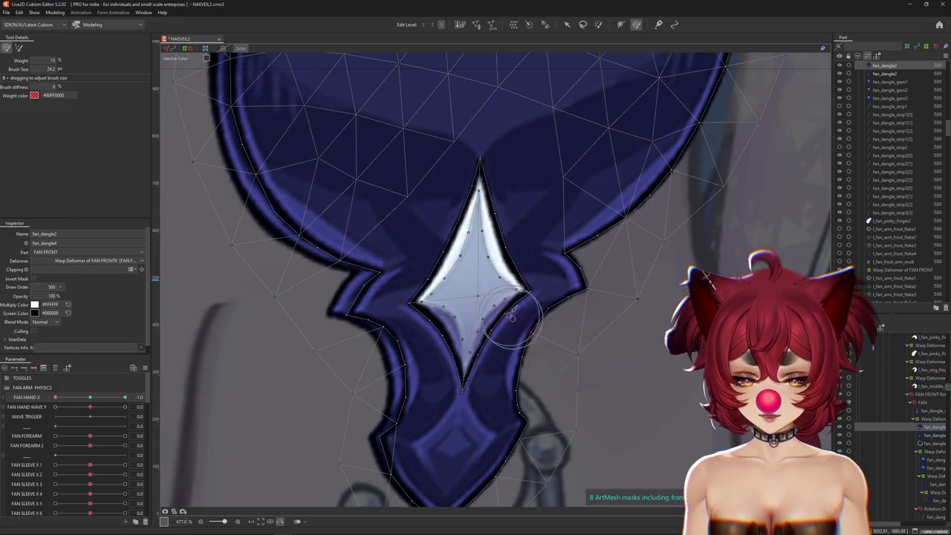
scroll(511, 316, "up", 2)
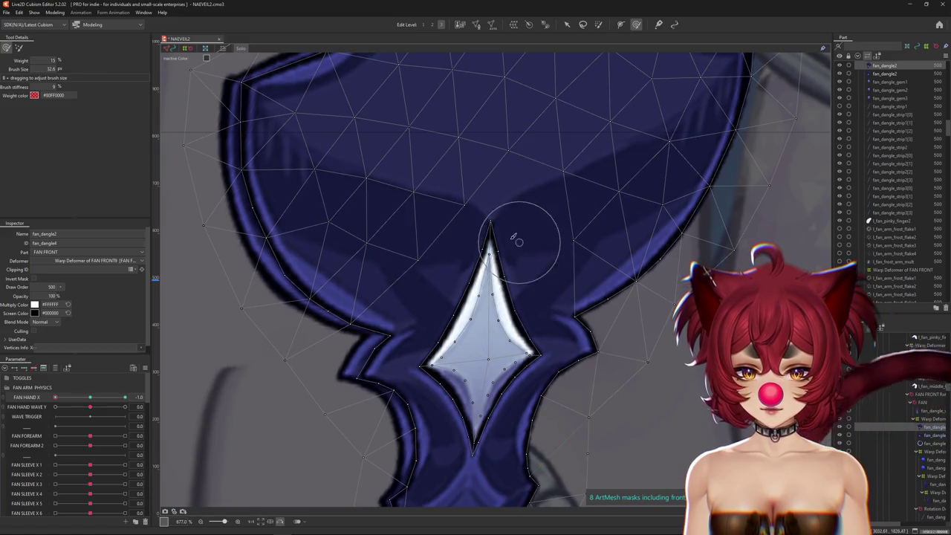
scroll(492, 260, "down", 2)
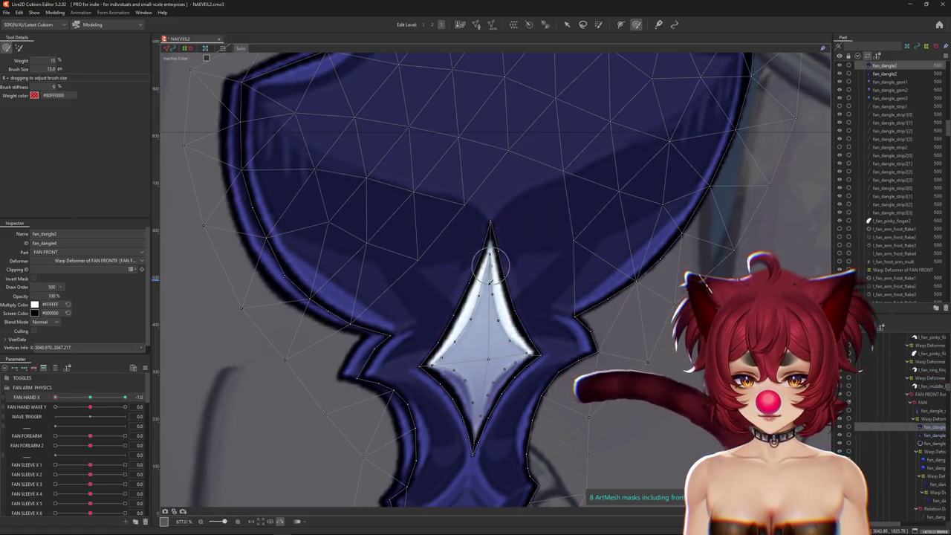
left_click_drag(494, 324, 491, 355)
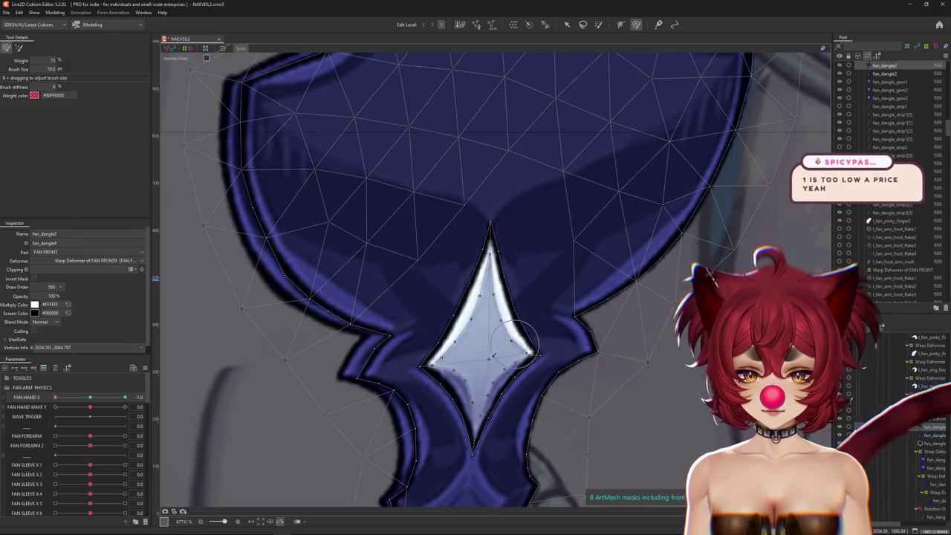
scroll(511, 364, "down", 3)
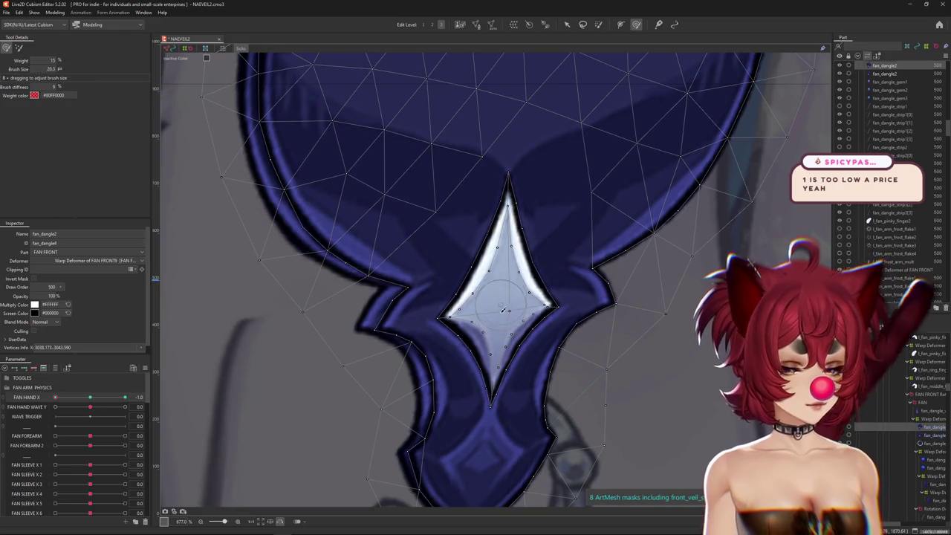
left_click_drag(504, 311, 483, 320)
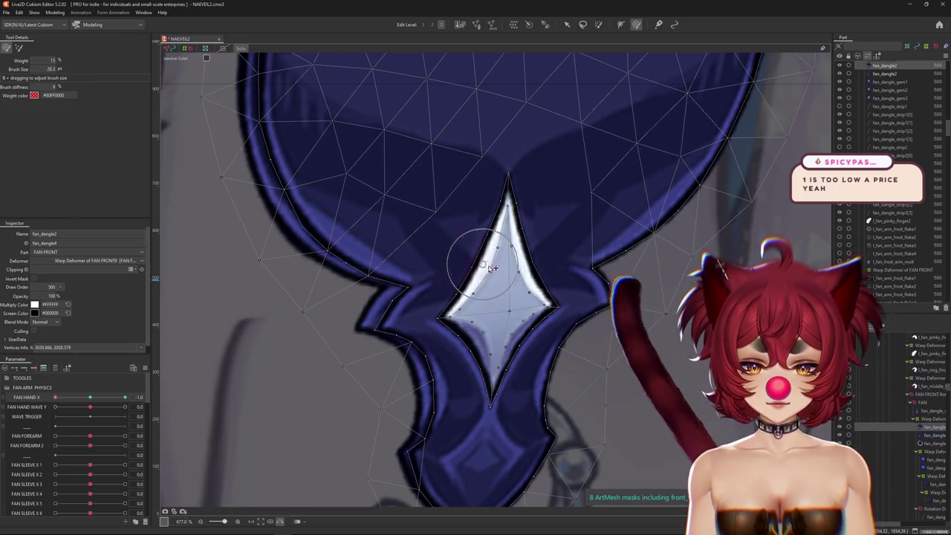
left_click_drag(484, 213, 509, 195)
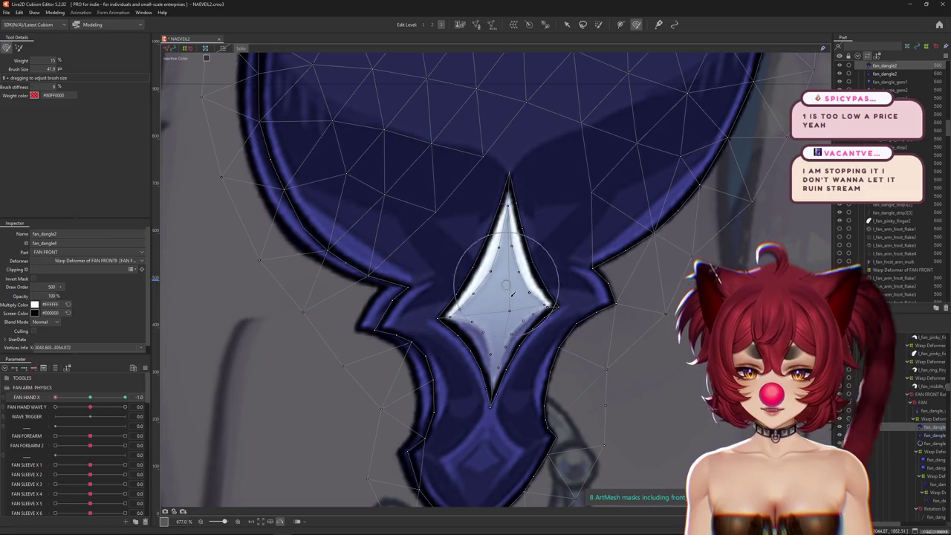
mouse_move(512, 294)
left_mouse_down()
mouse_move(495, 273)
mouse_move(526, 279)
left_mouse_up()
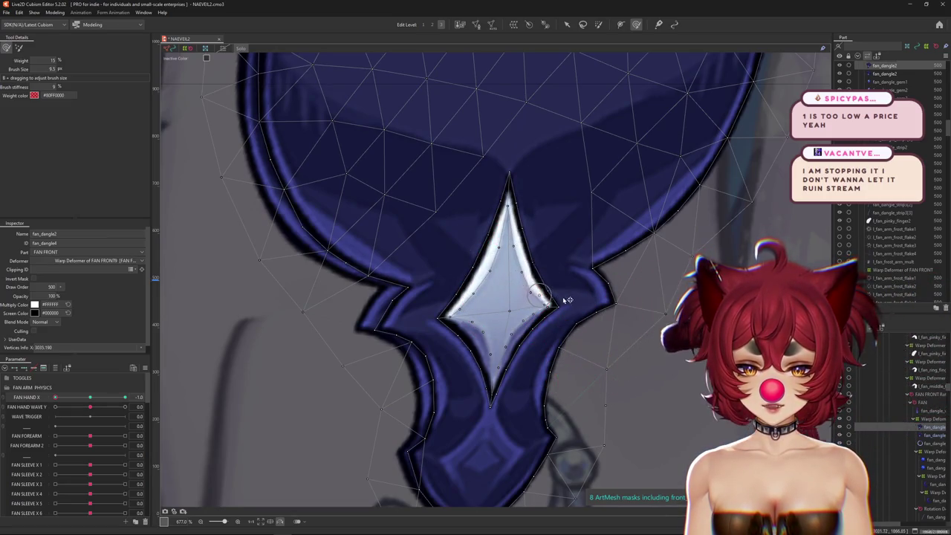
left_click_drag(546, 310, 508, 350)
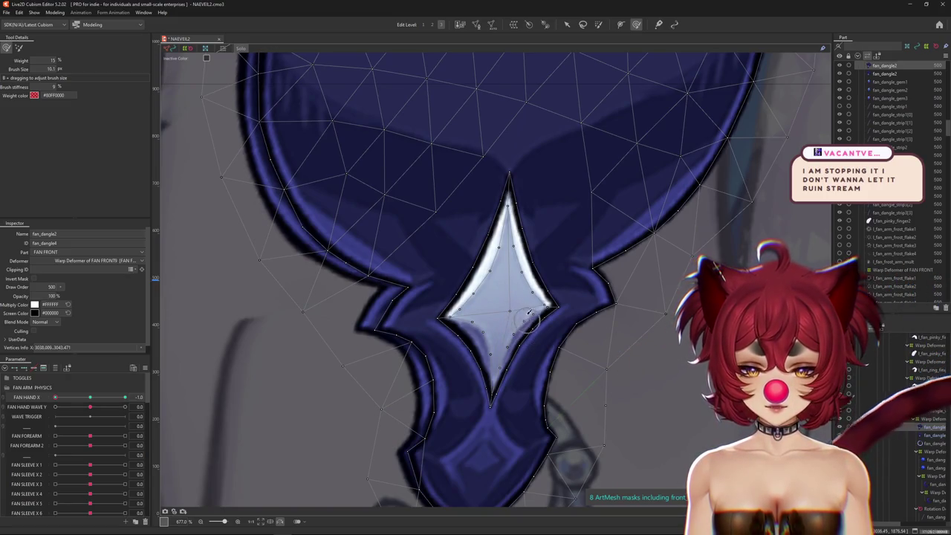
scroll(513, 305, "down", 2)
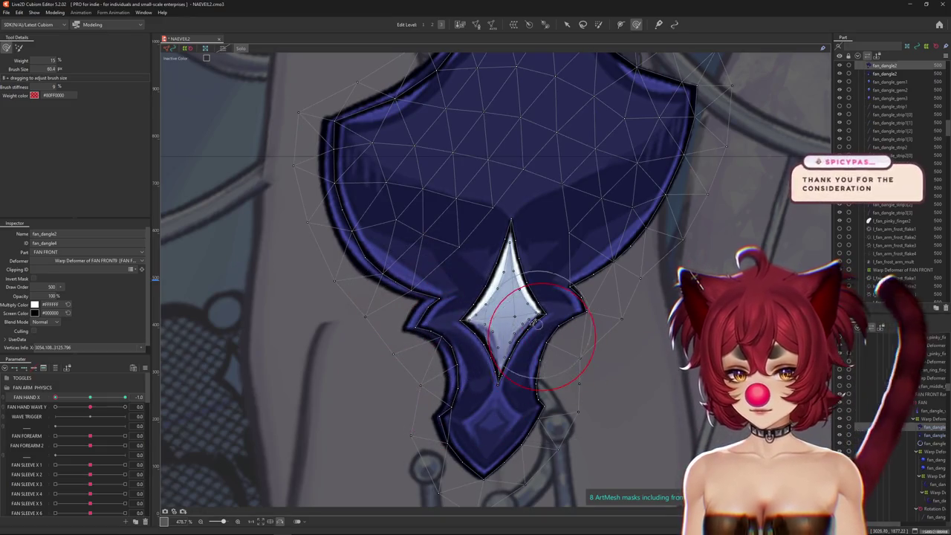
scroll(529, 336, "down", 2)
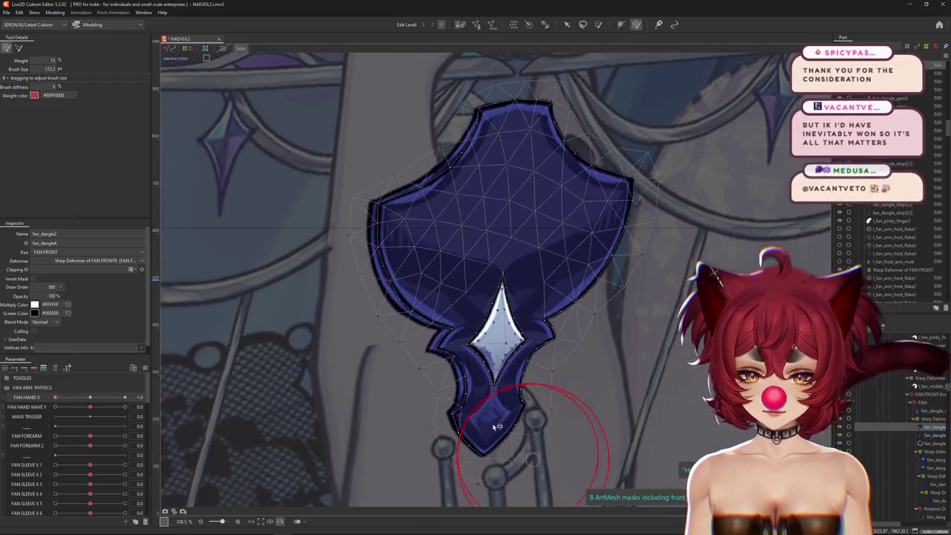
Step: Enter Mesh Edit on the fan dangle, inspect the mesh, and confirm to exit
left_click(476, 25)
scroll(523, 373, "up", 4)
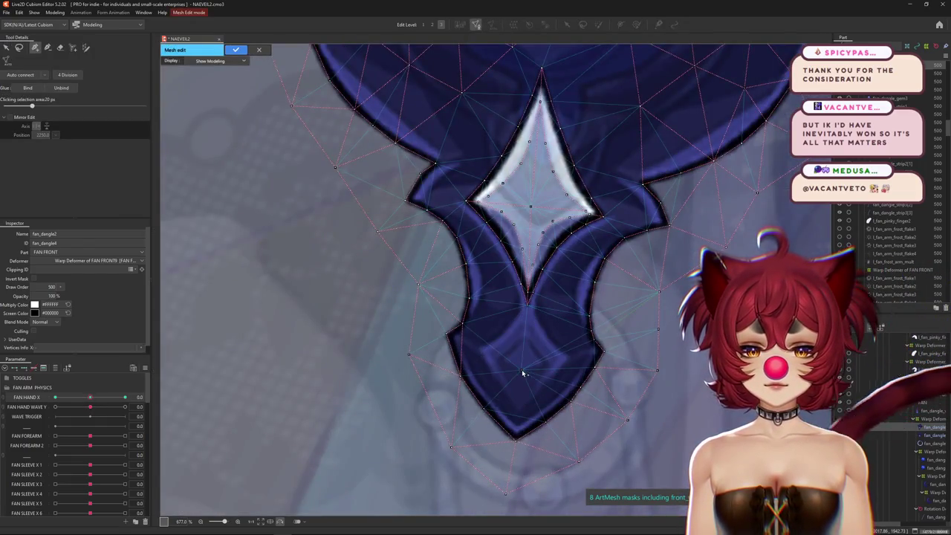
scroll(523, 373, "down", 4)
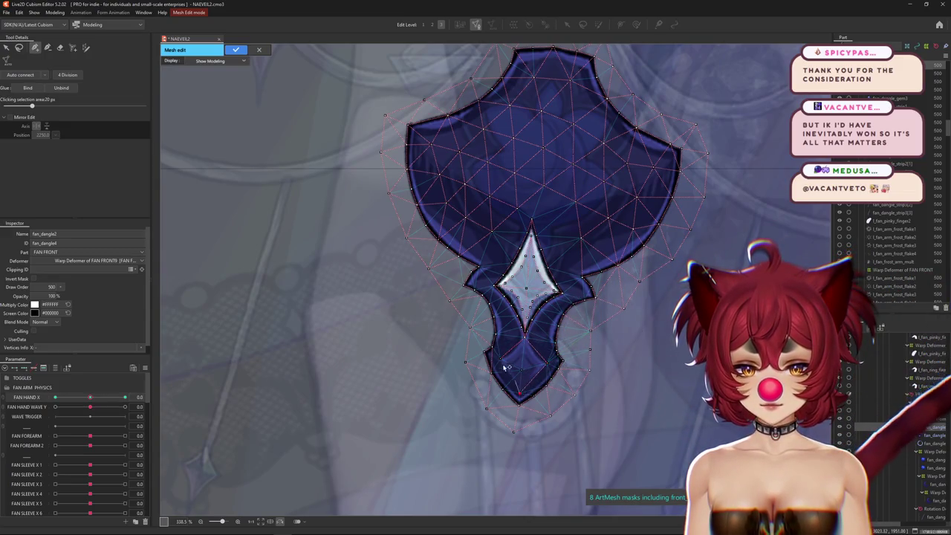
left_click(237, 50)
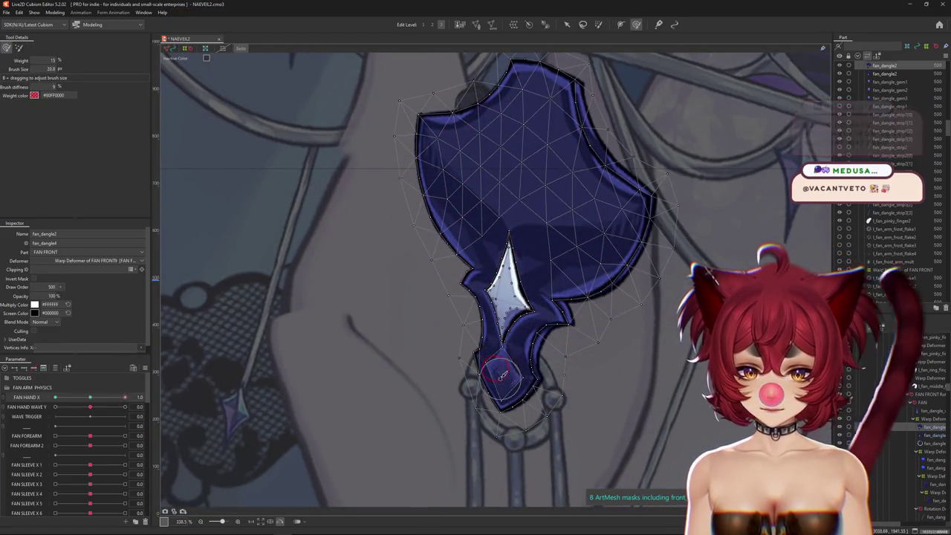
Step: Swing FAN HAND X to -1.0 and paint weights across the whole fan dangle, including its right side
left_click_drag(502, 364, 479, 381)
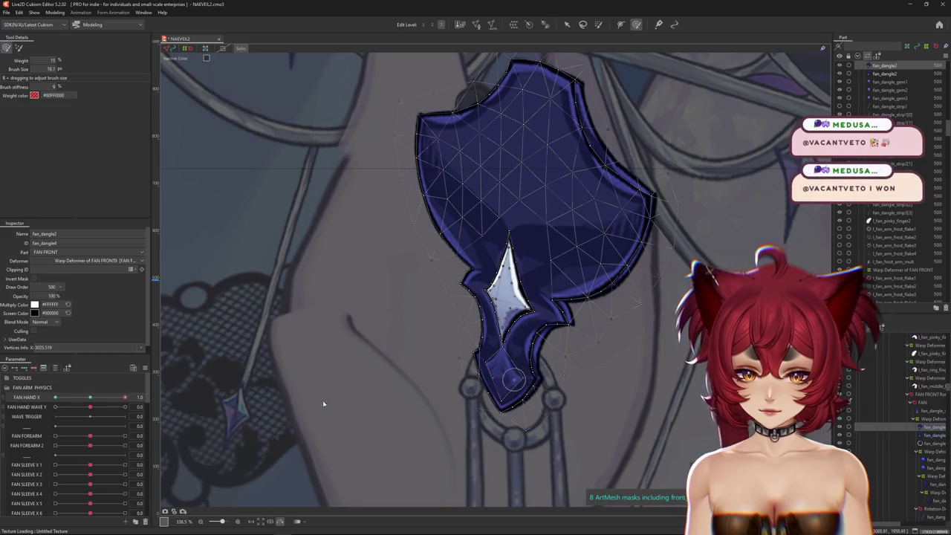
left_click_drag(125, 398, 55, 398)
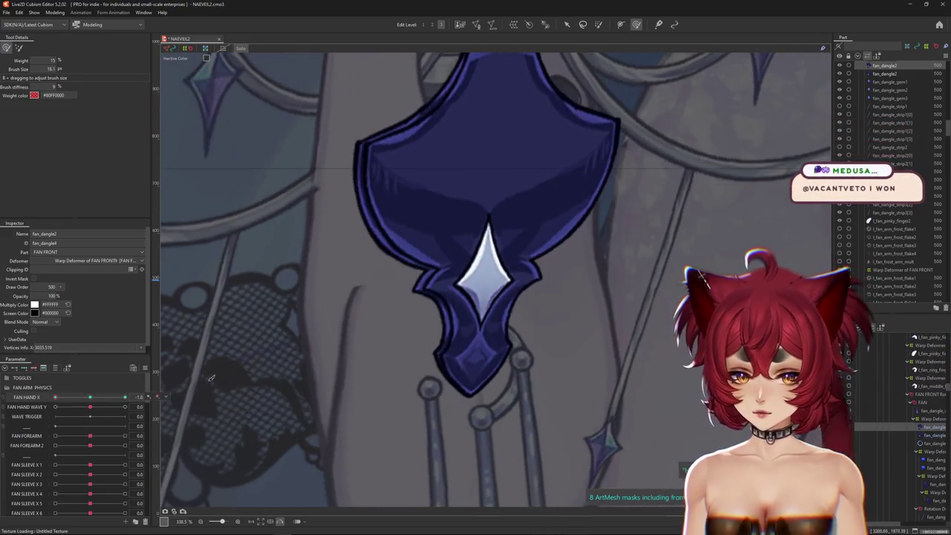
mouse_move(537, 365)
left_mouse_down()
mouse_move(488, 363)
mouse_move(508, 386)
left_mouse_up()
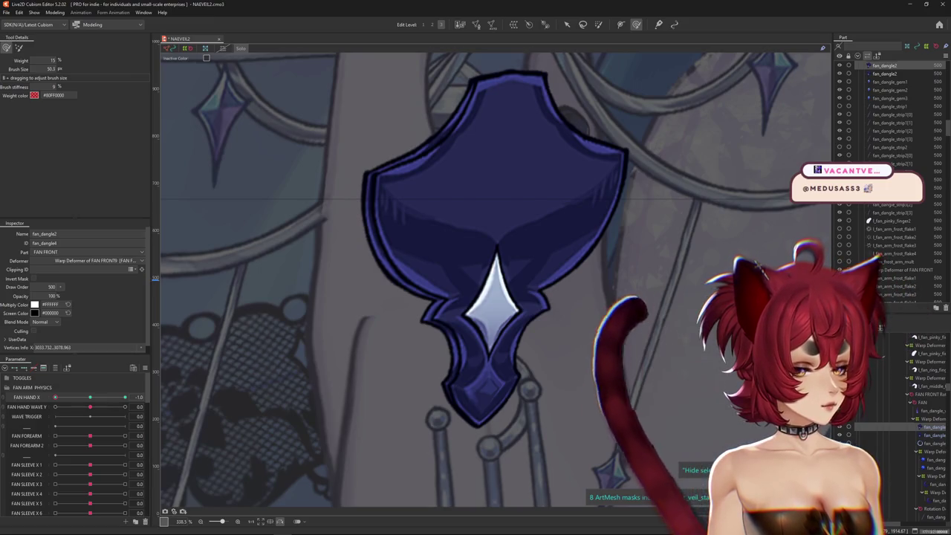
scroll(660, 253, "down", 3)
scroll(643, 272, "up", 3)
left_click_drag(614, 256, 520, 312)
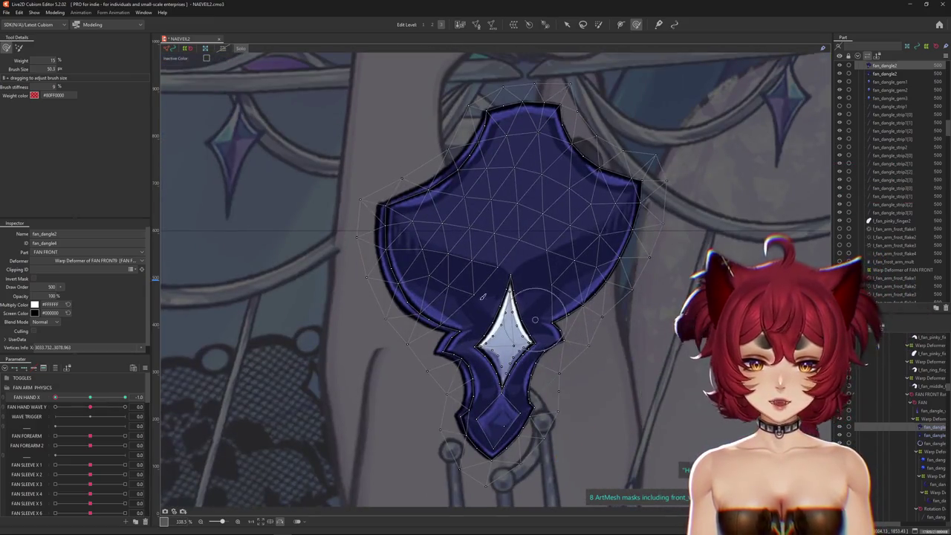
left_click_drag(404, 255, 446, 255)
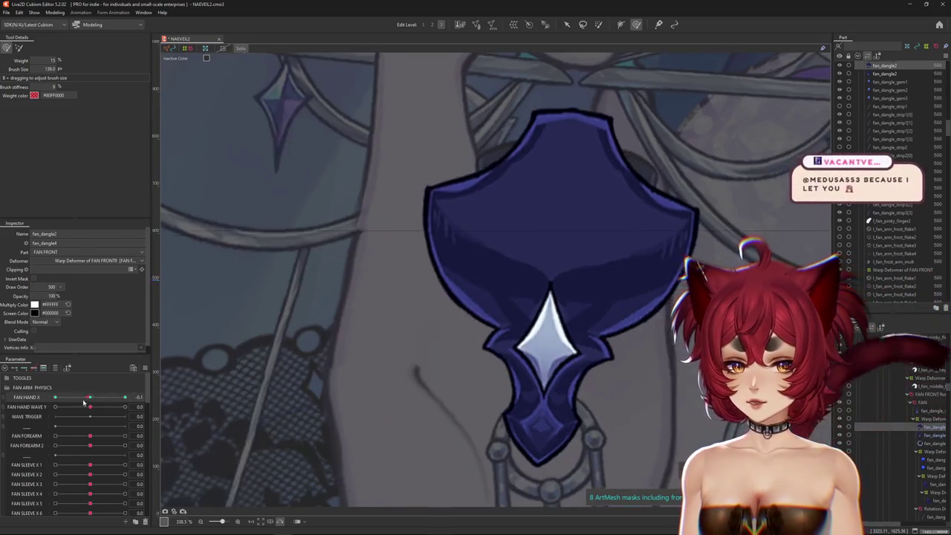
mouse_move(402, 223)
left_mouse_down()
mouse_move(446, 253)
mouse_move(493, 265)
mouse_move(483, 251)
left_mouse_up()
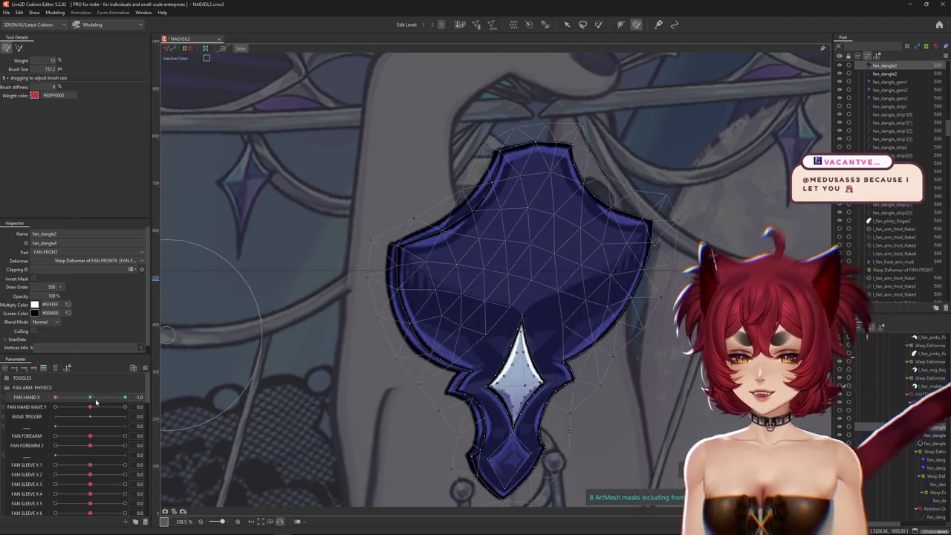
left_click_drag(358, 347, 418, 354)
left_click_drag(492, 318, 451, 335)
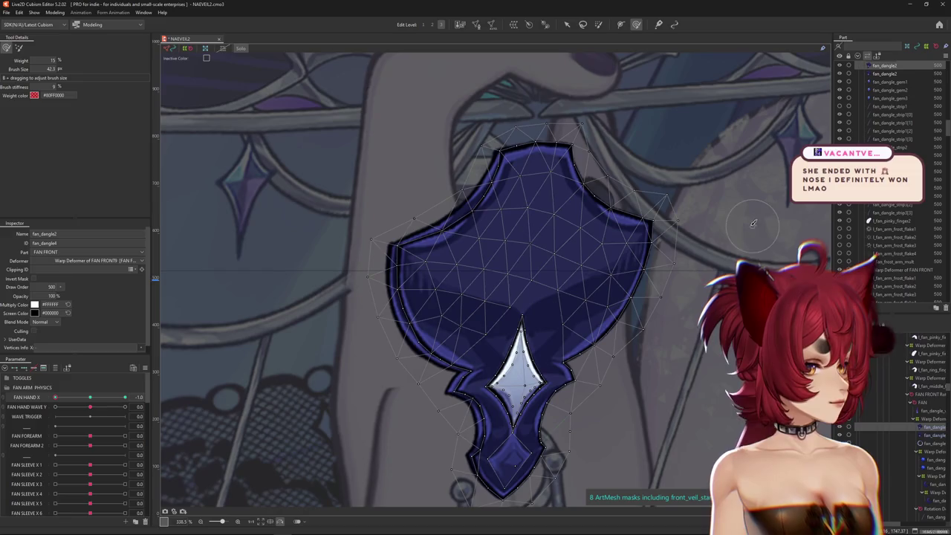
left_click_drag(93, 401, 35, 405)
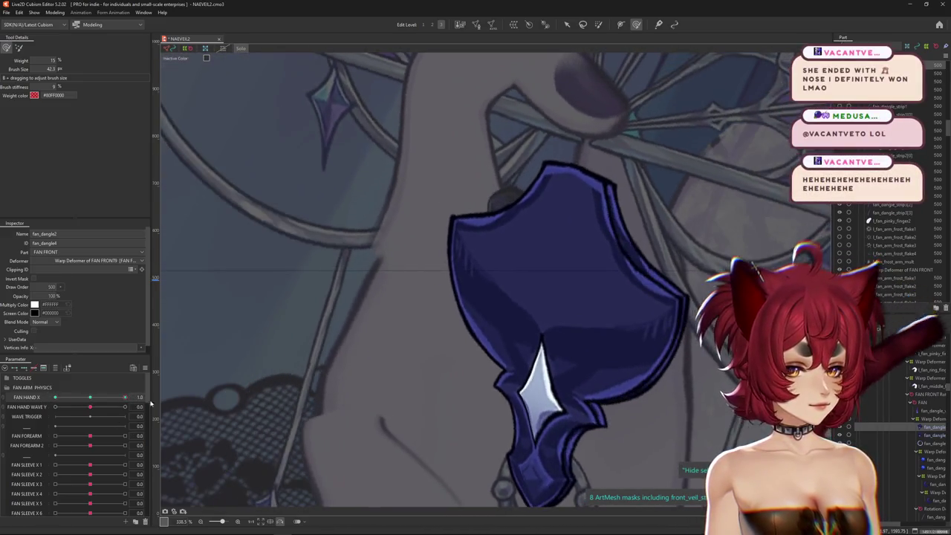
Step: Reselect fan_dangle2 and reshape its gem with a large brush at FAN HAND X -1.0
left_click_drag(454, 215, 491, 226)
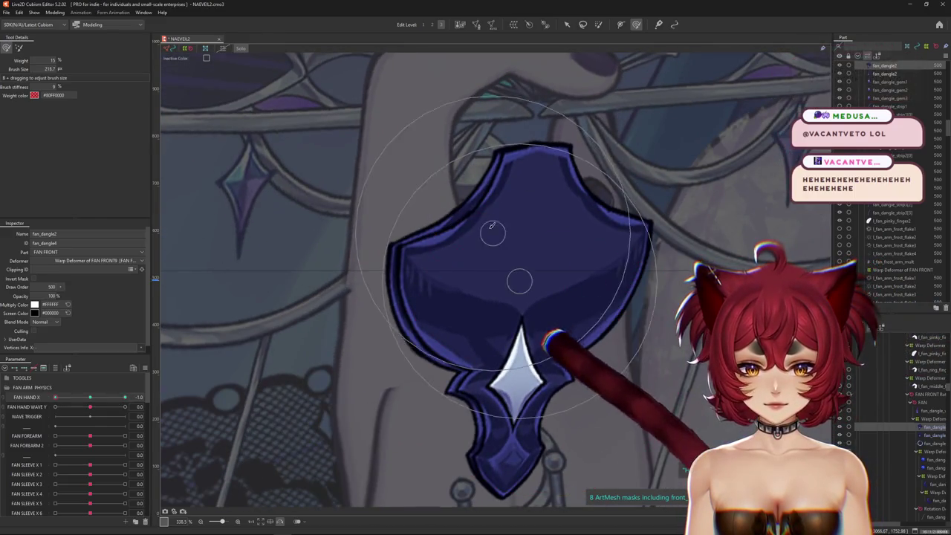
scroll(500, 210, "up", 1)
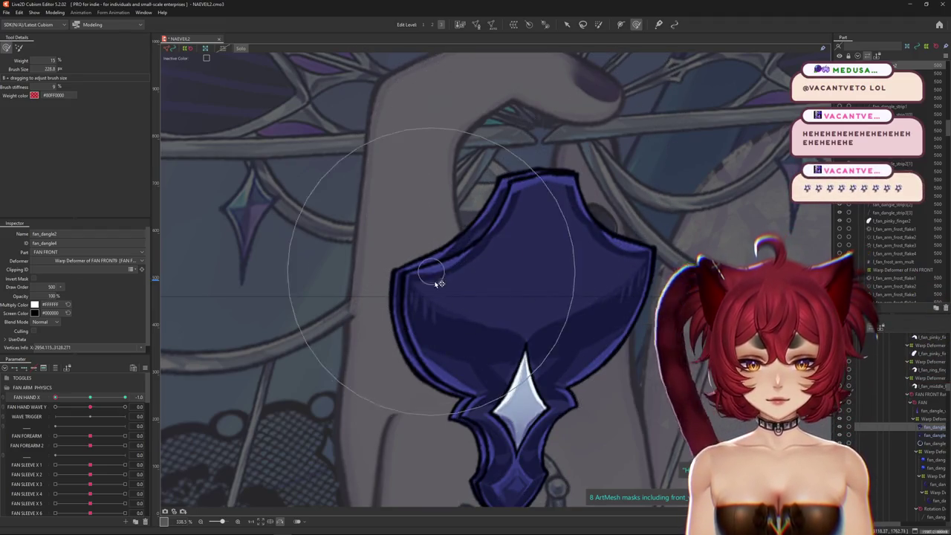
scroll(460, 312, "down", 1)
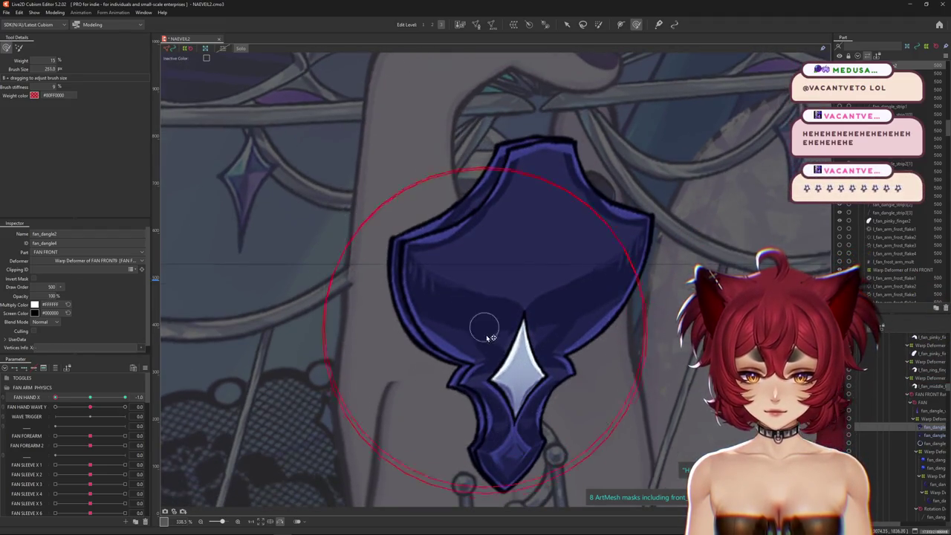
mouse_move(55, 397)
left_mouse_down()
mouse_move(80, 404)
mouse_move(55, 398)
left_mouse_up()
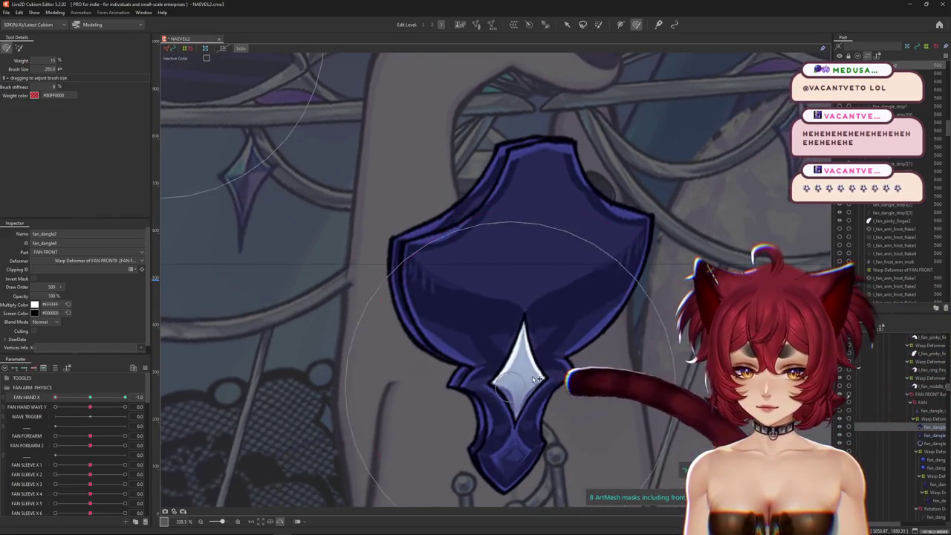
left_click(588, 341)
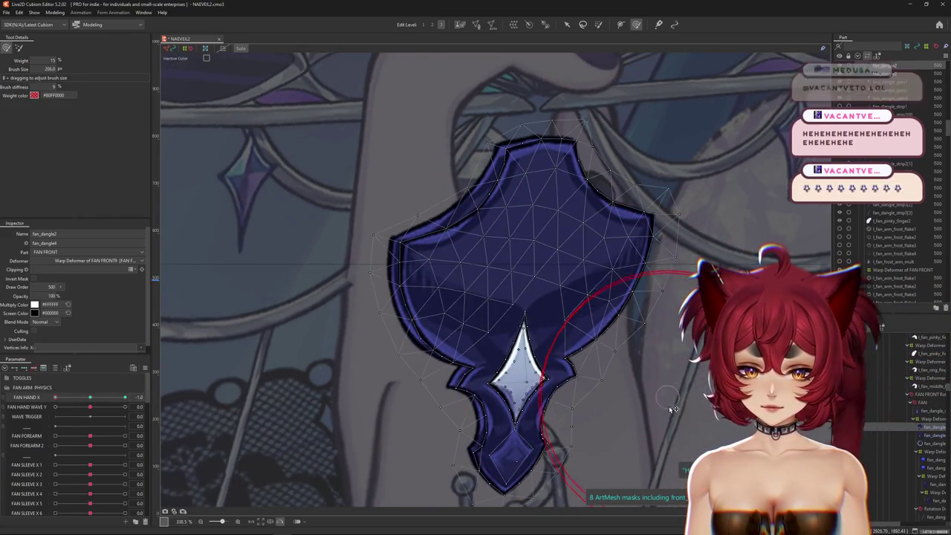
left_click(476, 308)
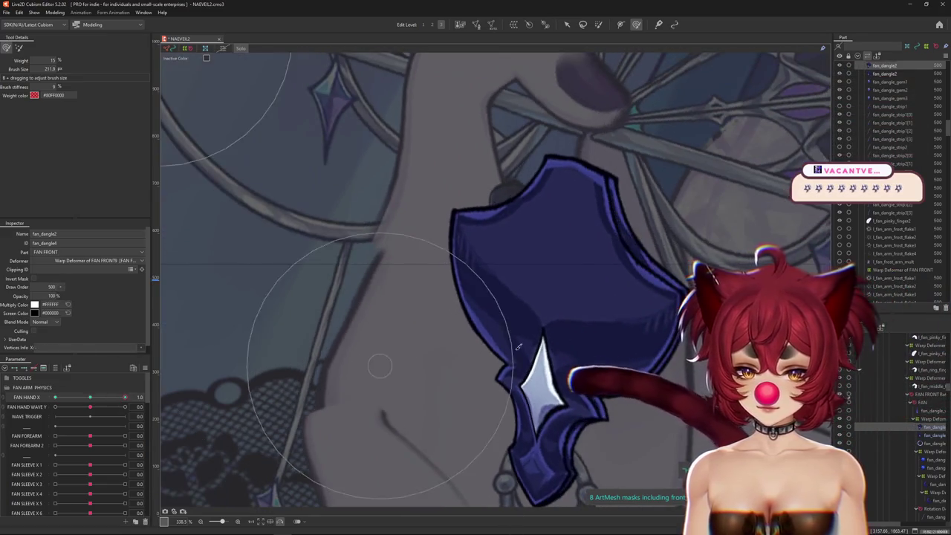
left_click(562, 309)
scroll(509, 321, "down", 3)
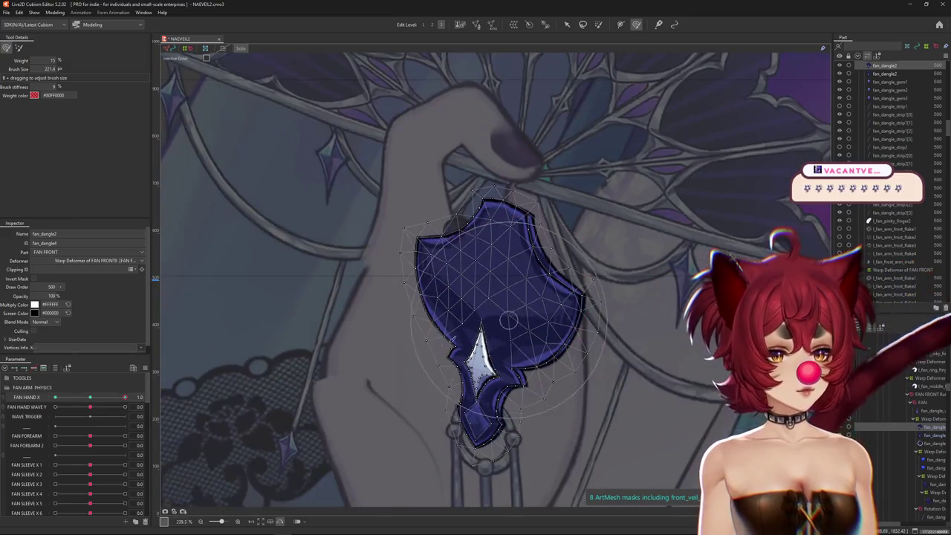
left_click_drag(125, 398, 24, 399)
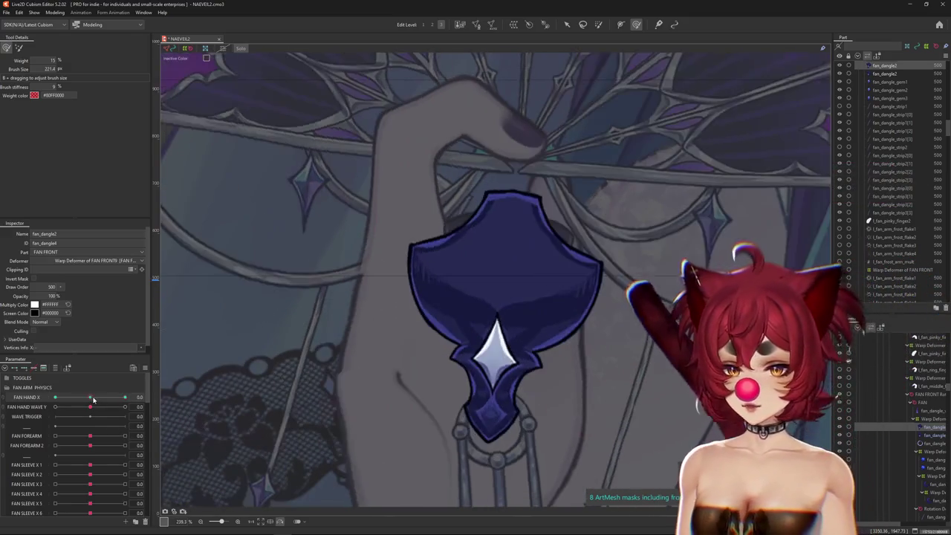
left_click(365, 275)
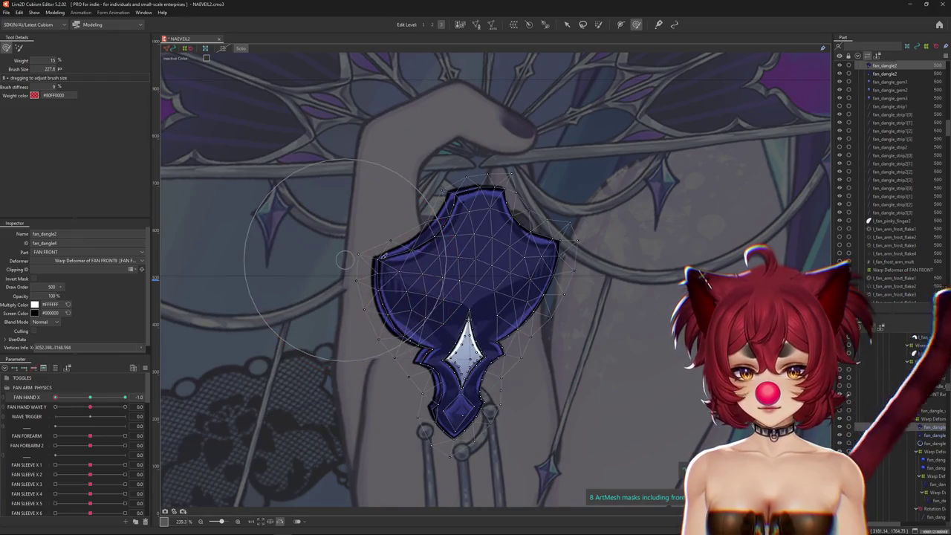
mouse_move(459, 290)
left_mouse_down()
mouse_move(389, 346)
mouse_move(413, 373)
left_mouse_up()
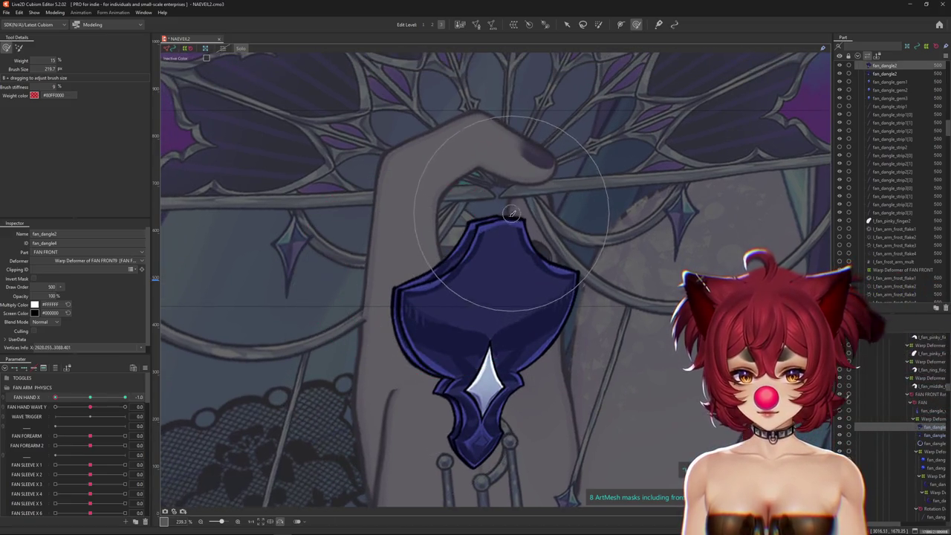
left_click(90, 398)
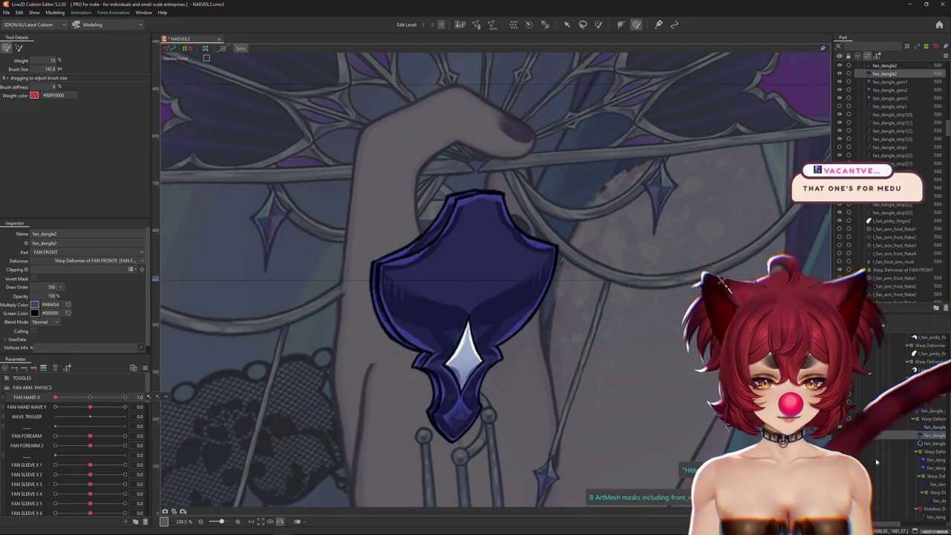
Step: Select fan_dangle2 in the Parts tree, reset FAN HAND X to 0.0, and reshape the gem's lower half
left_click(926, 438)
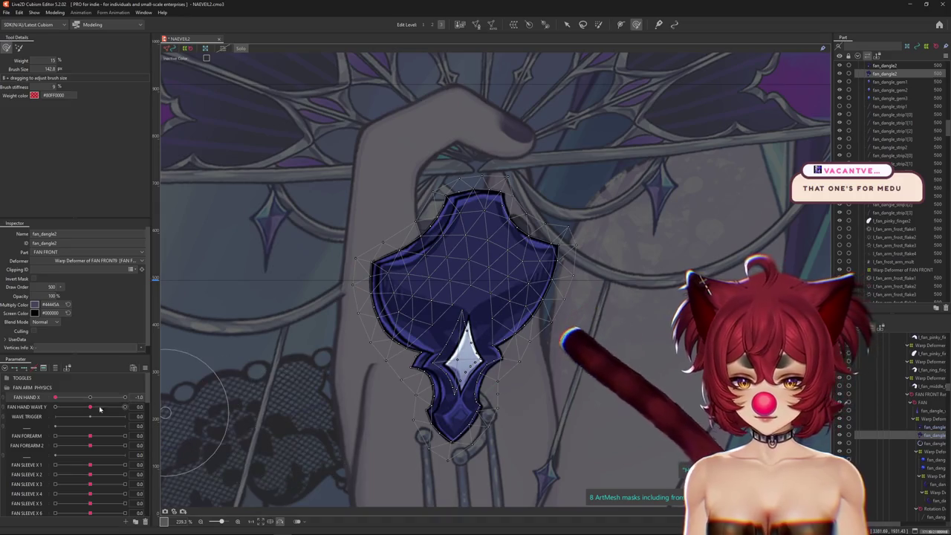
left_click(24, 369)
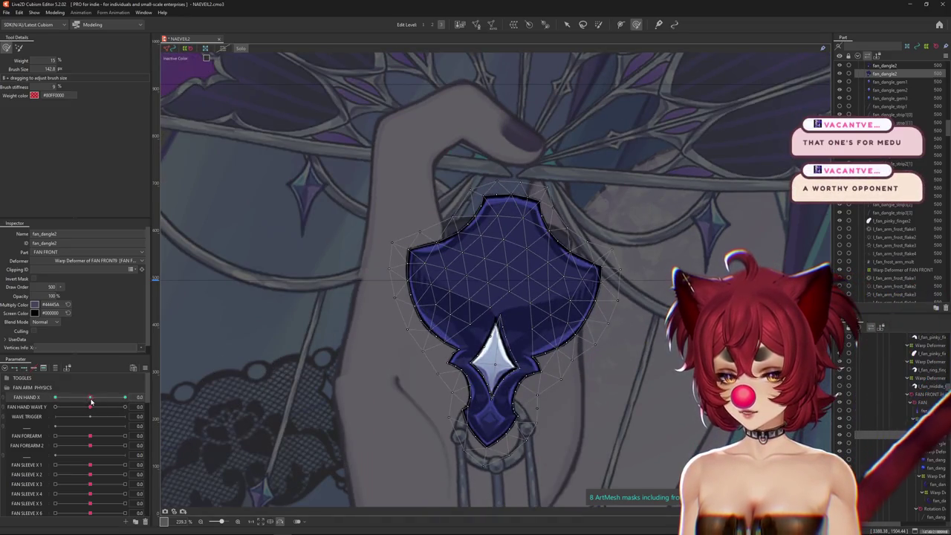
left_click(58, 399)
left_click(56, 397)
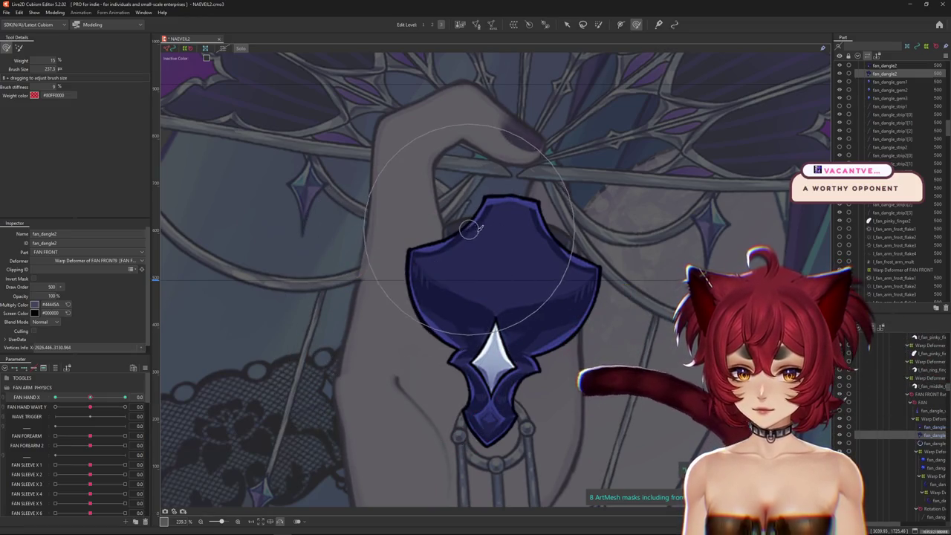
left_click_drag(520, 312, 548, 322)
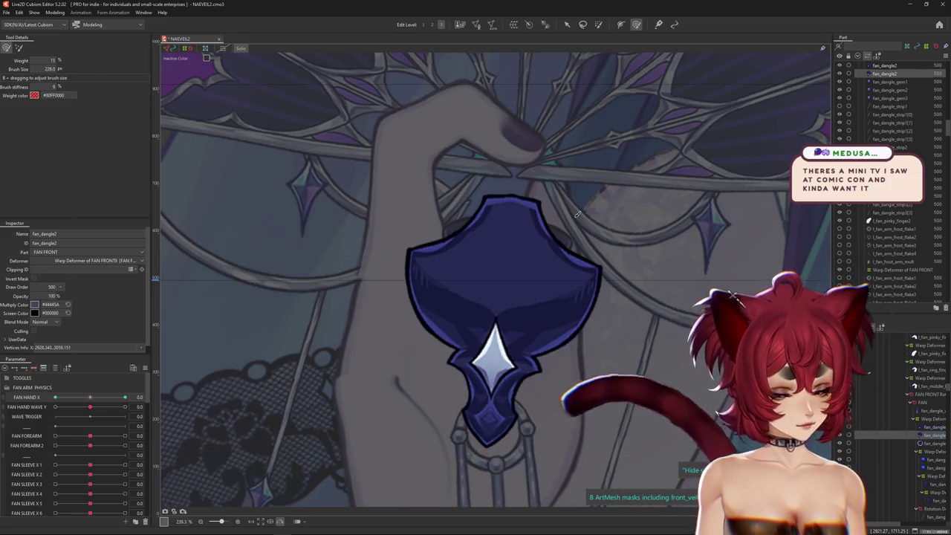
left_click(238, 49)
Step: At FAN HAND X 1.0, select the fan_dangle1 gem and its warp deformer and bend the brooch
scroll(179, 397, "down", 2)
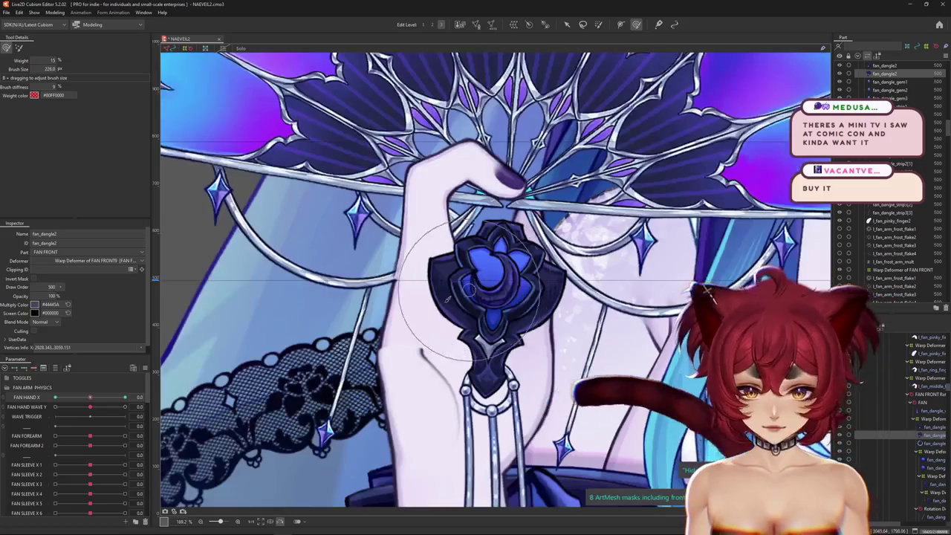
mouse_move(101, 394)
left_mouse_down()
mouse_move(175, 386)
mouse_move(37, 388)
left_mouse_up()
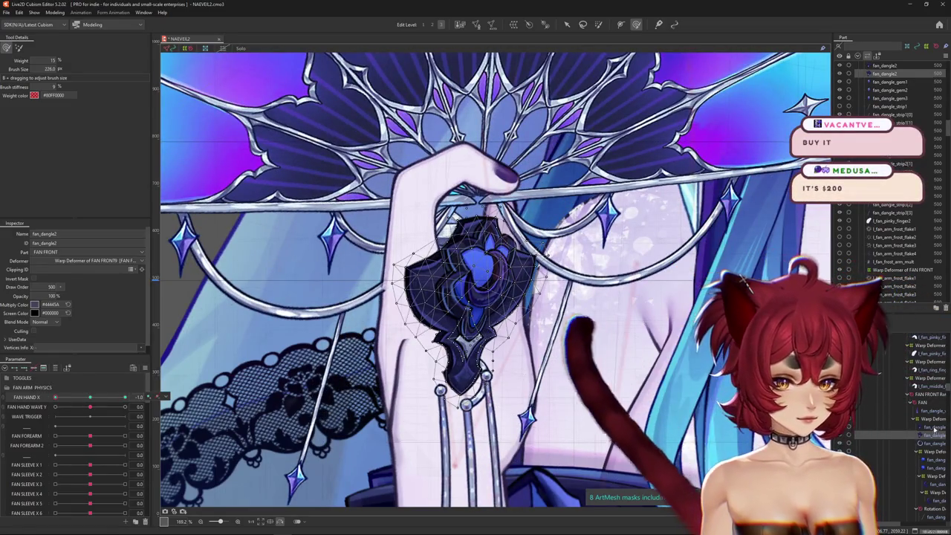
left_click(932, 460)
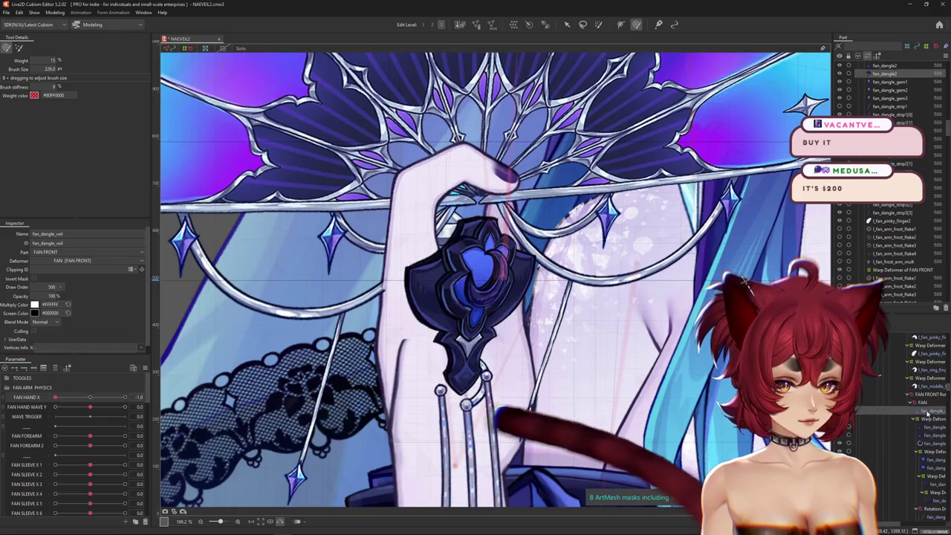
left_click(930, 451)
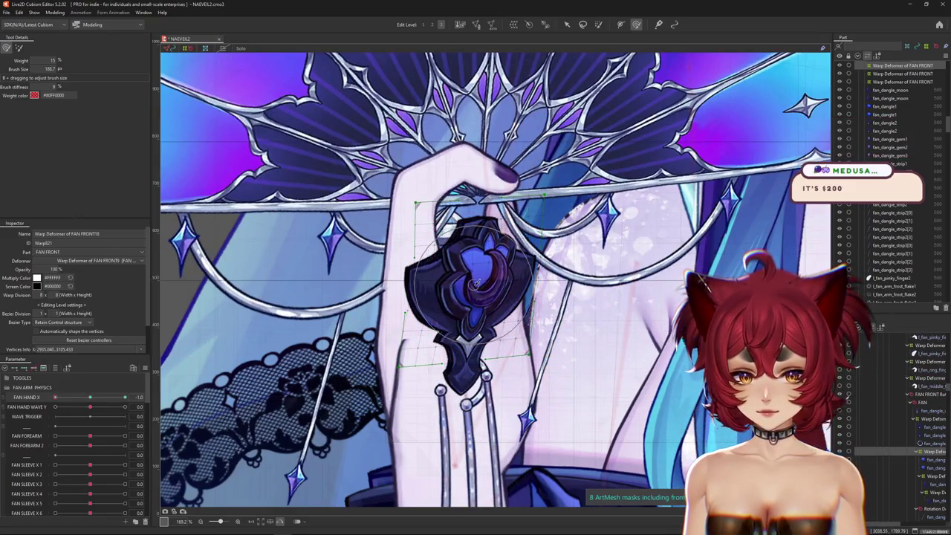
left_click_drag(502, 172, 486, 219)
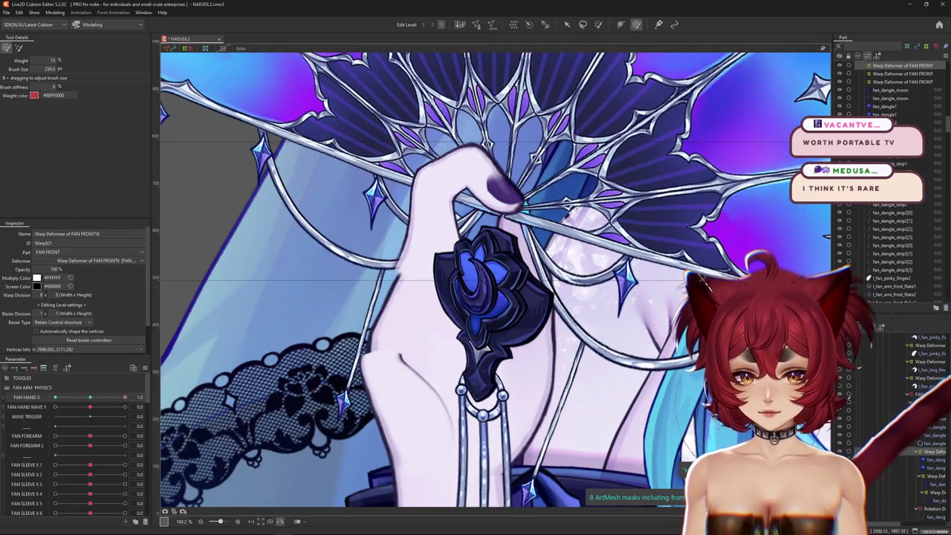
left_click(930, 482)
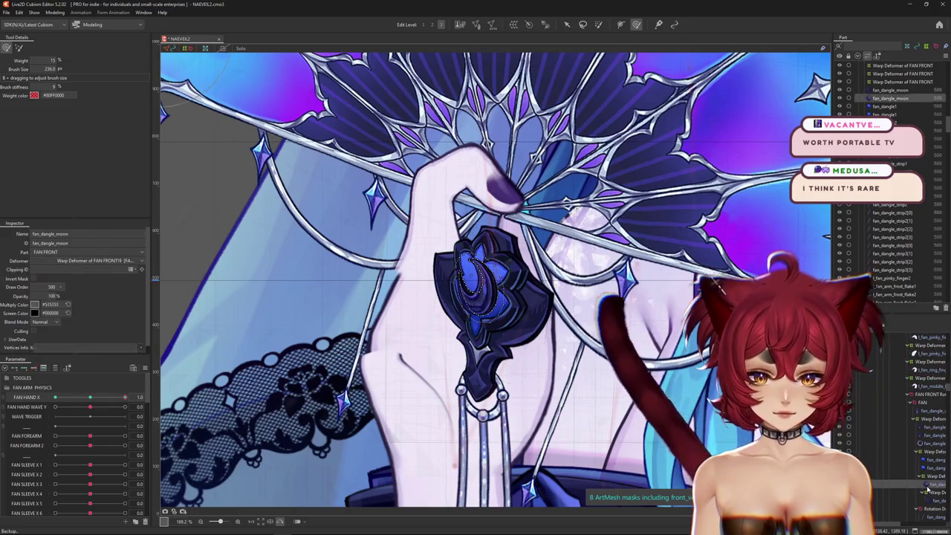
left_click(929, 467)
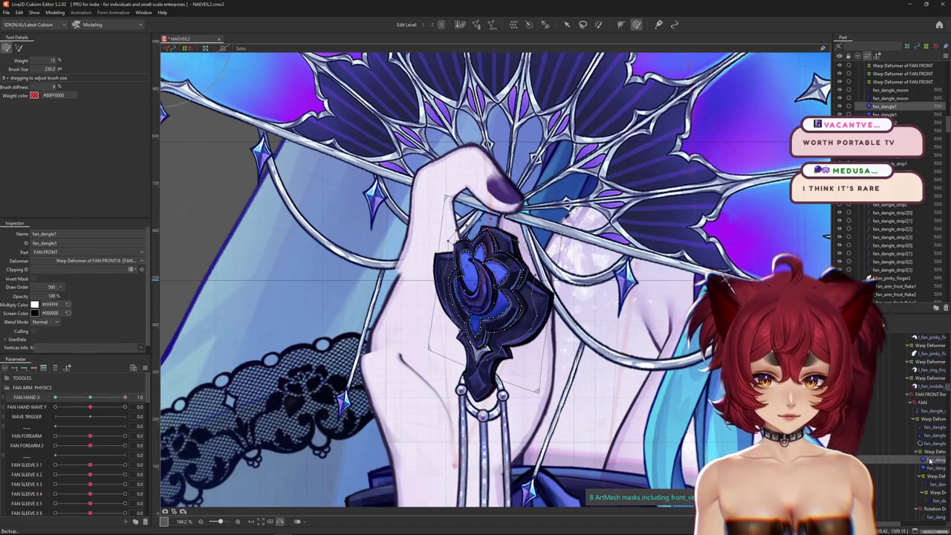
left_click(581, 296)
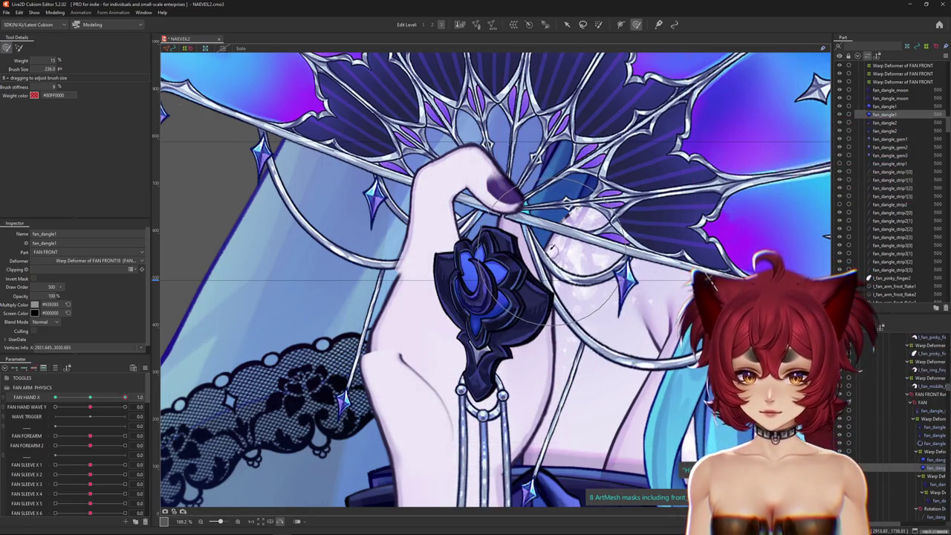
left_click_drag(547, 350, 540, 353)
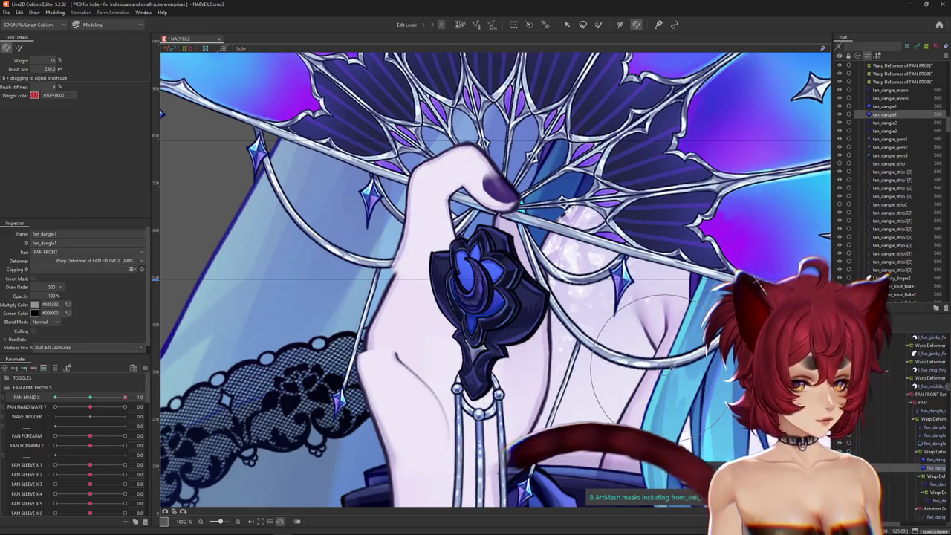
Step: Select Warp Deformer of FAN FRONT18 and bend the brooch's lower half at FAN HAND X -1.0
left_click(925, 451)
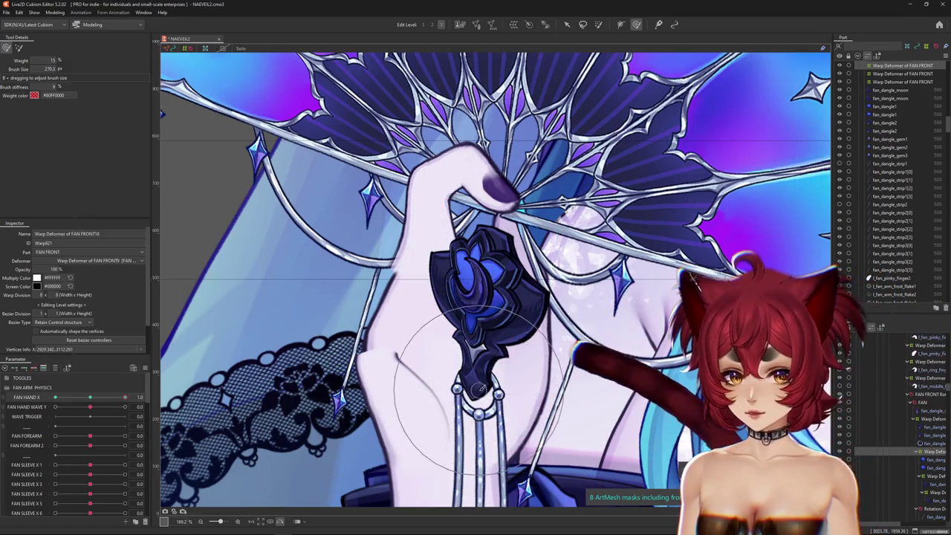
mouse_move(124, 398)
left_mouse_down()
mouse_move(33, 398)
mouse_move(125, 398)
left_mouse_up()
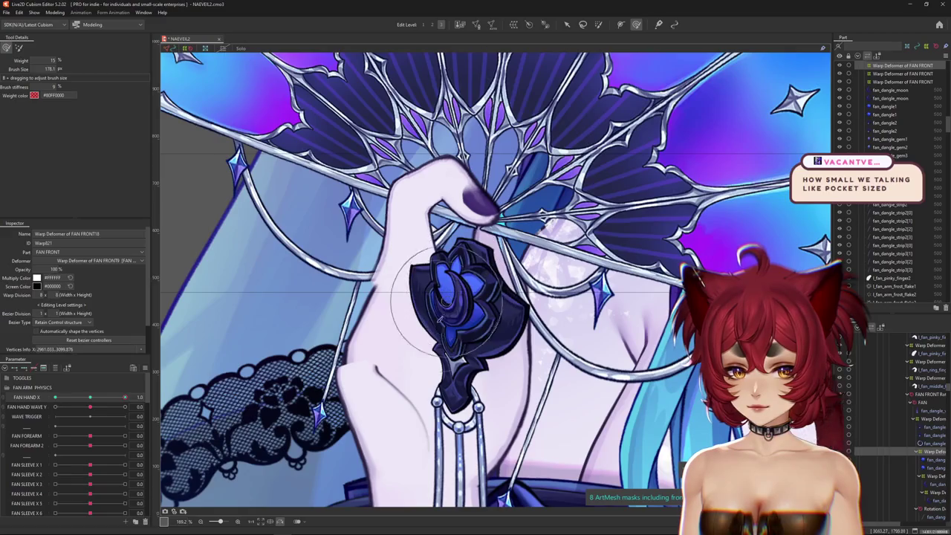
left_click_drag(440, 318, 383, 311)
left_click_drag(81, 399, 55, 399)
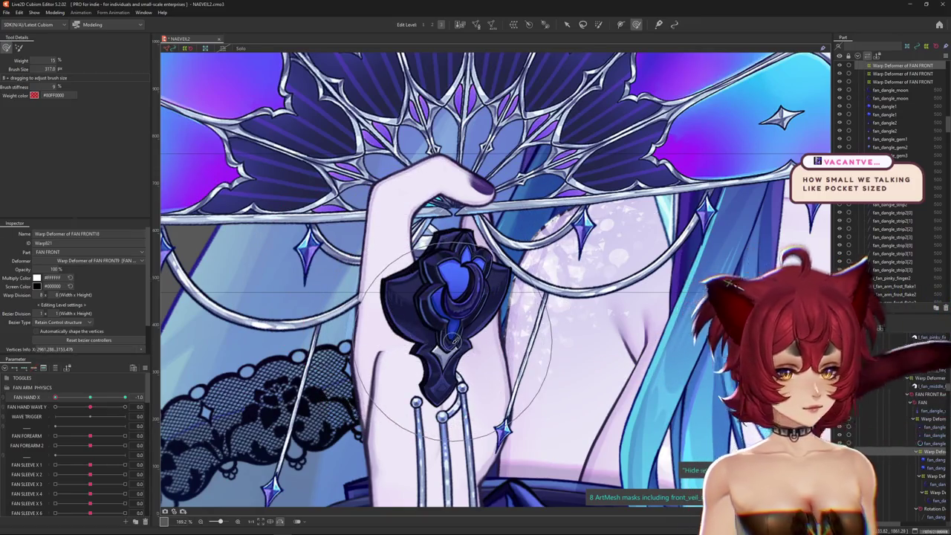
left_click_drag(453, 372, 436, 328)
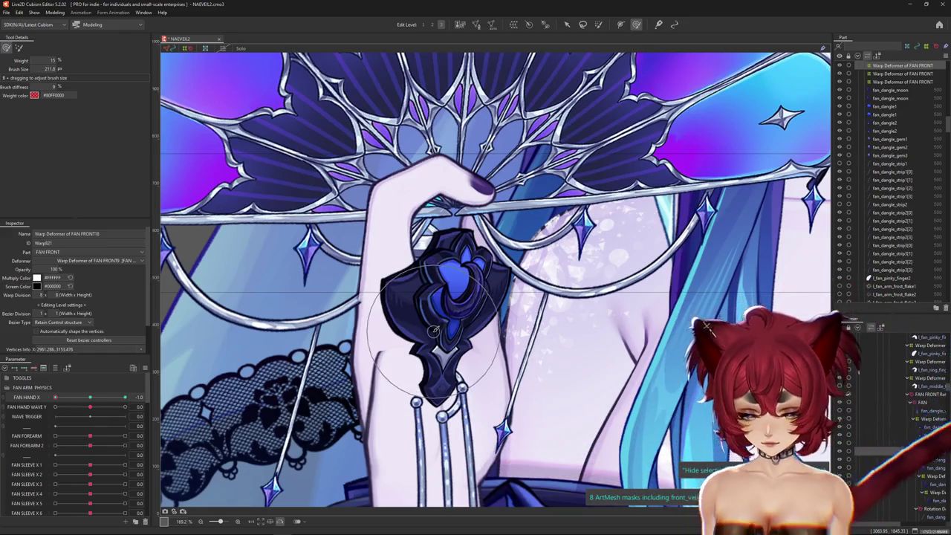
scroll(435, 330, "down", 5)
scroll(434, 329, "down", 3)
left_click_drag(119, 400, 125, 398)
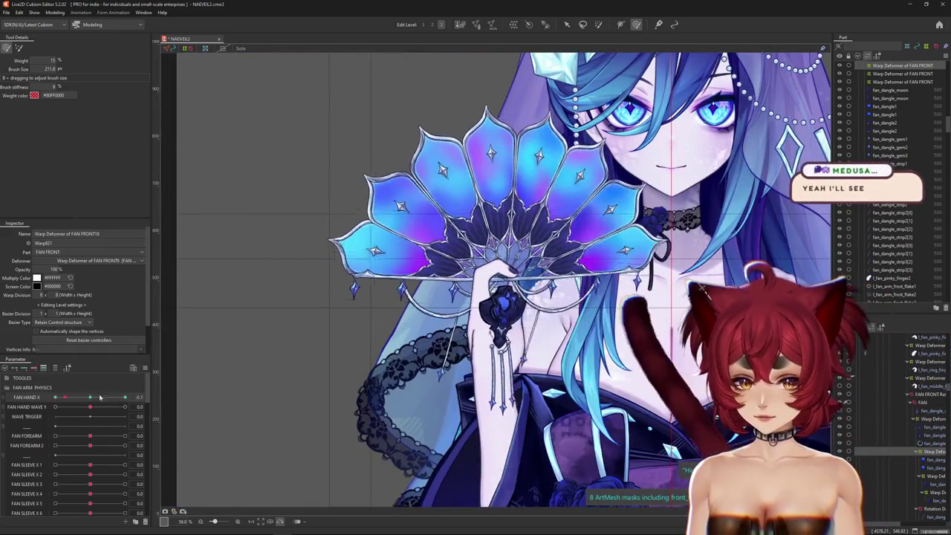
Step: Try FAN FRONT20 and other deformers, then choose Warp Deformer of FAN FRONT9 from the overlap list
scroll(464, 330, "up", 2)
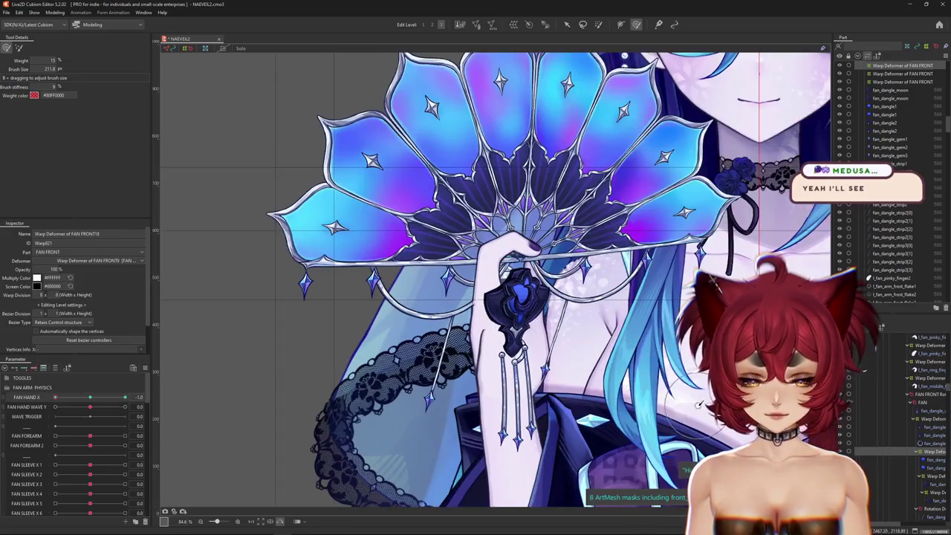
left_click(931, 419)
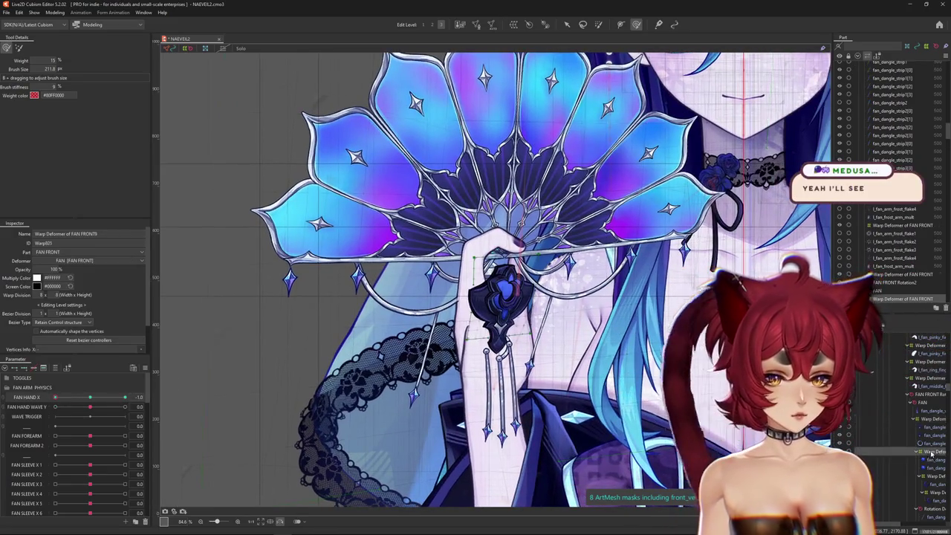
left_click(929, 476, "ctrl")
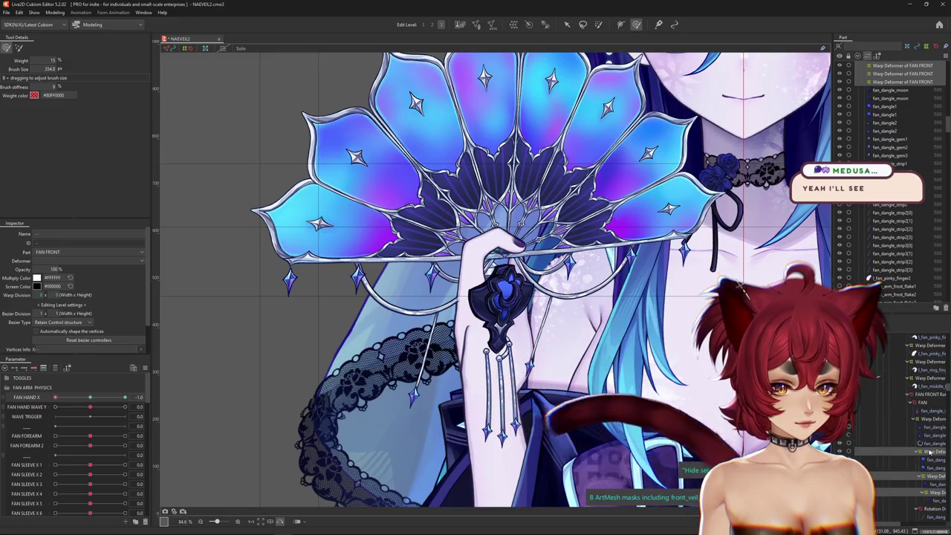
left_click(930, 484)
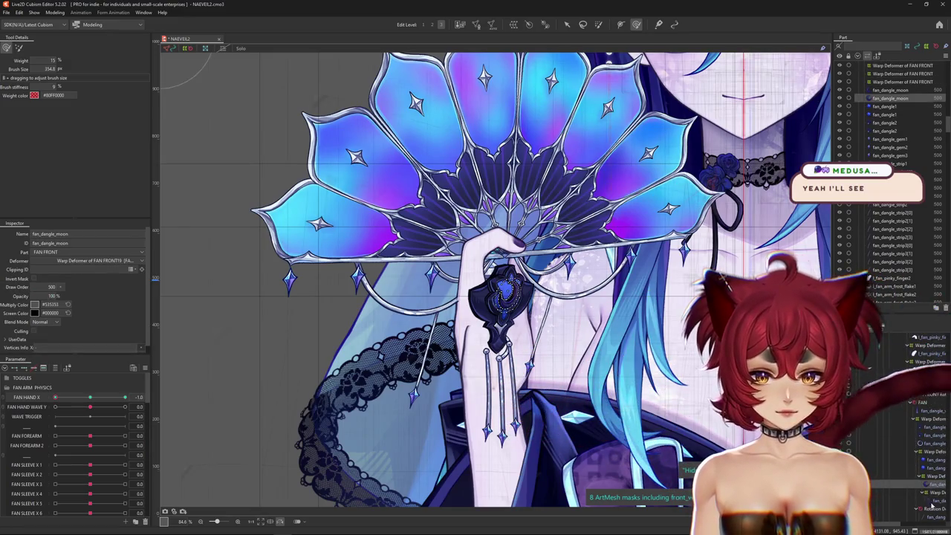
left_click(931, 493)
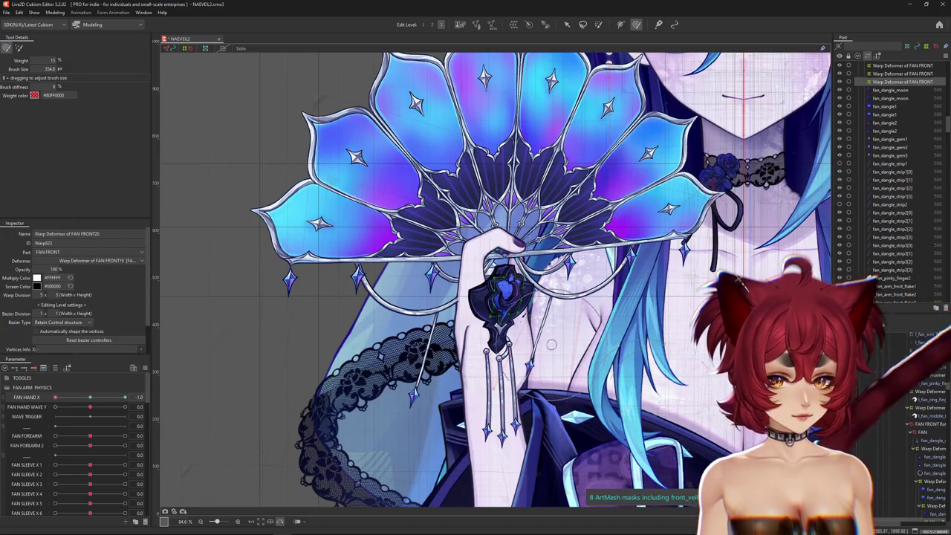
right_click(477, 301)
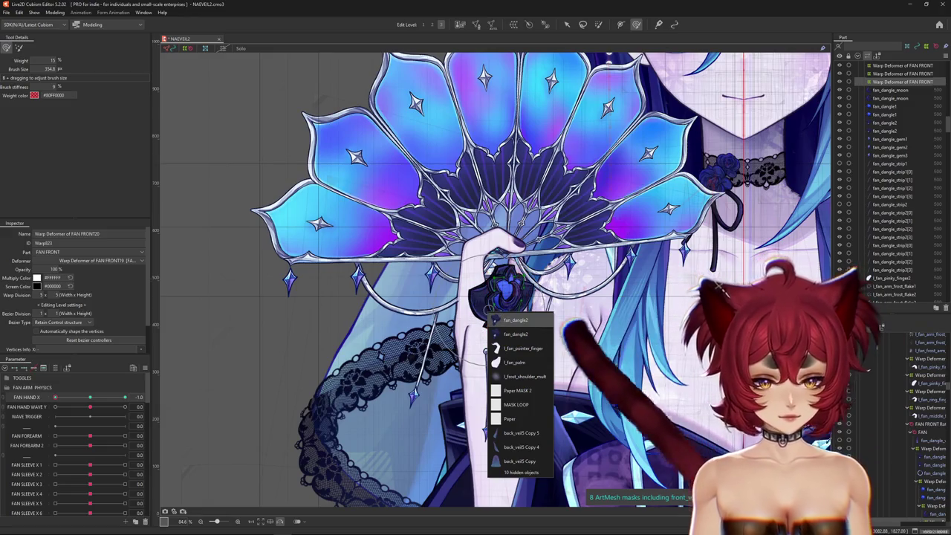
left_click(512, 320)
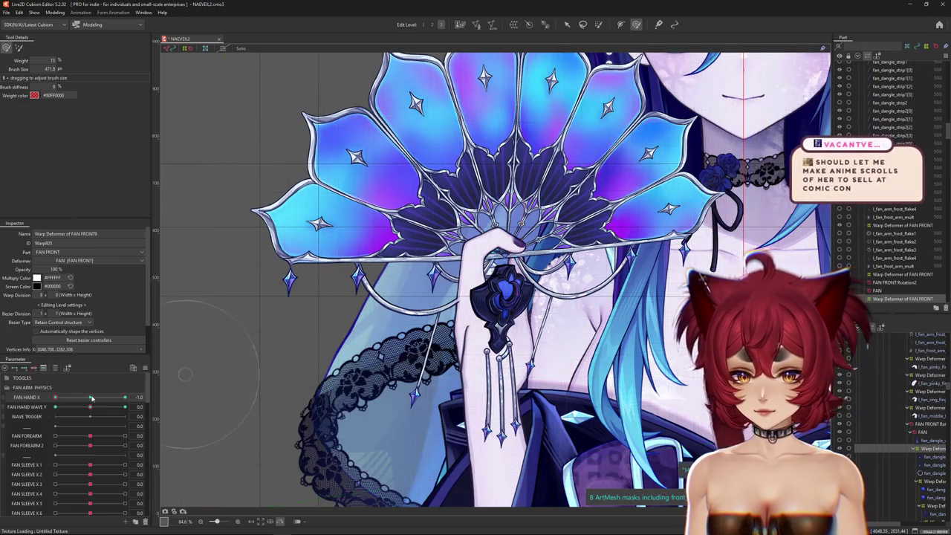
Step: Pose the fan at FAN HAND X -1.0, single out the fan_dangle2 gem mesh, and zoom in
left_click_drag(91, 399, 890, 422)
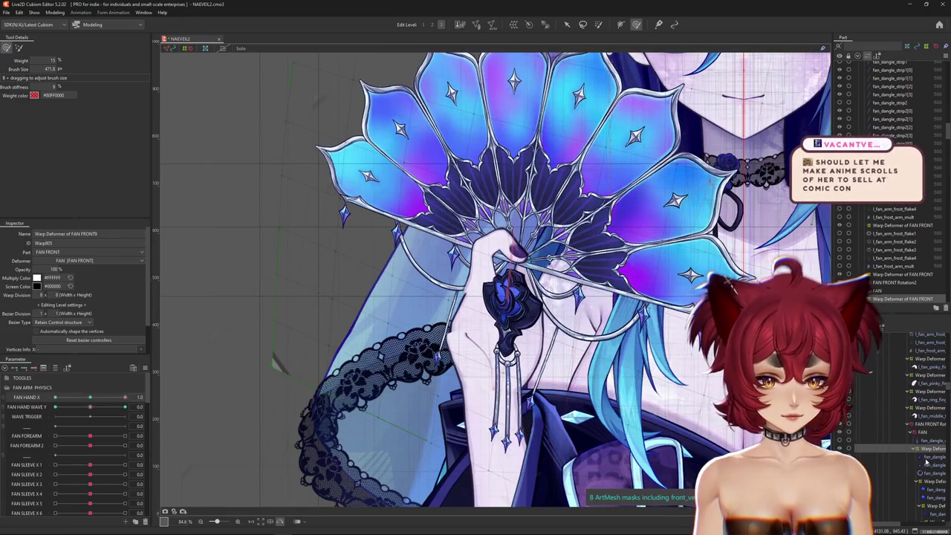
left_click(929, 458)
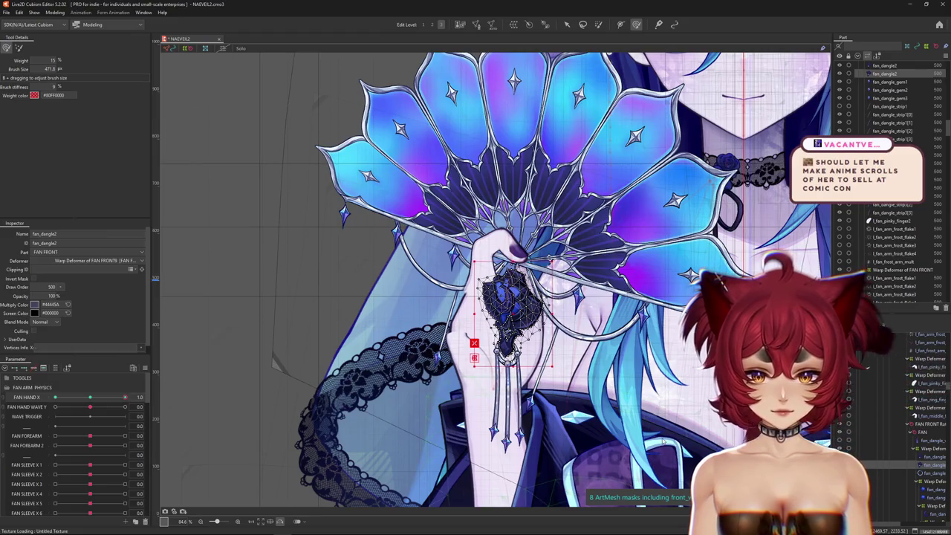
key("Up")
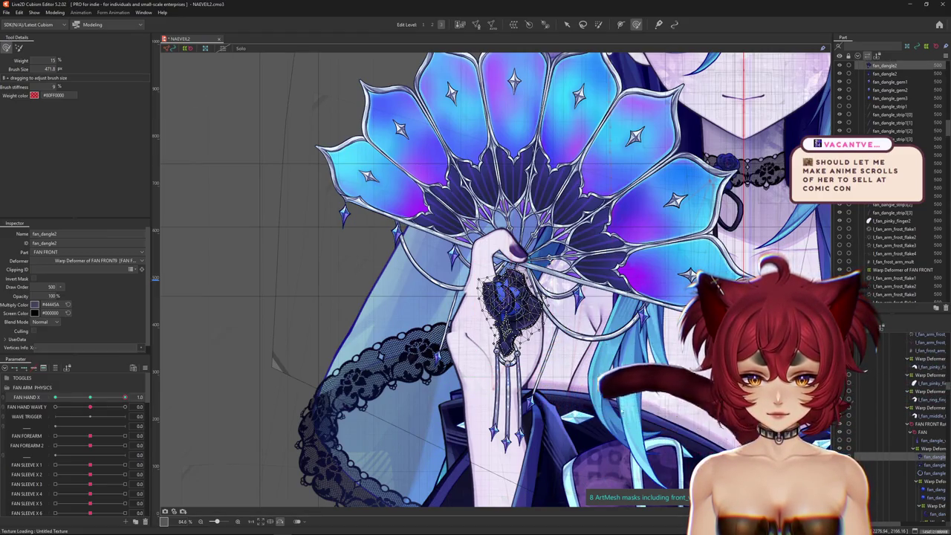
left_click(927, 469)
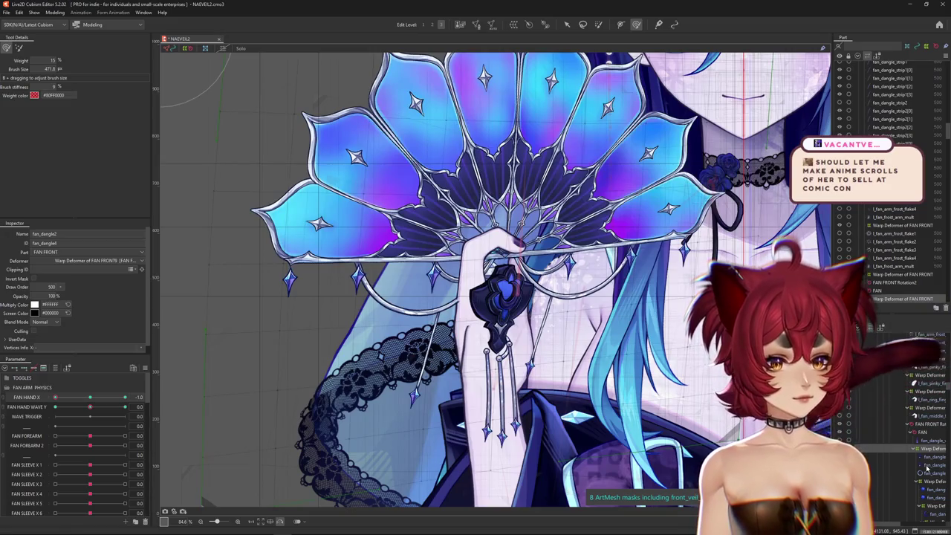
left_click(923, 463, "ctrl")
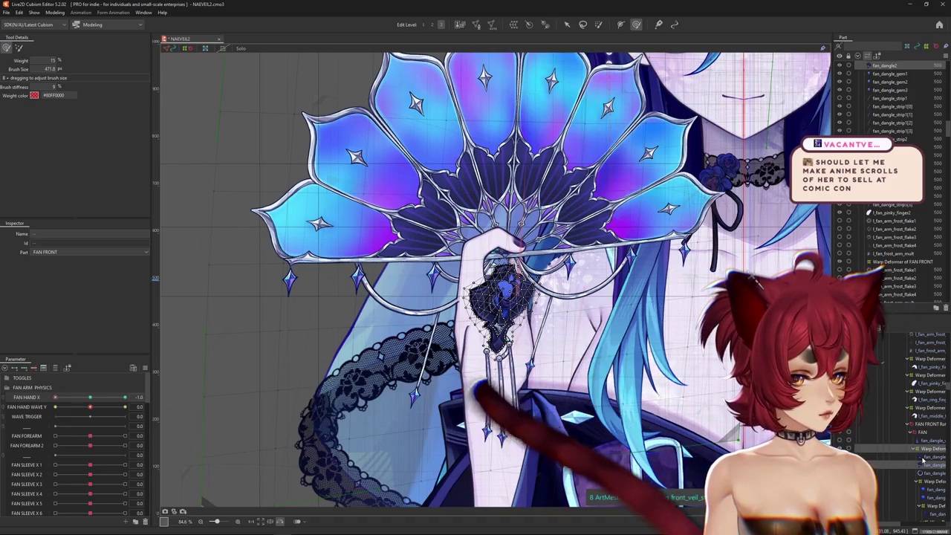
left_click(924, 462)
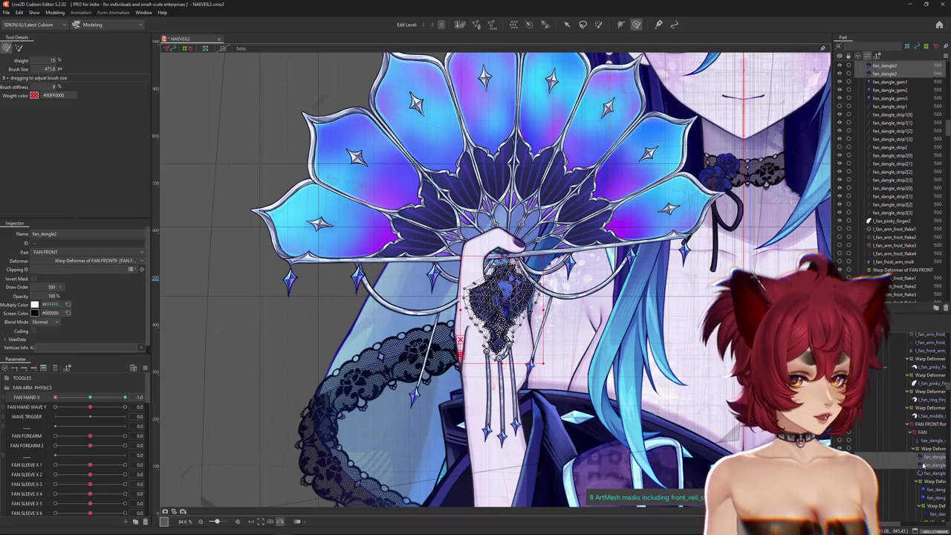
scroll(436, 288, "up", 1)
scroll(437, 288, "up", 2)
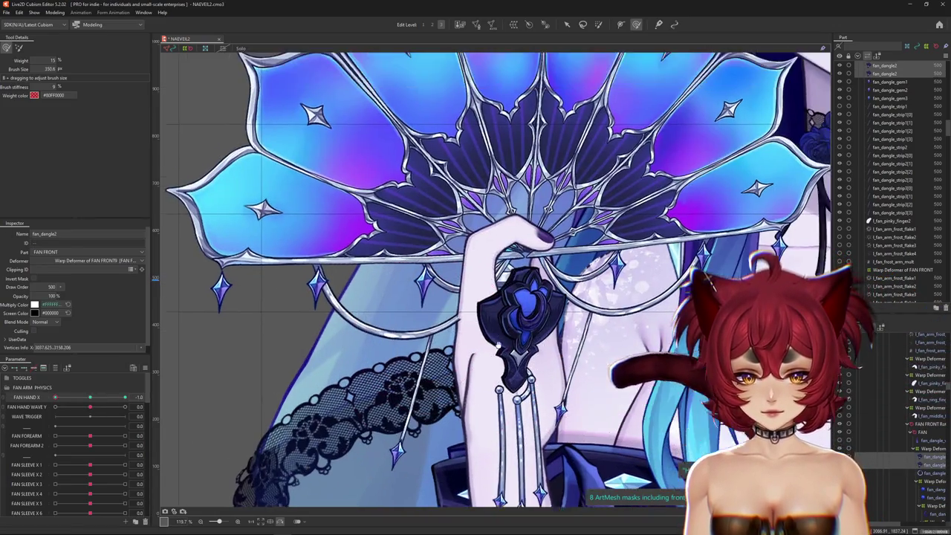
Step: Scrub FAN HAND X from -1.0 through -0.4 to 0.7 to preview the dangle swing
left_click_drag(611, 252, 600, 301)
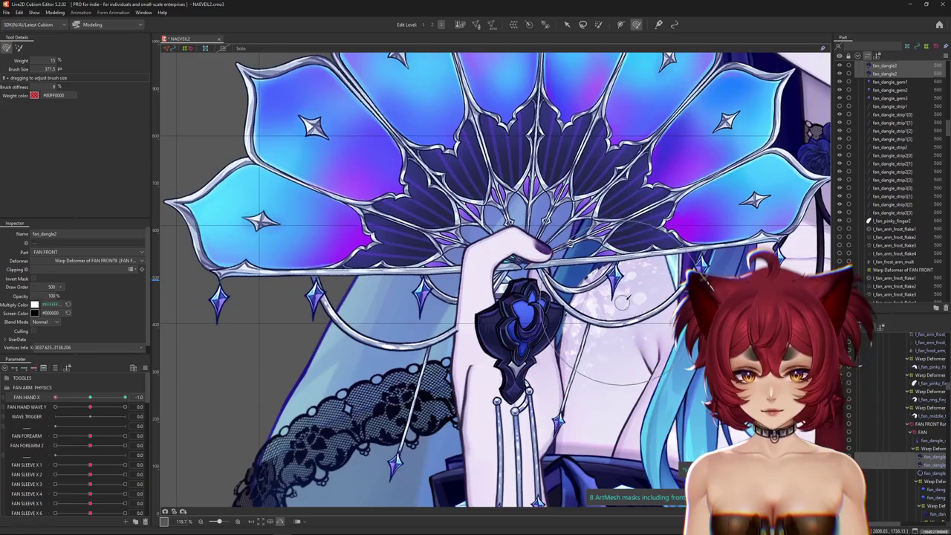
left_click_drag(55, 398, 43, 397)
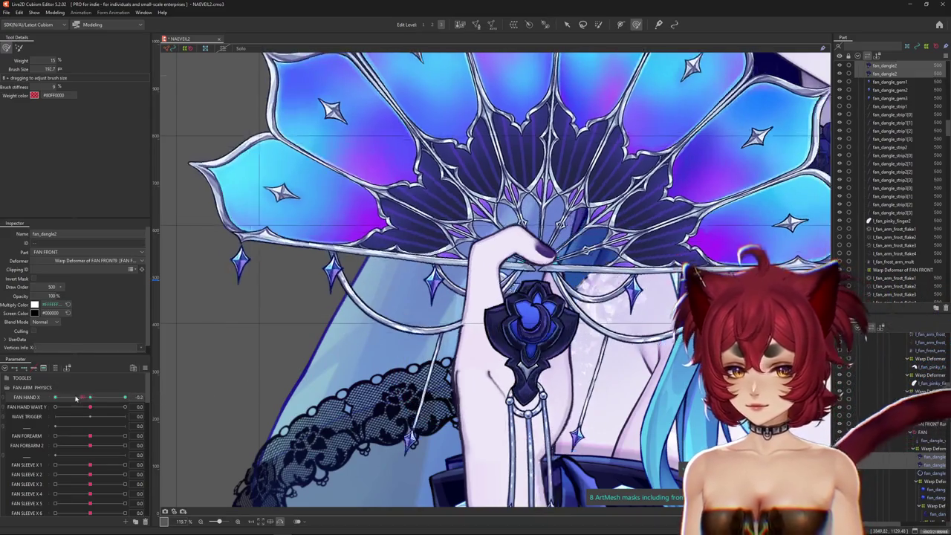
mouse_move(55, 397)
left_mouse_down()
mouse_move(71, 399)
mouse_move(55, 398)
left_mouse_up()
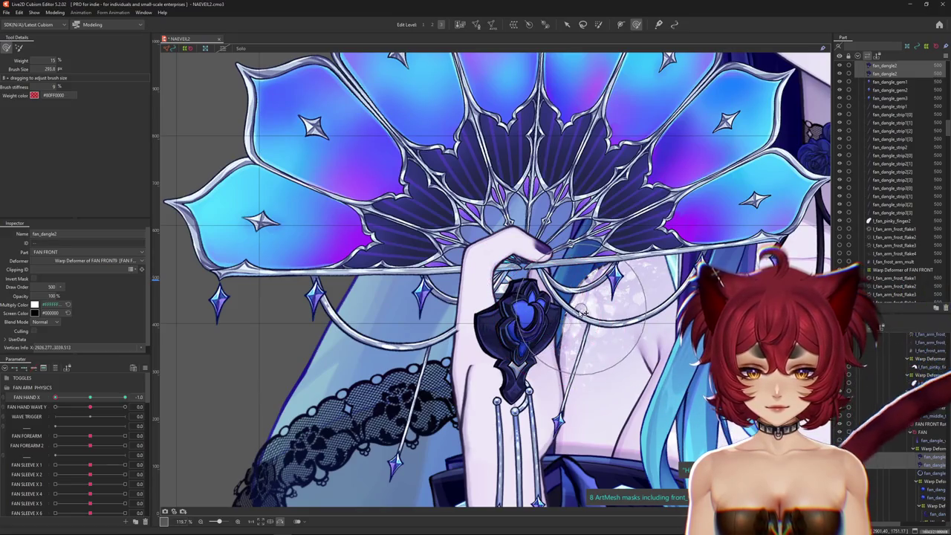
left_click_drag(79, 401, 55, 398)
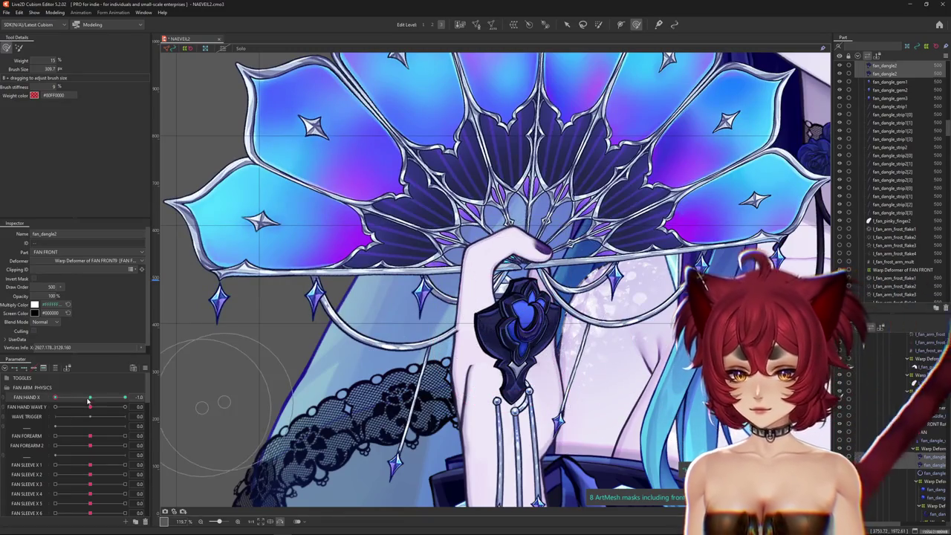
left_click_drag(55, 398, 71, 399)
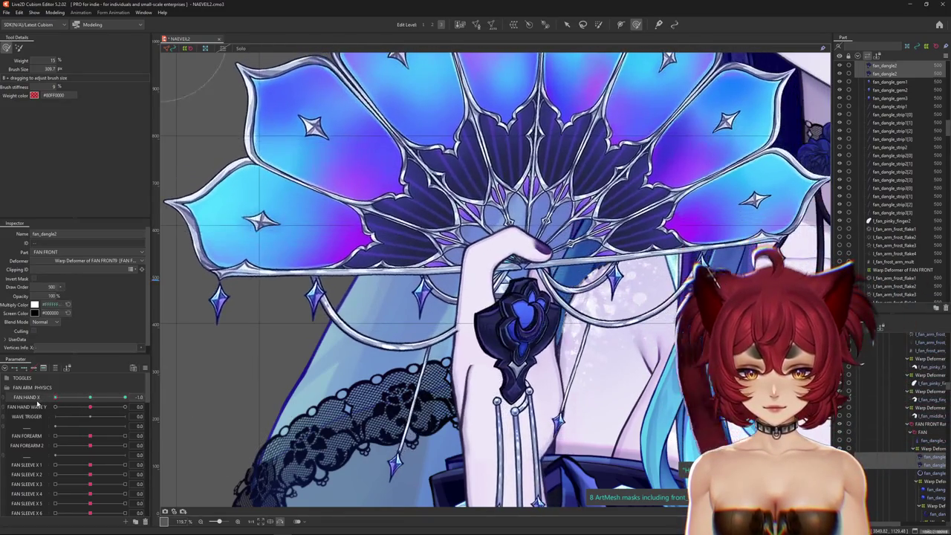
mouse_move(72, 399)
left_mouse_down()
mouse_move(103, 407)
mouse_move(255, 377)
left_mouse_up()
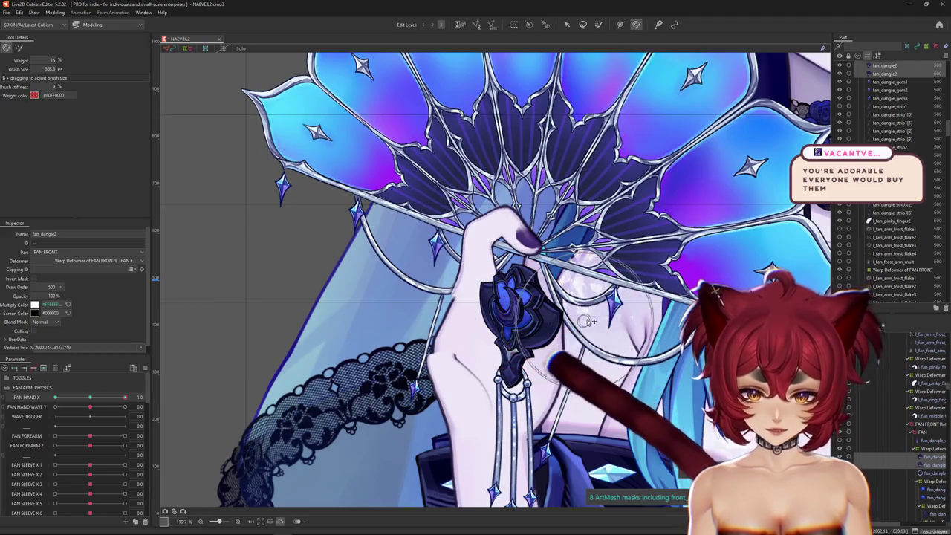
Step: Enlarge the deform brush, sweep FAN HAND X end to end, and return it to 0.0
mouse_move(506, 307)
left_mouse_down()
mouse_move(443, 274)
mouse_move(547, 389)
left_mouse_up()
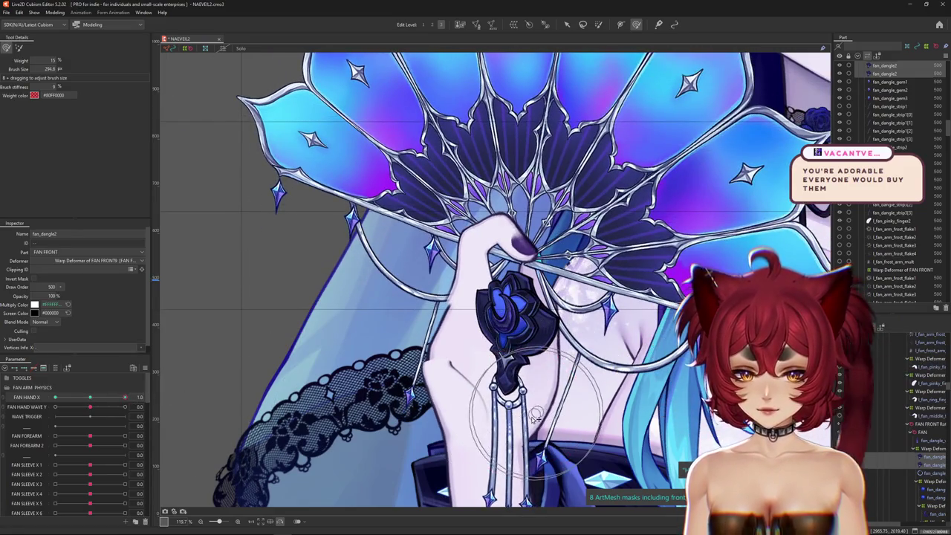
left_click_drag(125, 397, 15, 402)
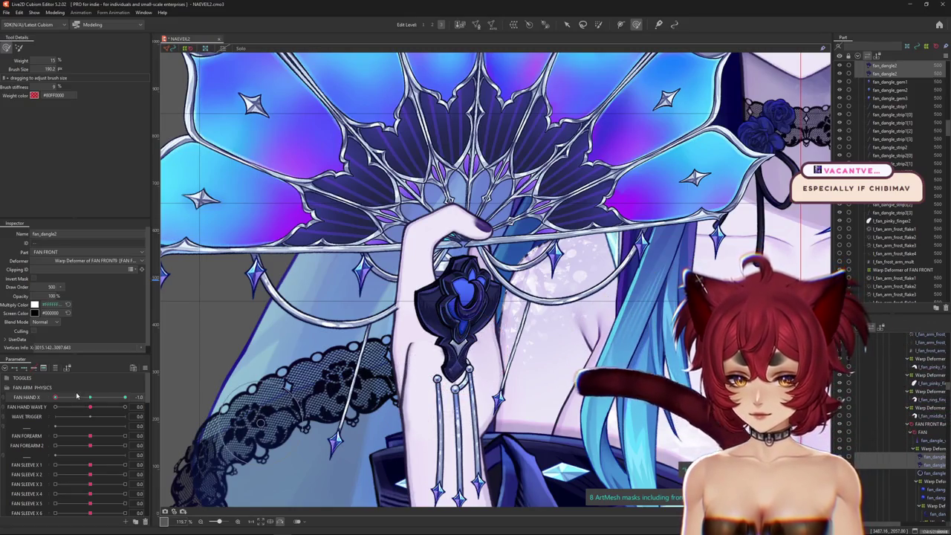
left_click_drag(77, 397, 51, 397)
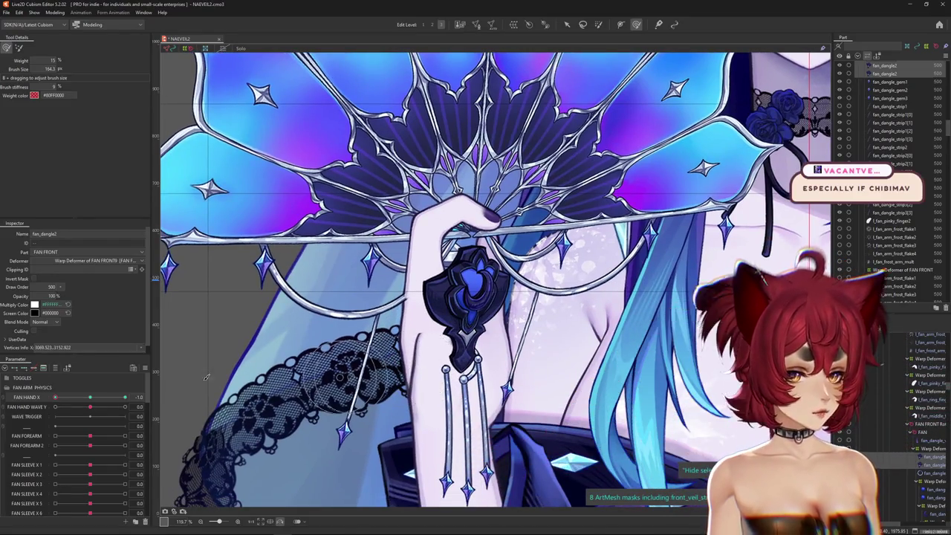
left_click_drag(54, 397, 143, 394)
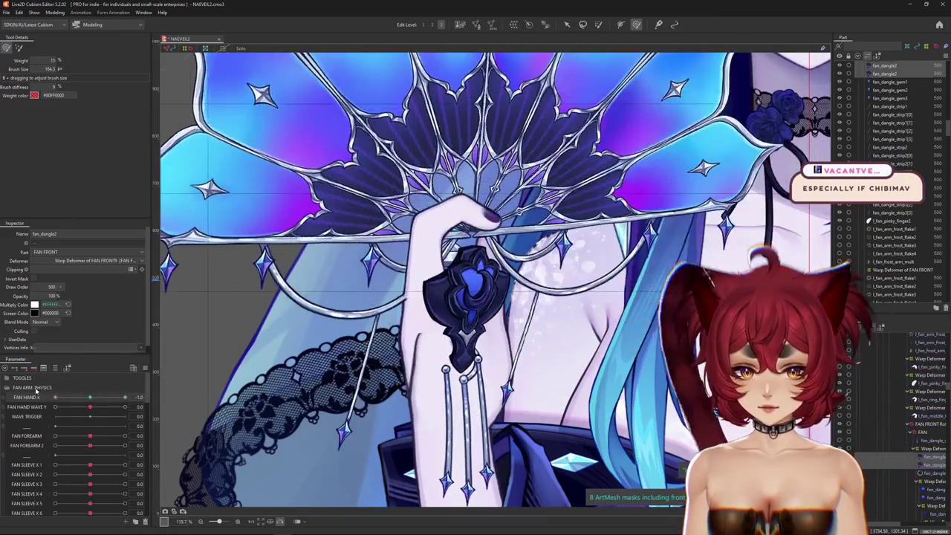
left_click(78, 394)
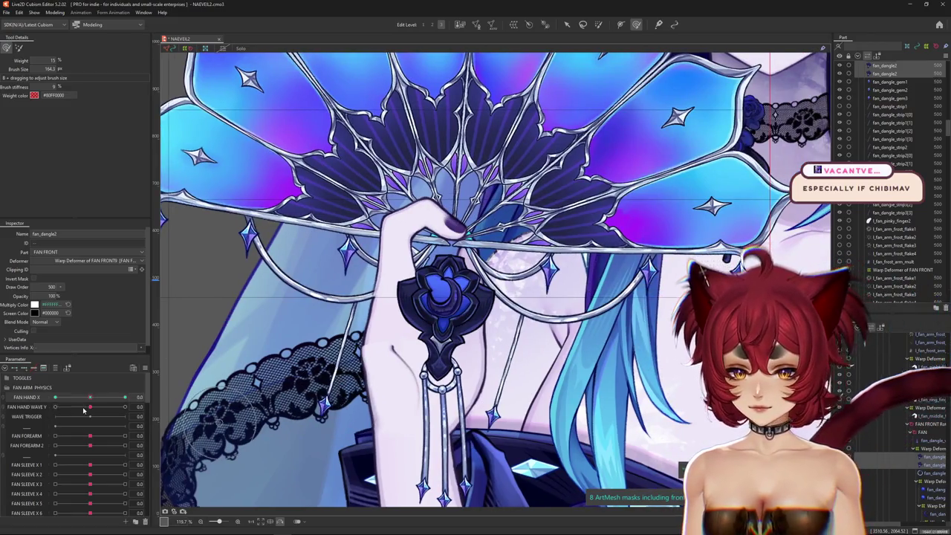
Step: Switch to the FAN HAND WAVE Y parameter and select the fan_dangle2 ornament mesh
left_click(84, 409)
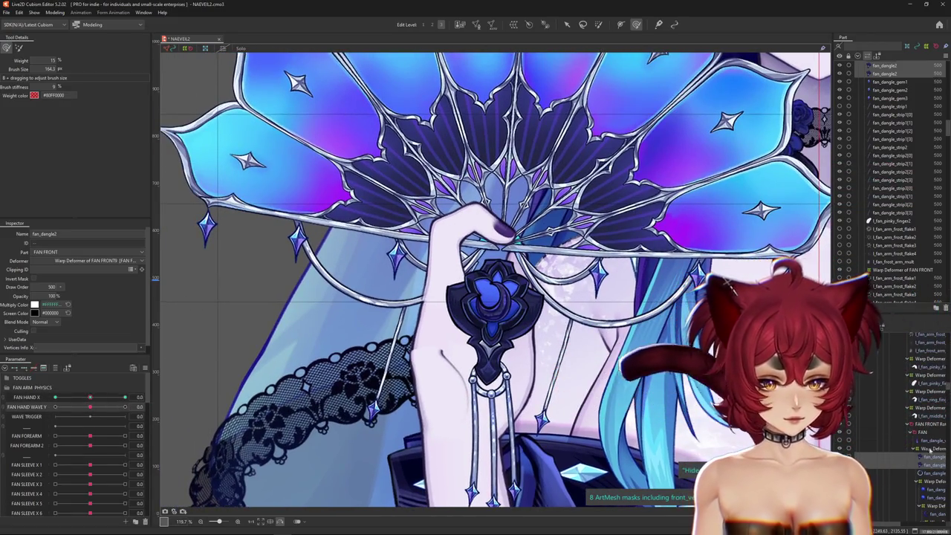
left_click(929, 449)
left_click(931, 457)
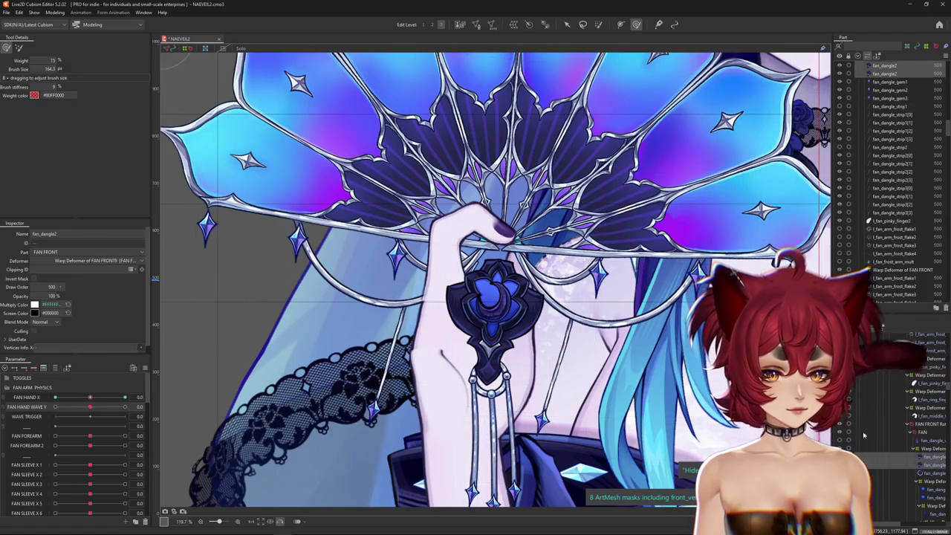
left_click(930, 449)
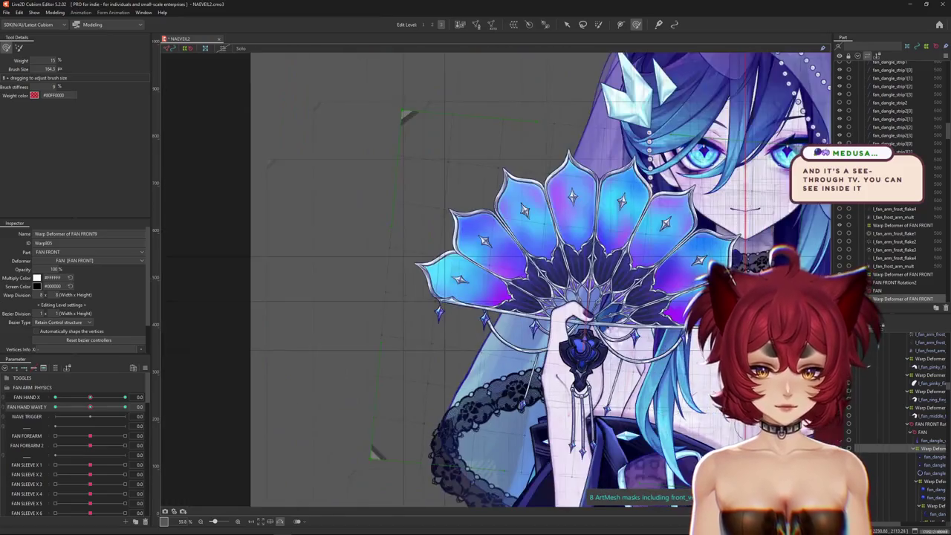
left_click(931, 457)
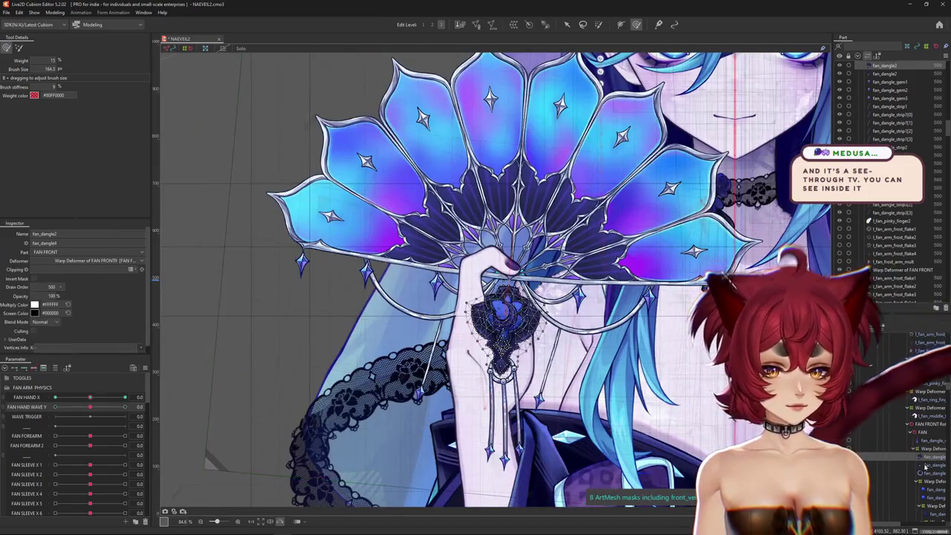
Step: Swing FAN HAND WAVE Y across its range, then isolate the fan_dangle2 brooch mesh
mouse_move(90, 408)
left_mouse_down()
mouse_move(52, 407)
mouse_move(141, 406)
mouse_move(90, 407)
left_mouse_up()
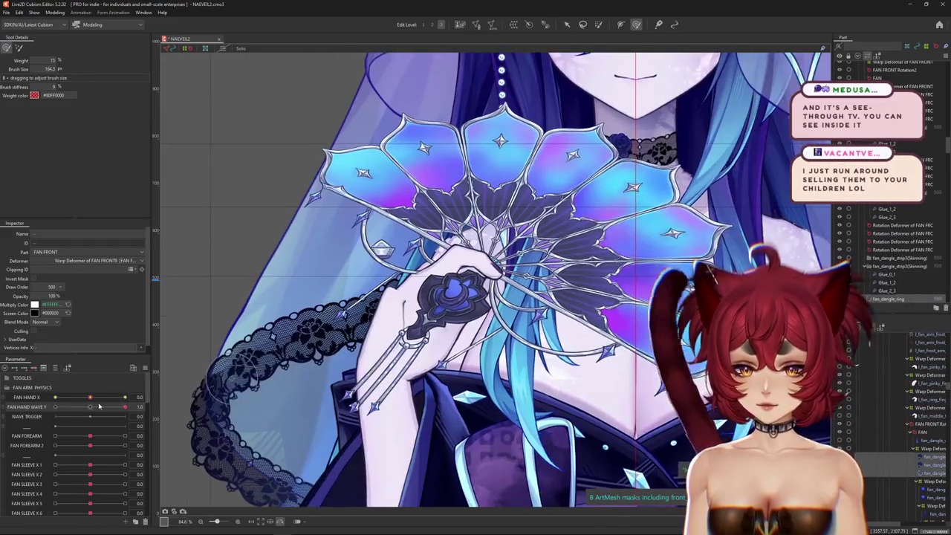
left_click(931, 457)
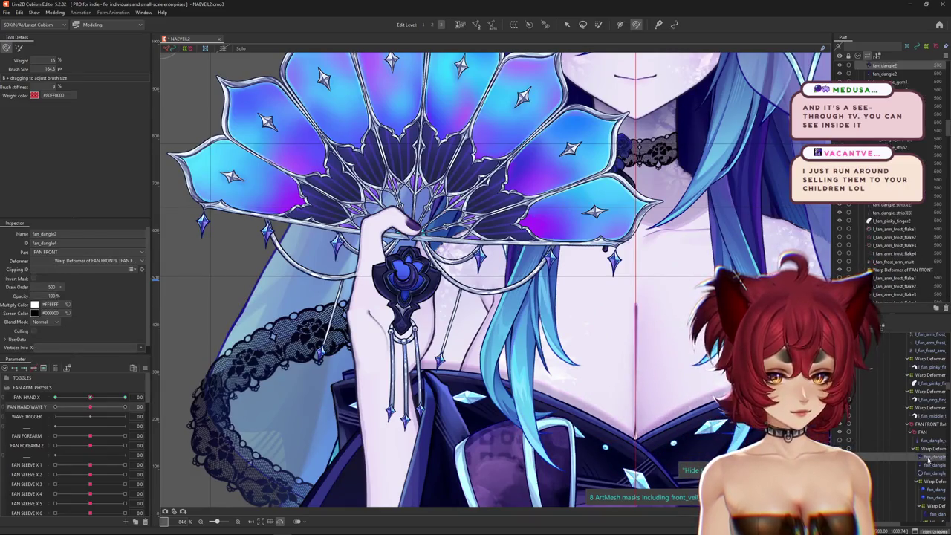
left_click(927, 465)
left_click(931, 458)
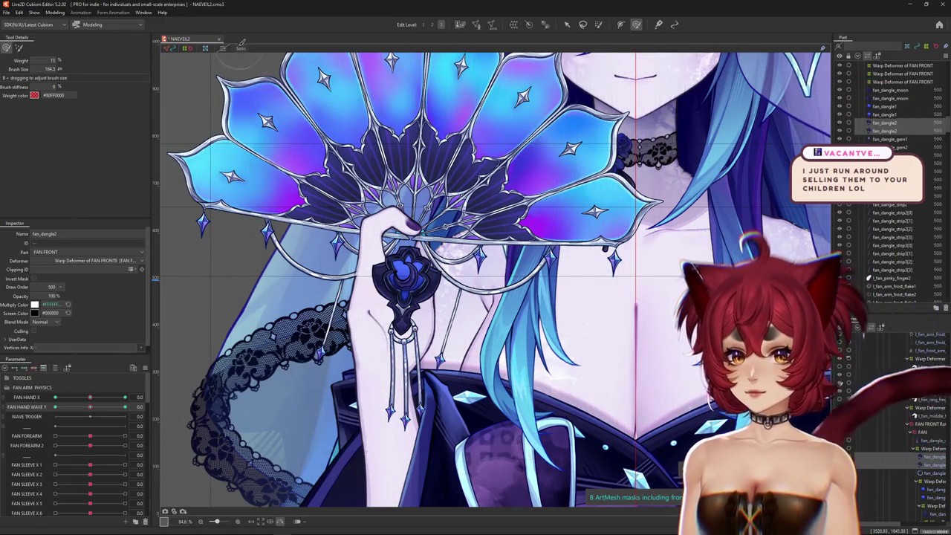
left_click(423, 335)
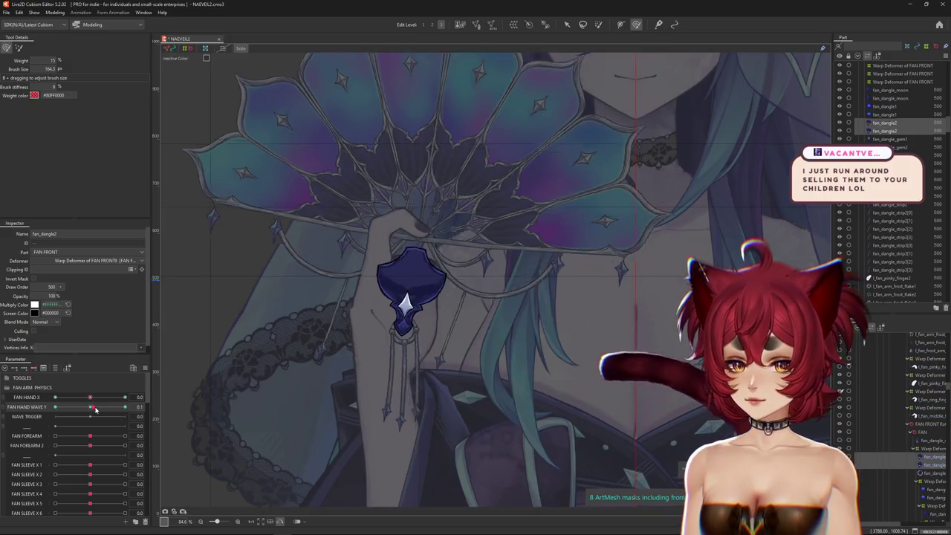
Step: Zoom toward the gem and select the brooch ornament mesh
scroll(423, 334, "up", 5)
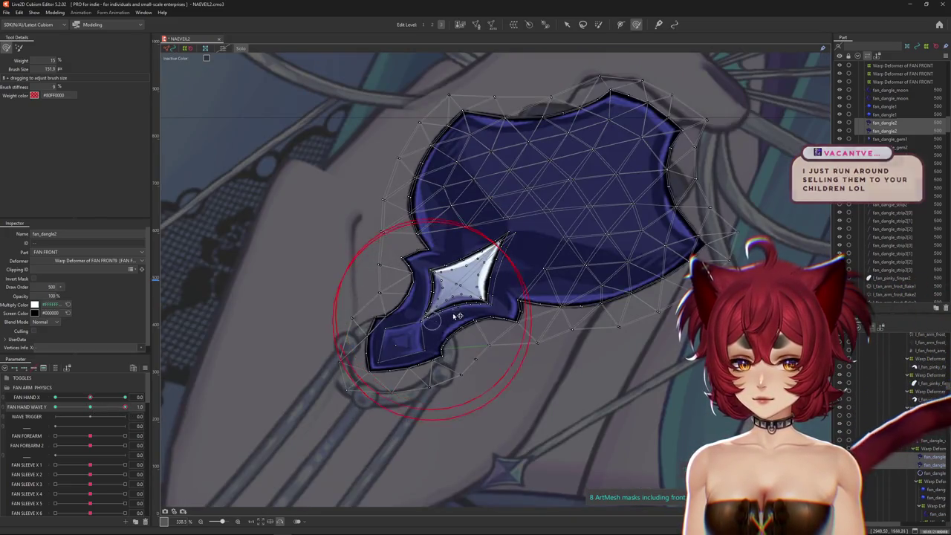
left_click_drag(457, 282, 462, 292)
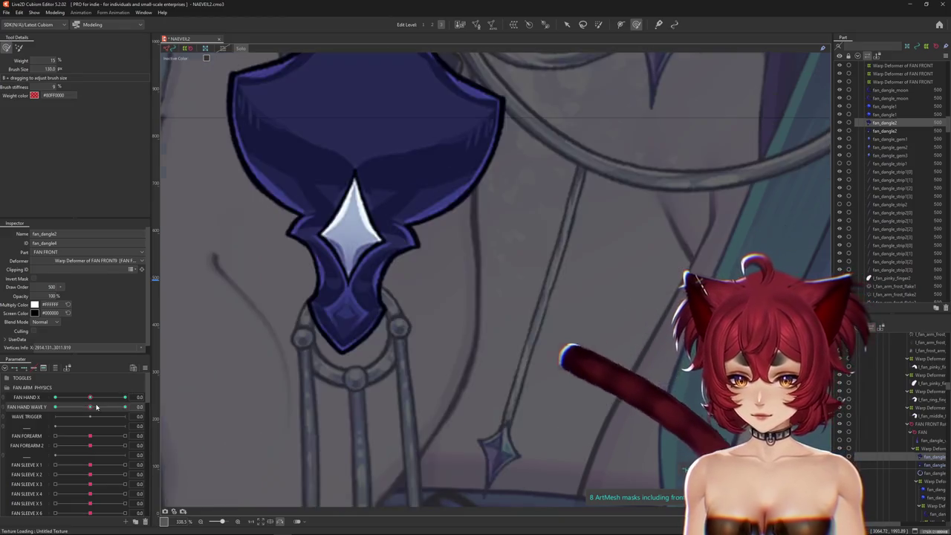
left_click(341, 307)
left_click_drag(321, 345, 357, 338)
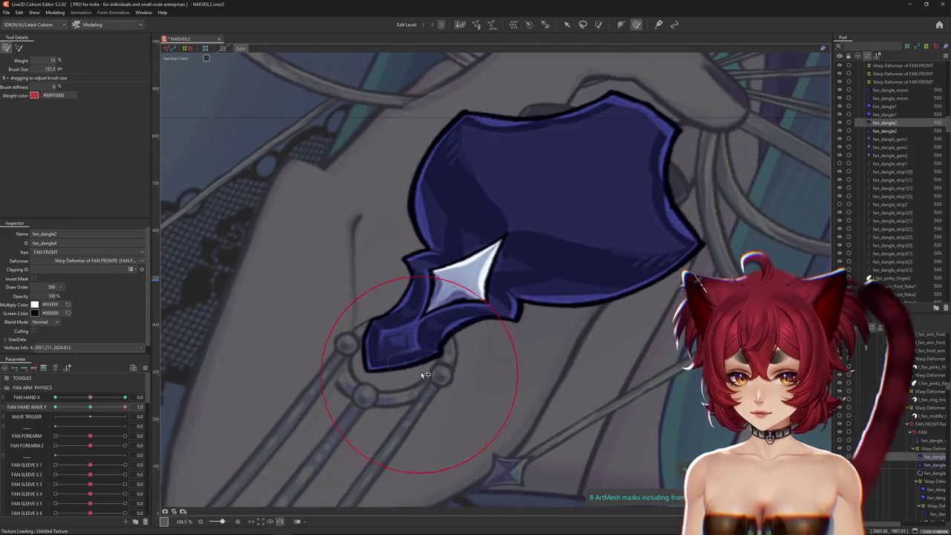
left_click_drag(498, 277, 427, 385)
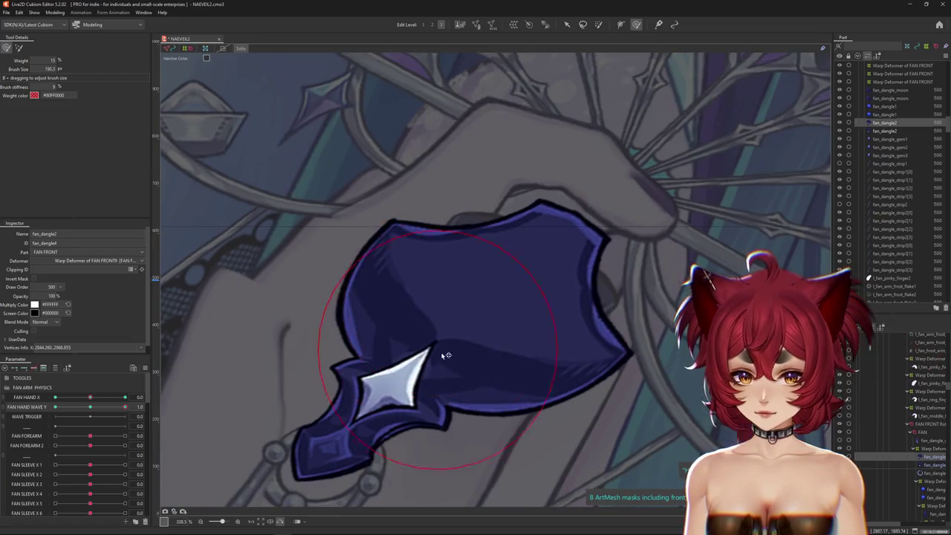
left_click(548, 296)
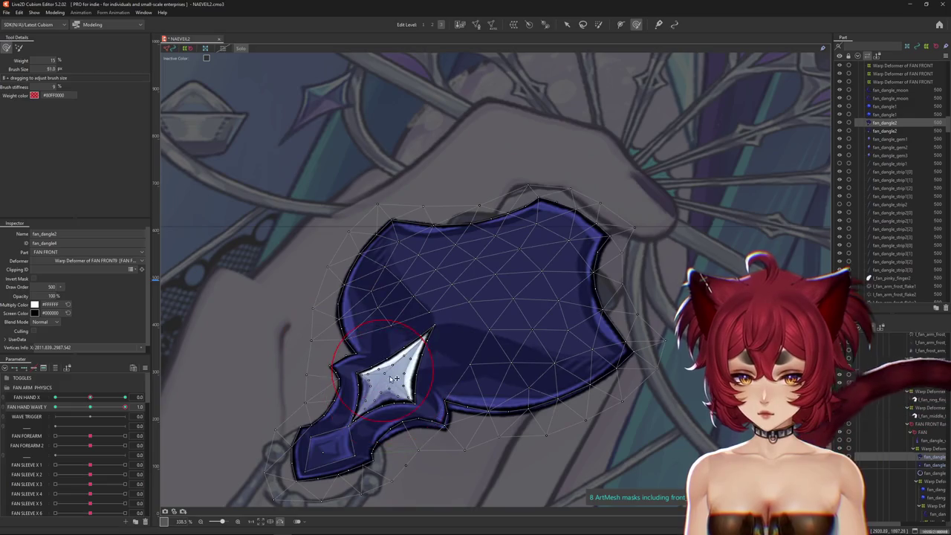
Step: Size the deform brush to cover the whole brooch and frame the dangle piece
left_click_drag(390, 338, 387, 324)
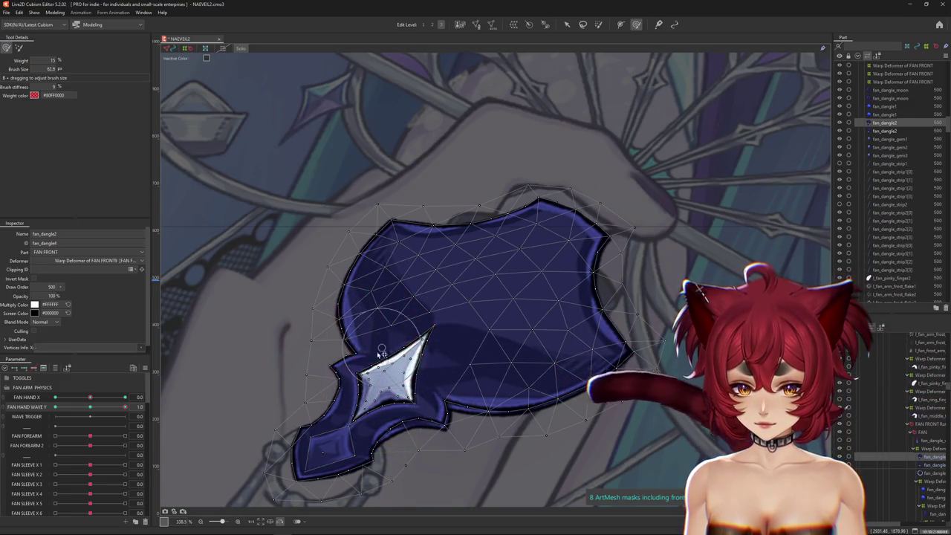
left_click_drag(378, 368, 380, 373)
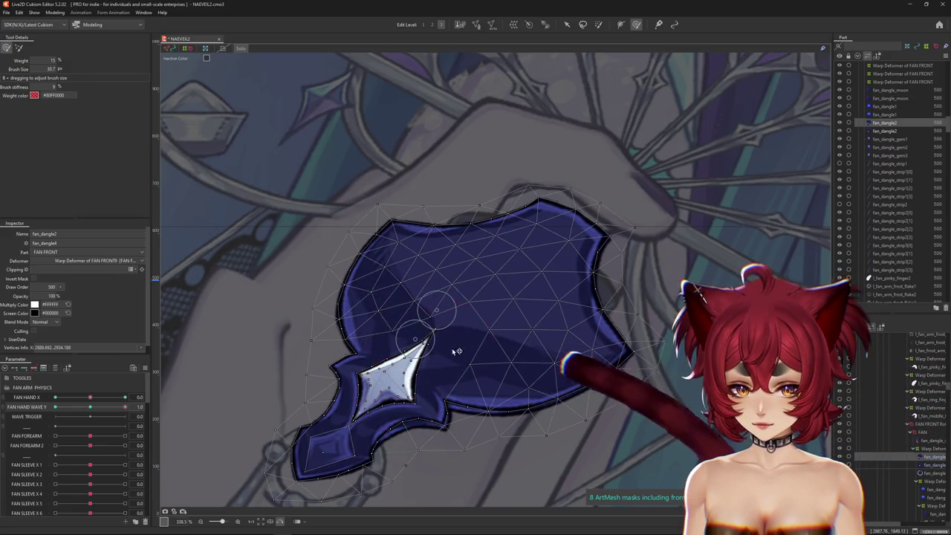
mouse_move(462, 332)
left_mouse_down()
mouse_move(465, 317)
mouse_move(455, 334)
left_mouse_up()
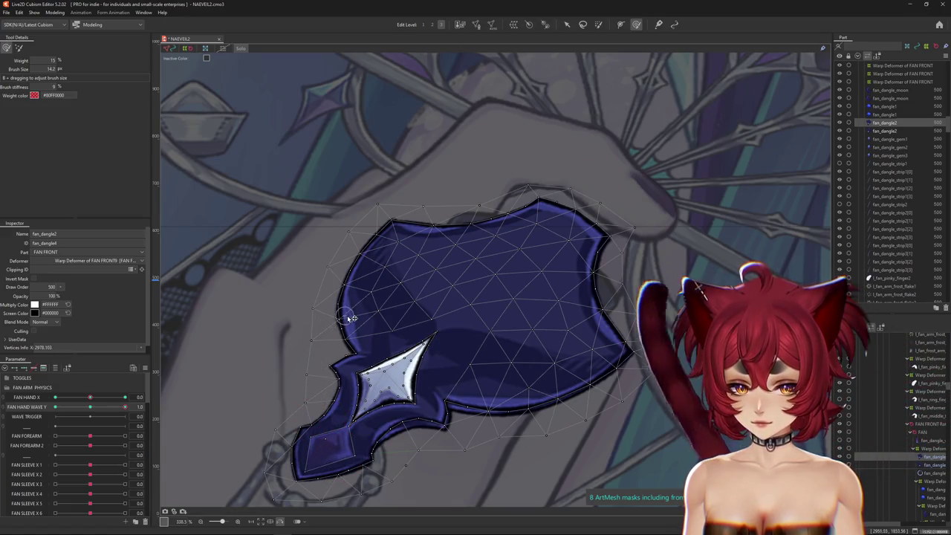
left_click_drag(351, 318, 347, 377)
scroll(336, 296, "down", 5)
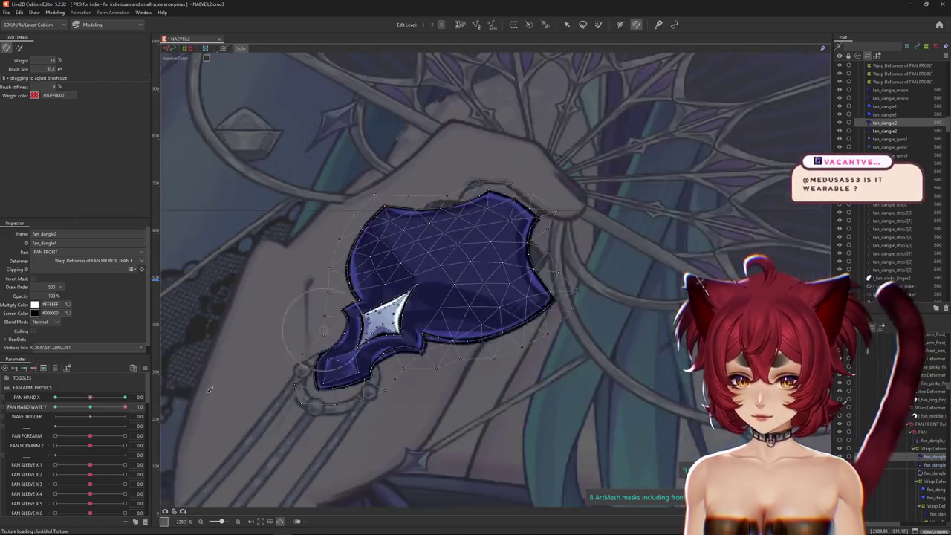
left_click_drag(365, 217, 349, 349)
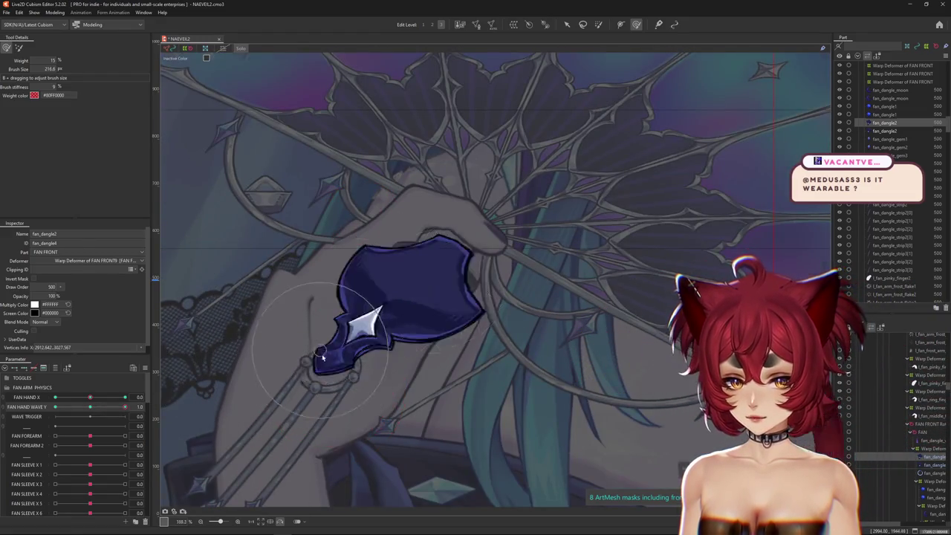
scroll(330, 381, "up", 3)
scroll(416, 390, "up", 2)
left_click_drag(295, 300, 259, 305)
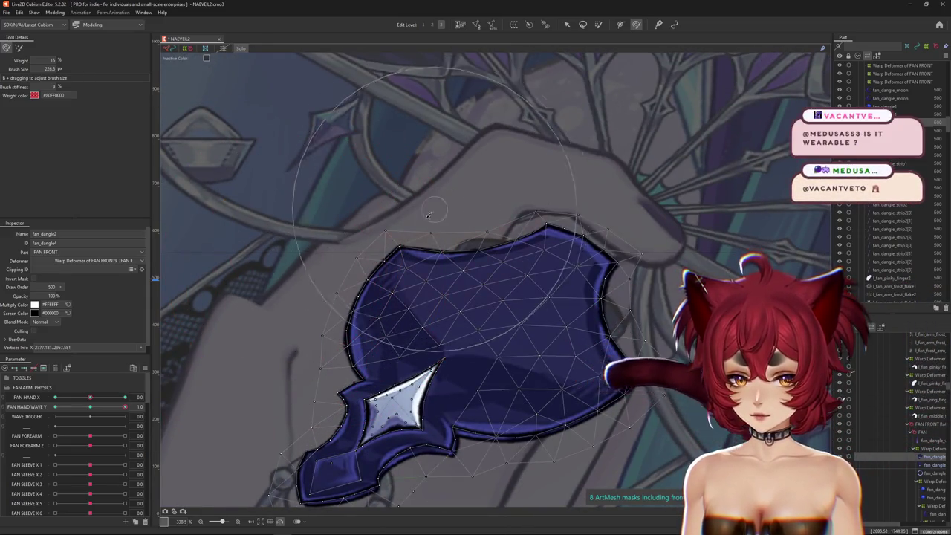
scroll(357, 193, "down", 3)
left_click_drag(275, 193, 349, 195)
Step: Preview the dangle at the neutral wave pose and reselect the fan_dangle2 mesh
mouse_move(125, 407)
left_mouse_down()
mouse_move(93, 408)
mouse_move(124, 408)
left_mouse_up()
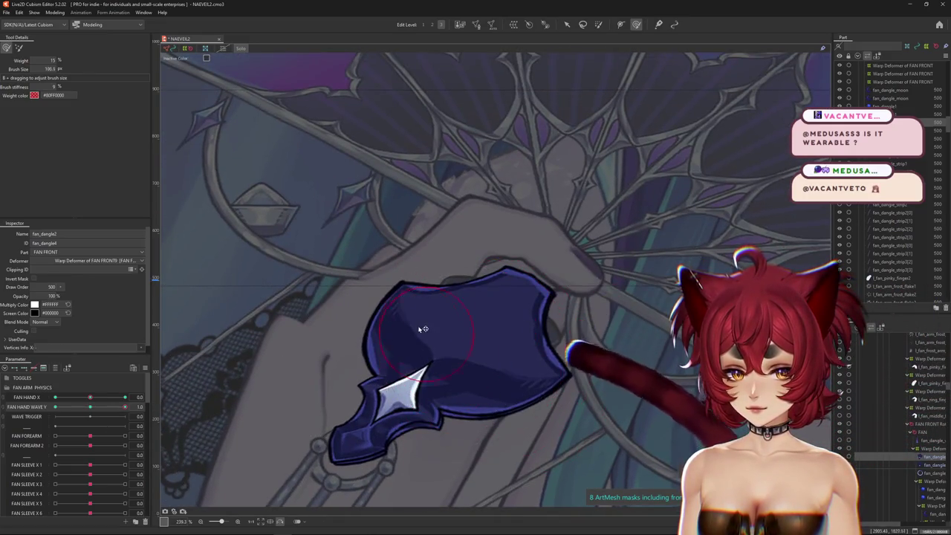
left_click_drag(422, 371, 358, 419)
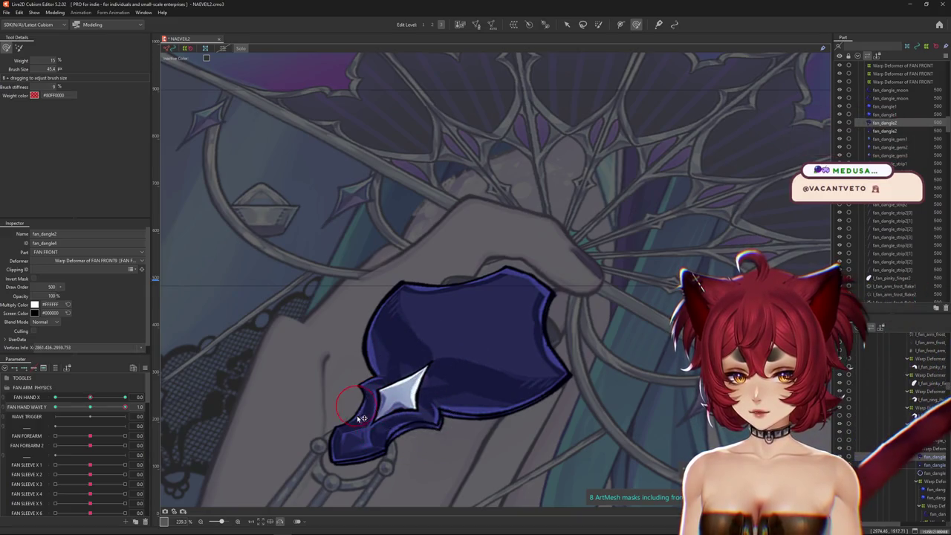
left_click(355, 440)
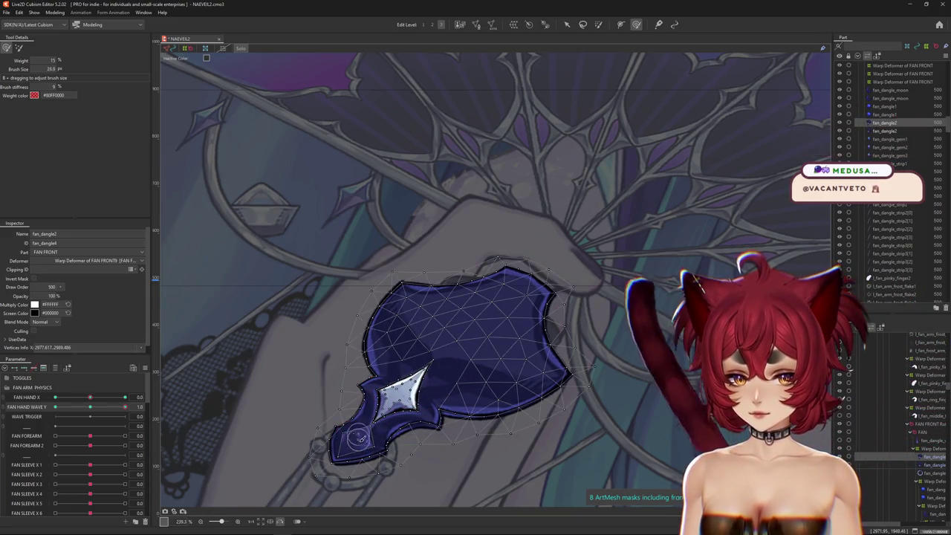
scroll(358, 439, "down", 3)
left_click_drag(323, 451, 329, 433)
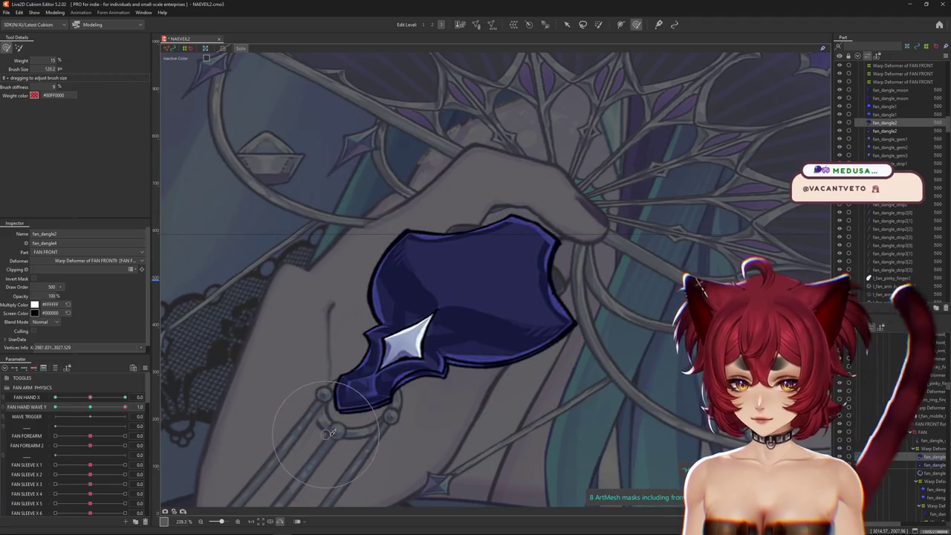
left_click(361, 405)
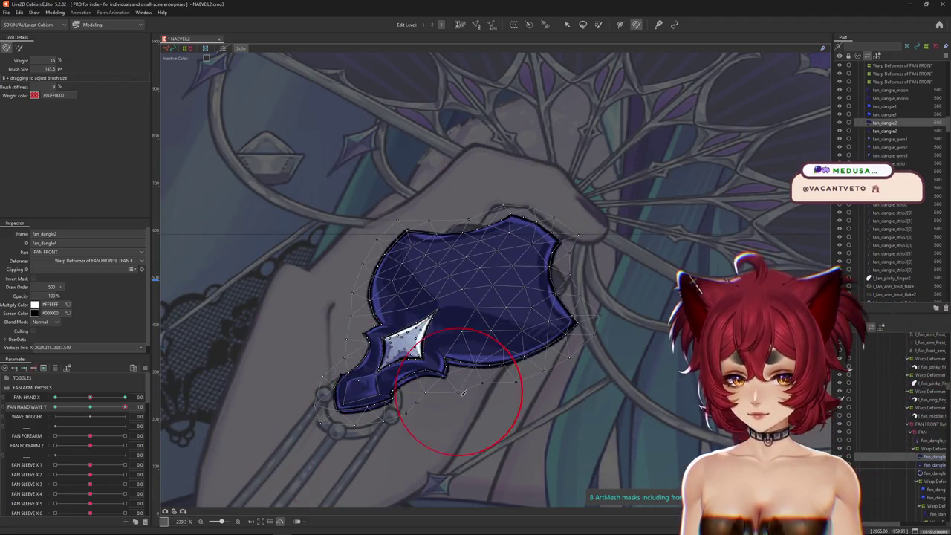
Step: Bend the fan_dangle2 mesh along the hand at FAN HAND WAVE Y 1.0
left_click_drag(481, 393, 556, 391)
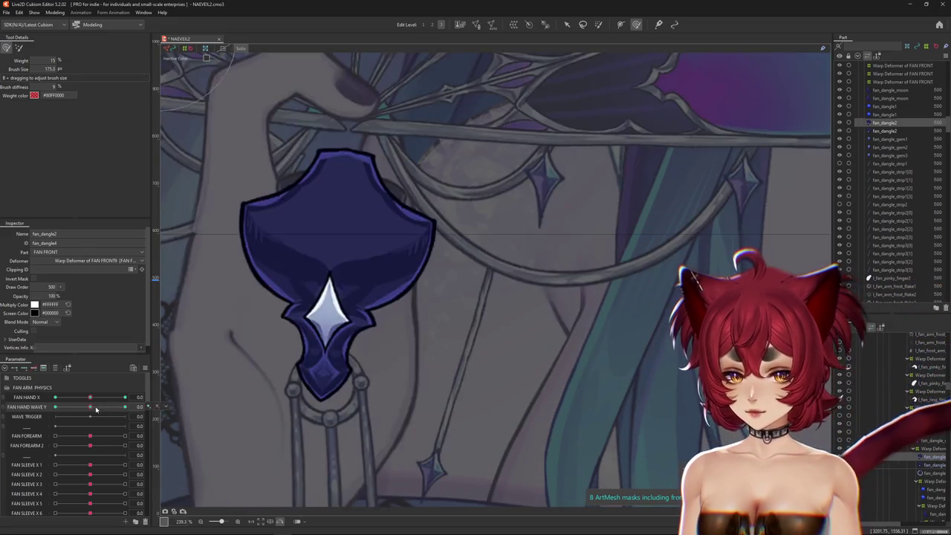
mouse_move(560, 380)
left_mouse_down()
mouse_move(243, 398)
mouse_move(421, 389)
left_mouse_up()
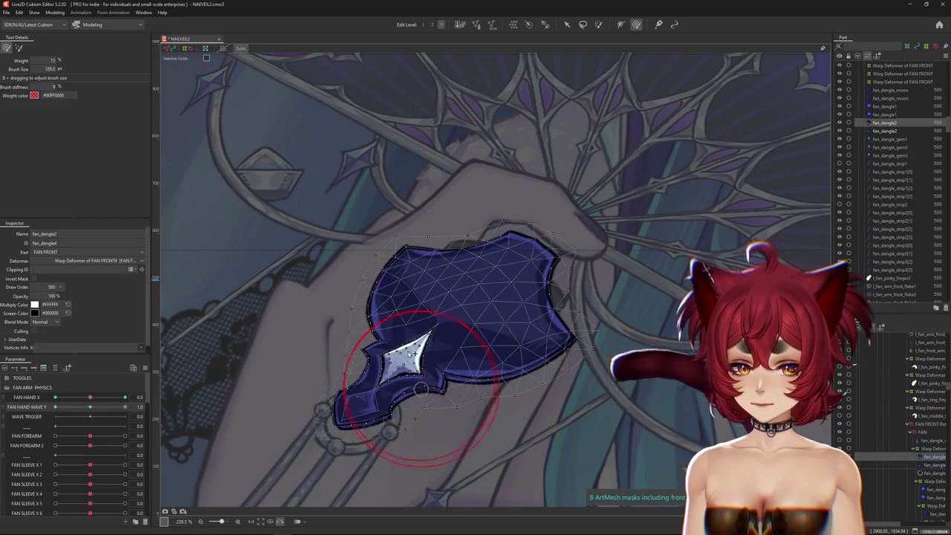
left_click_drag(410, 318, 504, 285)
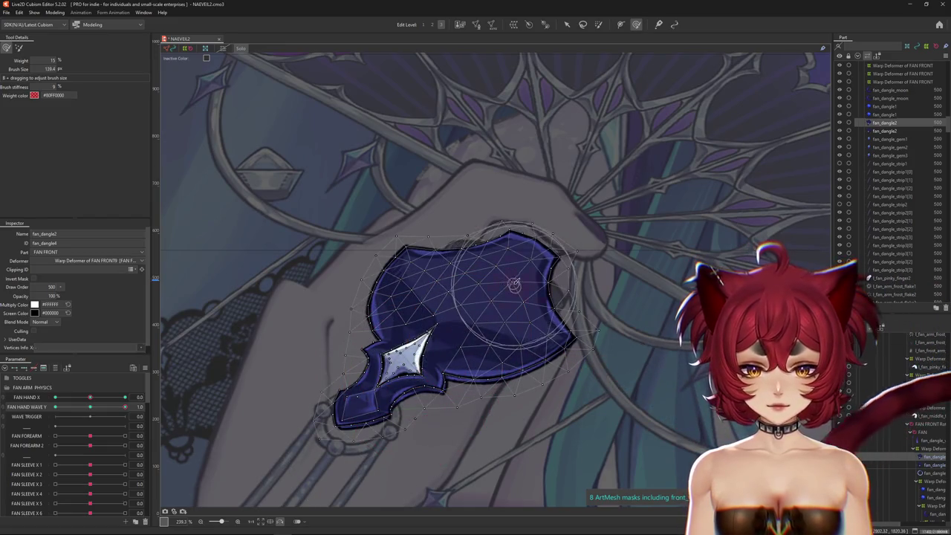
scroll(540, 256, "down", 2)
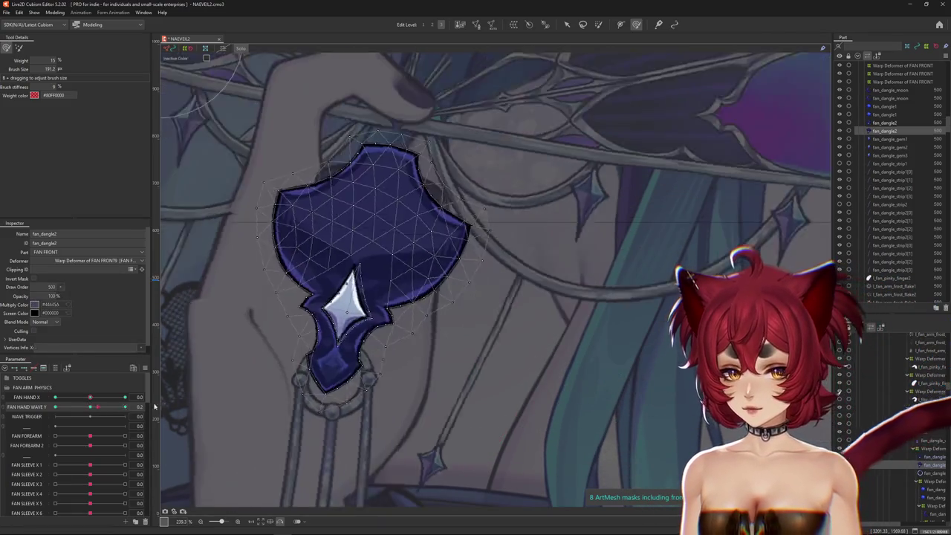
left_click_drag(353, 384, 362, 405)
left_click(338, 419)
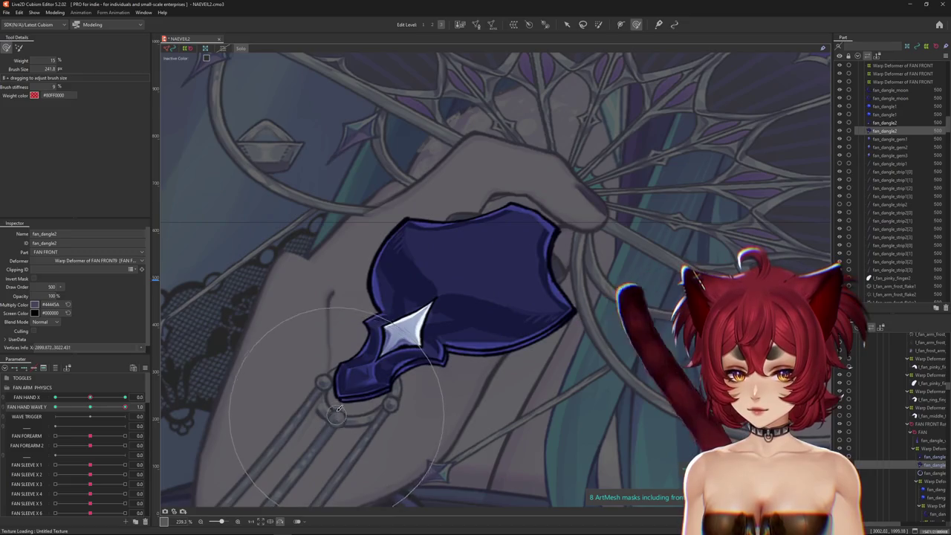
left_click_drag(343, 450, 327, 431)
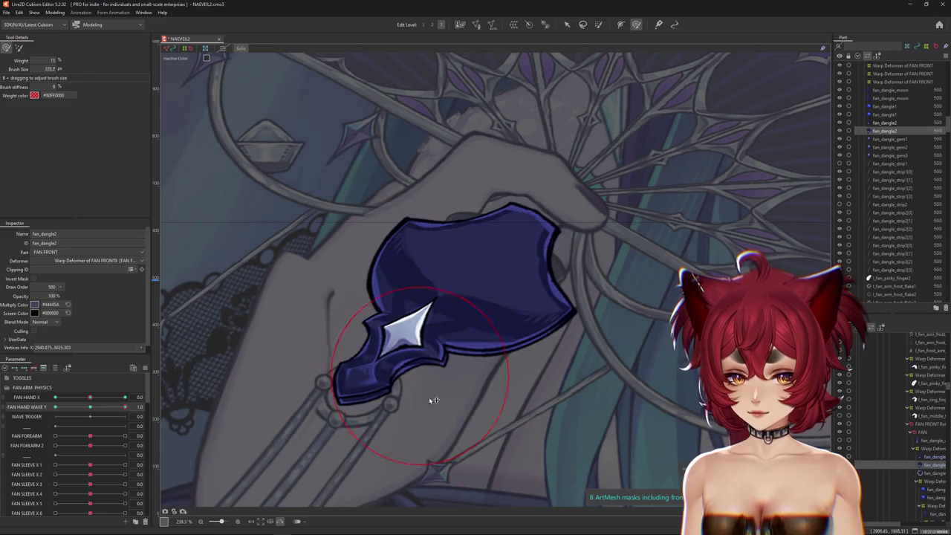
left_click_drag(451, 367, 582, 337)
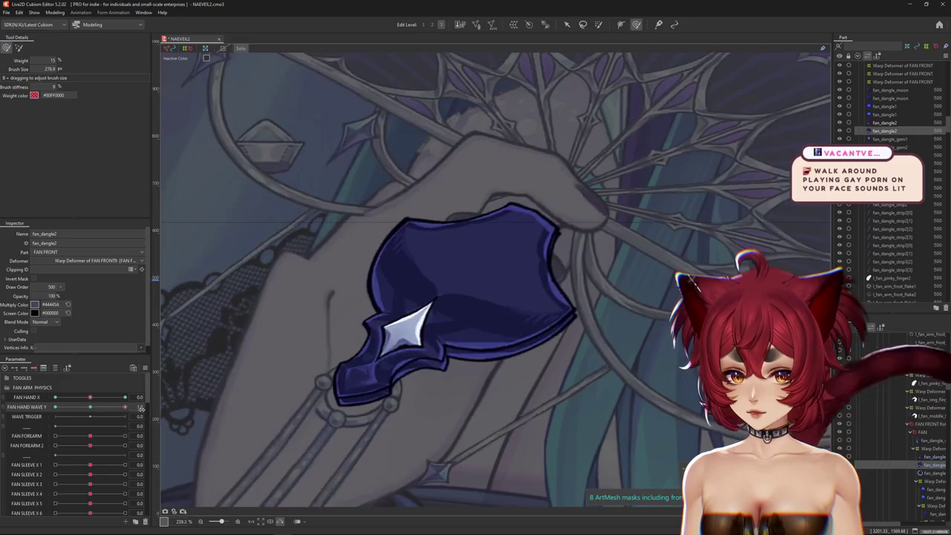
mouse_move(583, 337)
left_mouse_down()
mouse_move(450, 388)
mouse_move(455, 371)
left_mouse_up()
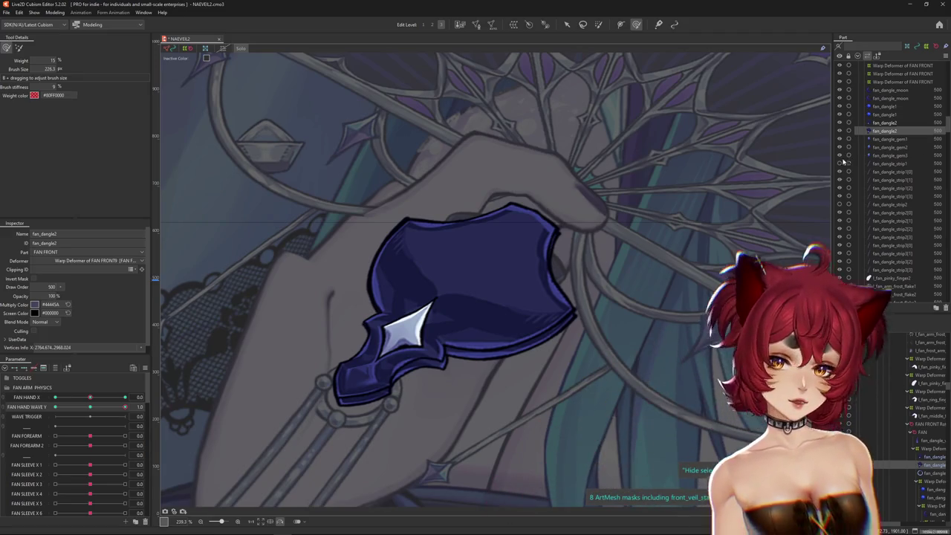
left_click_drag(478, 276, 604, 346)
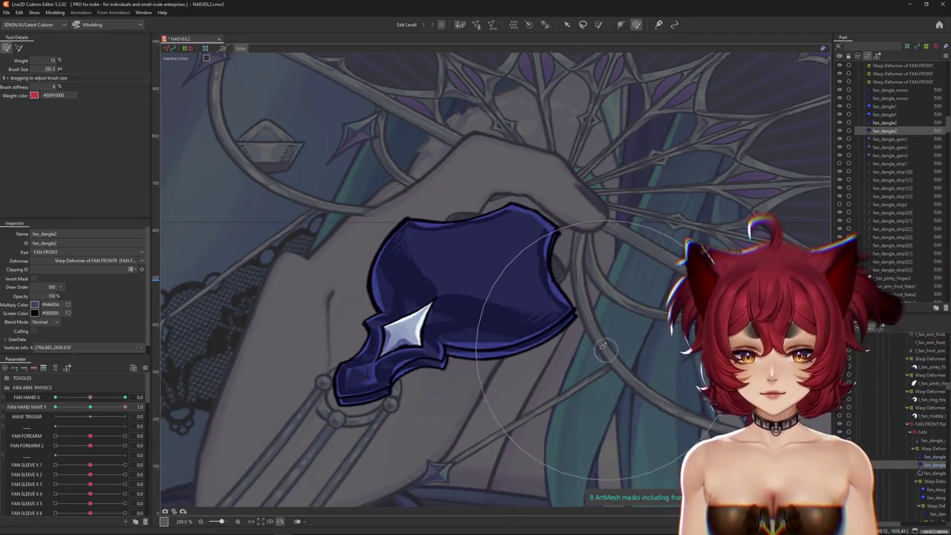
Step: Add the second fan_dangle2 layer to the selection and resize the deform brush
scroll(650, 344, "down", 3)
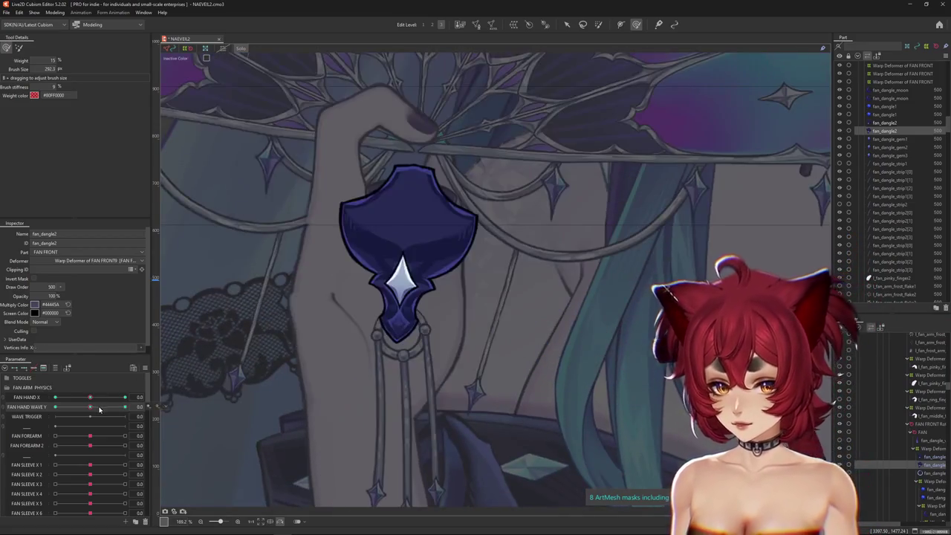
mouse_move(234, 390)
left_mouse_down()
mouse_move(388, 338)
mouse_move(565, 321)
left_mouse_up()
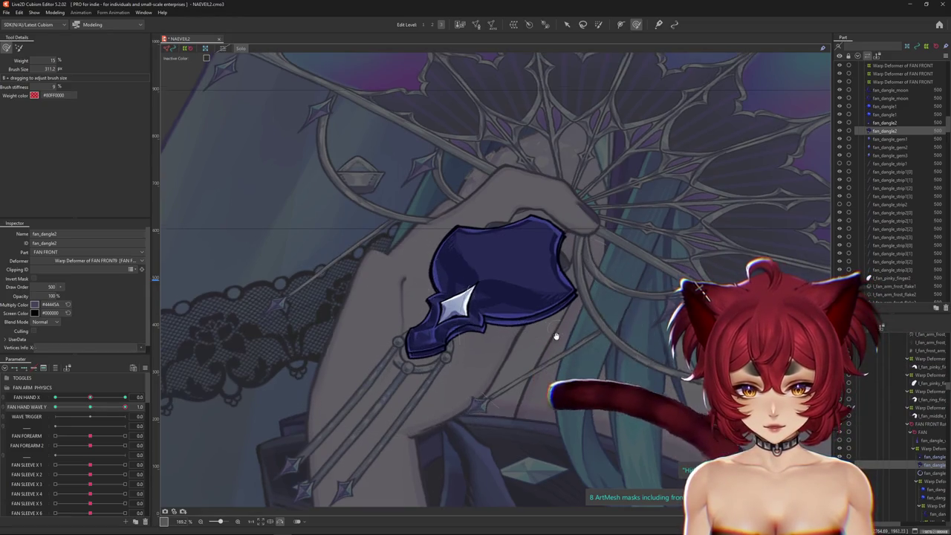
left_click(527, 361, "shift")
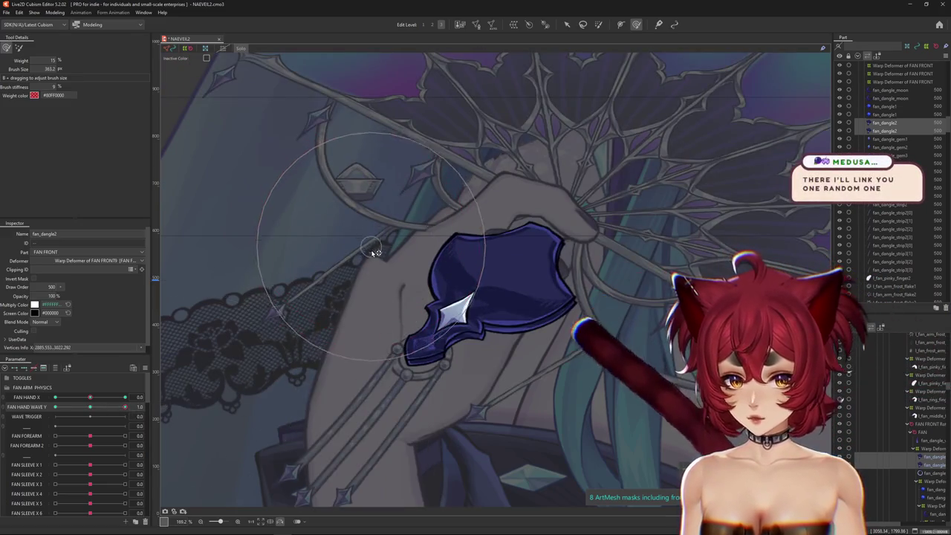
left_click_drag(408, 201, 431, 178)
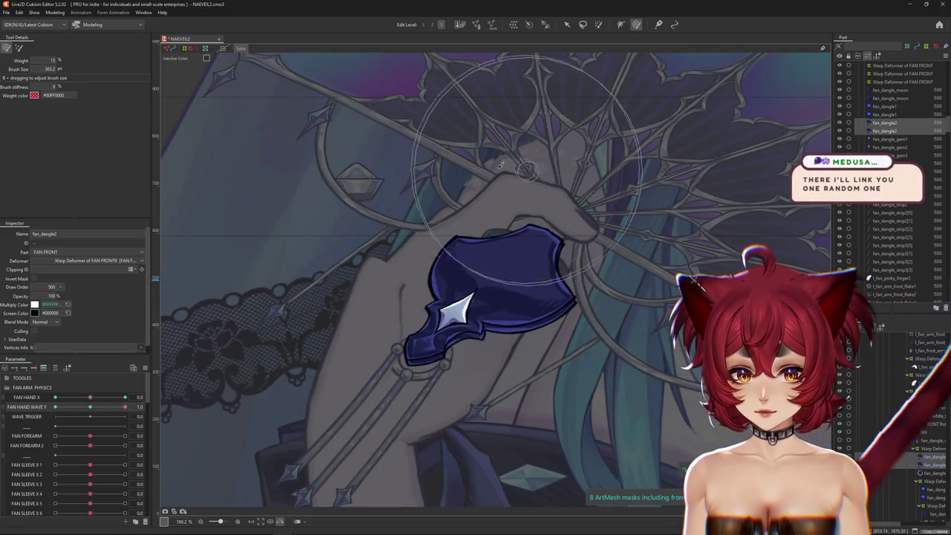
left_click_drag(531, 165, 373, 298)
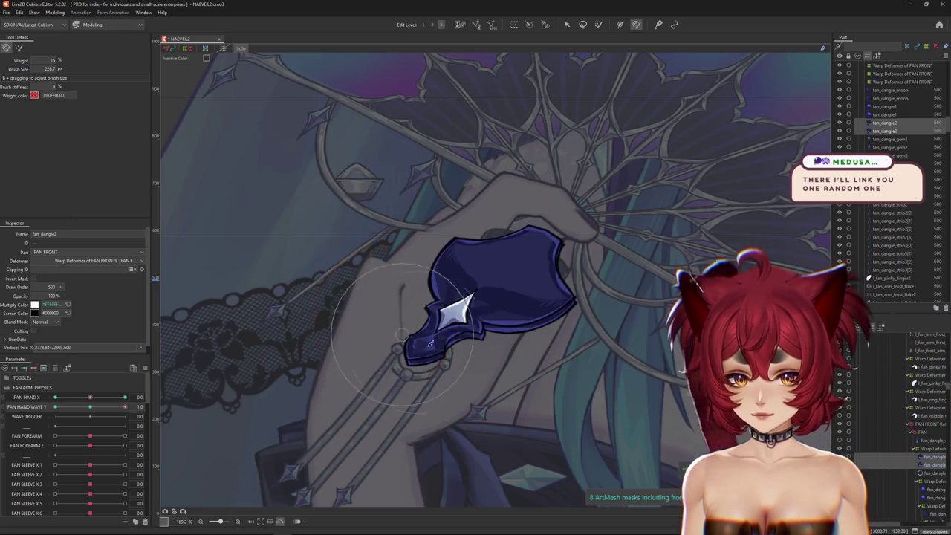
Step: Compare FAN HAND WAVE Y at 0 and 1, then shrink the brush to 143.5
left_click(107, 412)
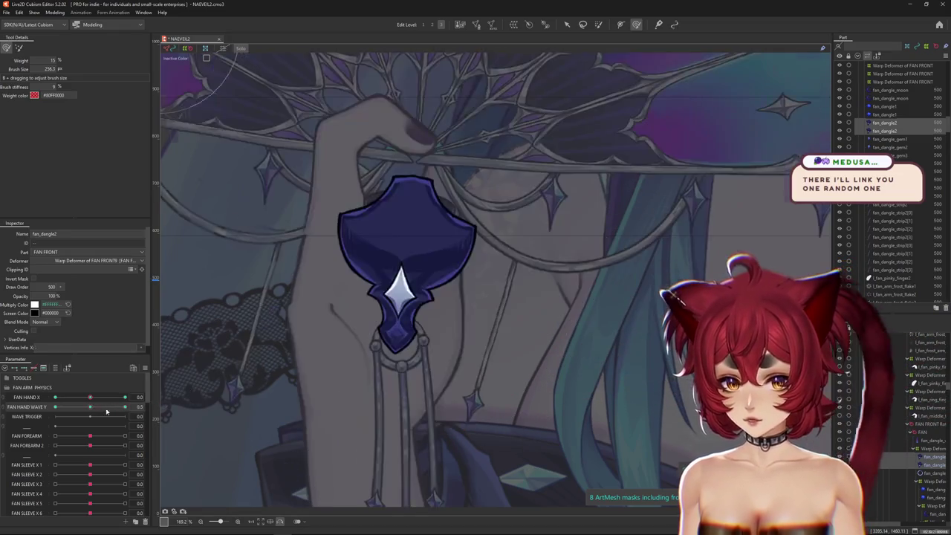
left_click(124, 407)
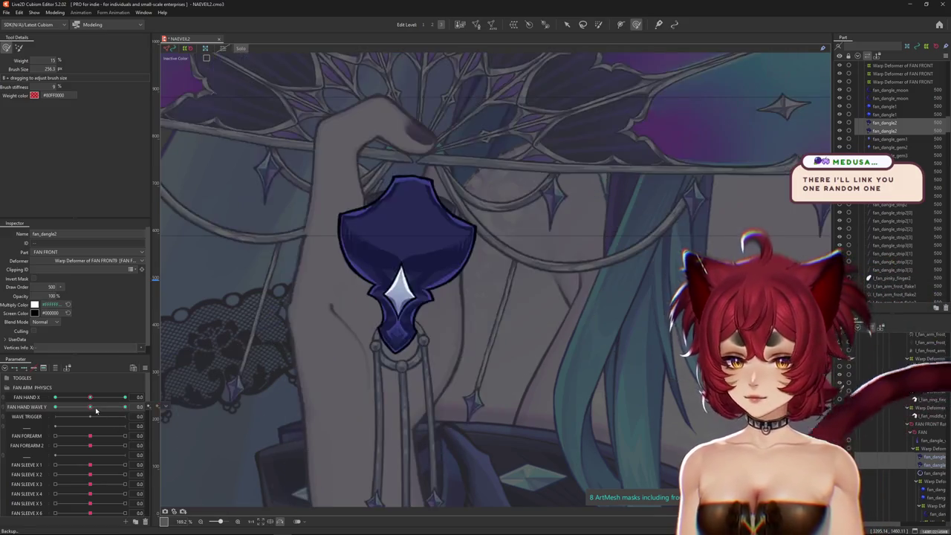
mouse_move(534, 180)
left_mouse_down()
mouse_move(492, 274)
mouse_move(422, 330)
mouse_move(536, 239)
left_mouse_up()
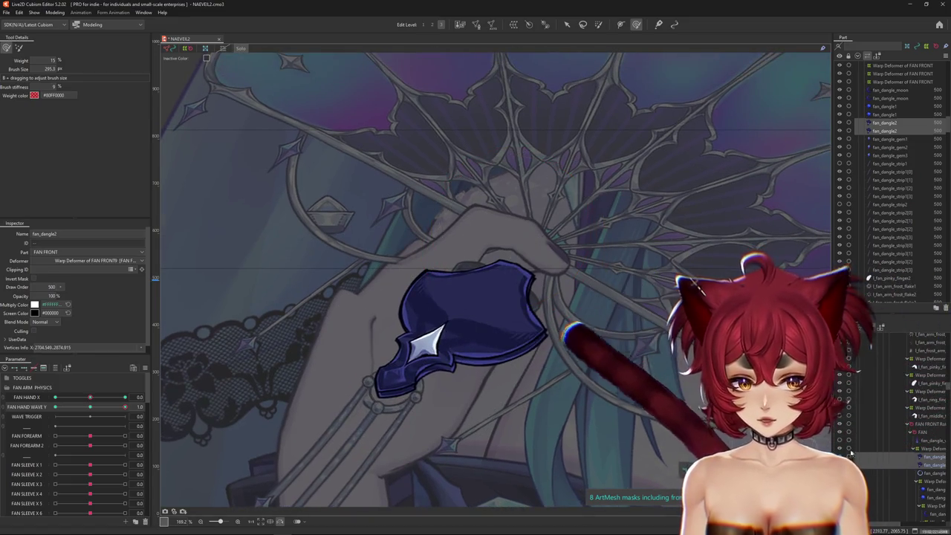
scroll(576, 283, "up", 3)
left_click_drag(576, 283, 565, 259)
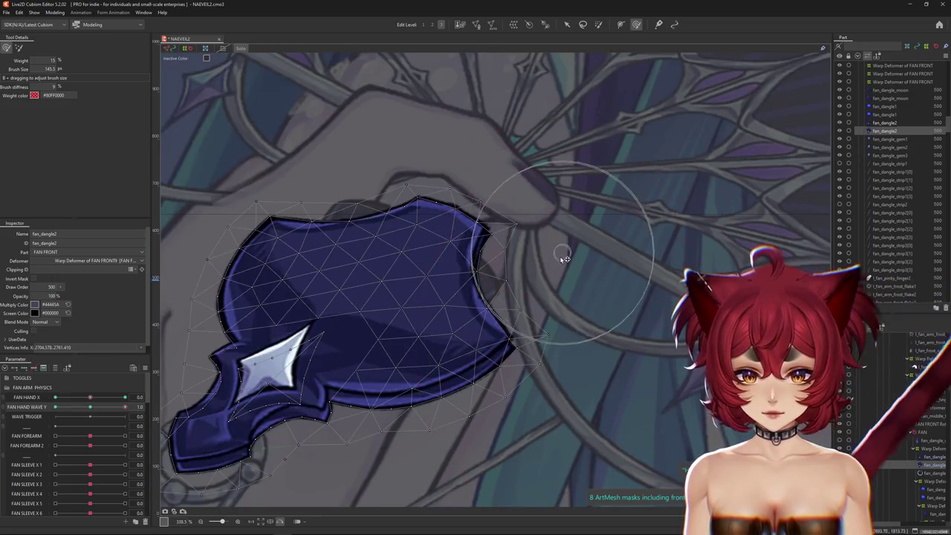
Step: Reshape the dangle's right edge and bring FAN HAND WAVE Y back to 1.0
scroll(549, 350, "down", 2)
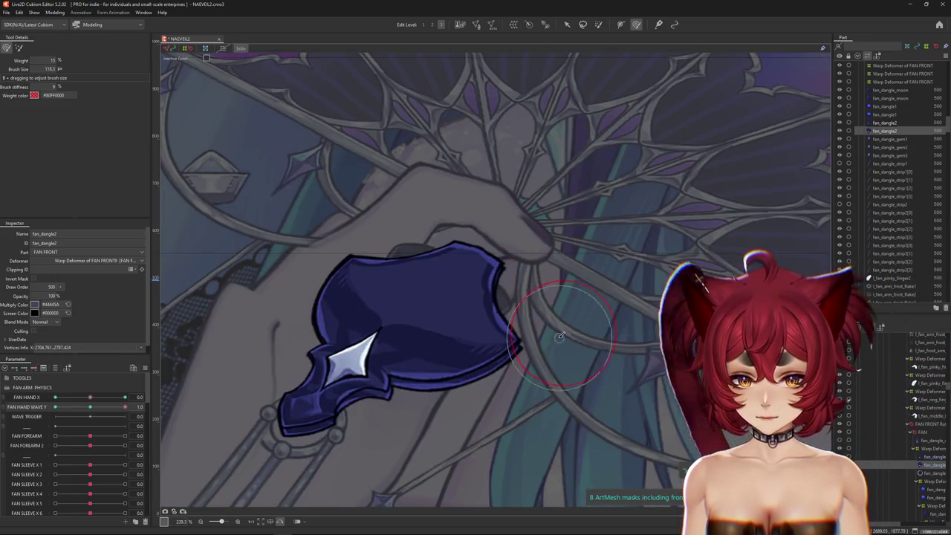
left_click_drag(532, 336, 522, 340)
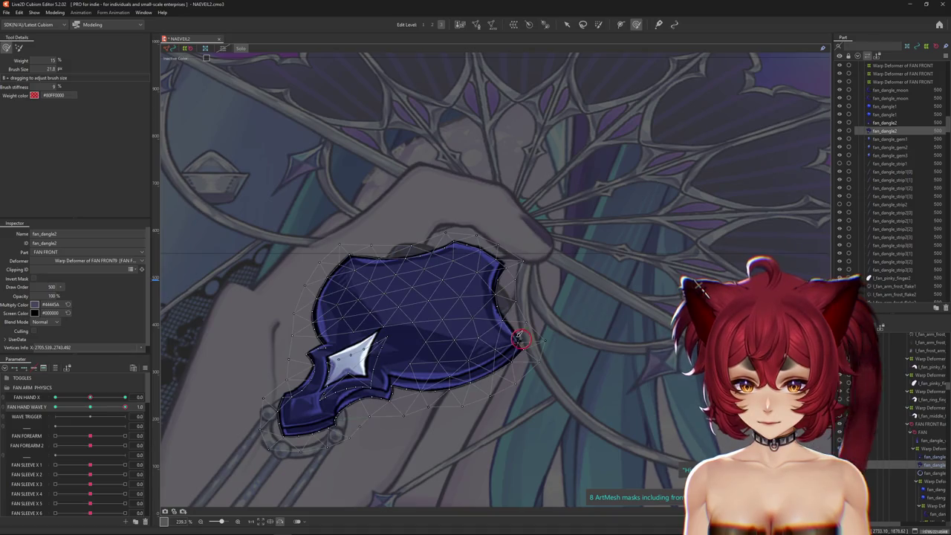
mouse_move(571, 302)
left_mouse_down()
mouse_move(511, 256)
mouse_move(515, 274)
left_mouse_up()
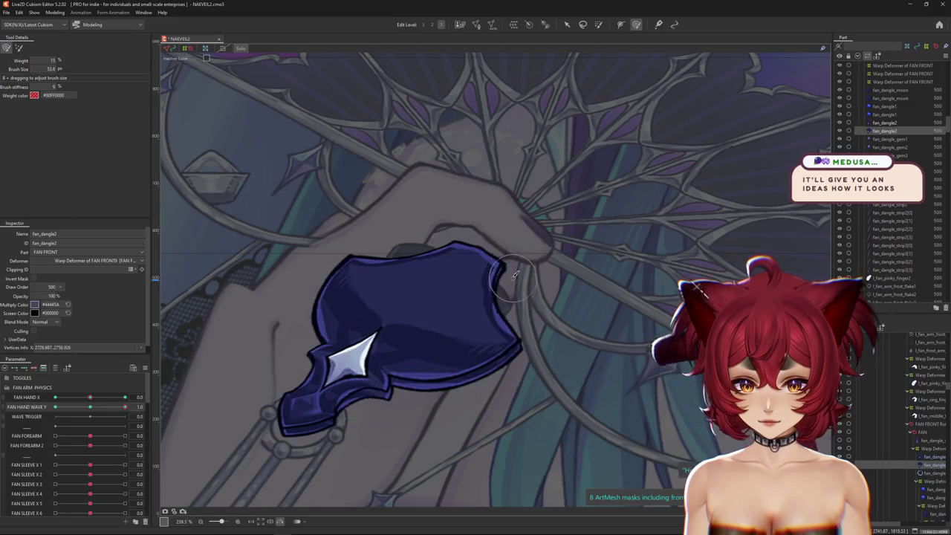
left_click_drag(533, 330, 539, 338)
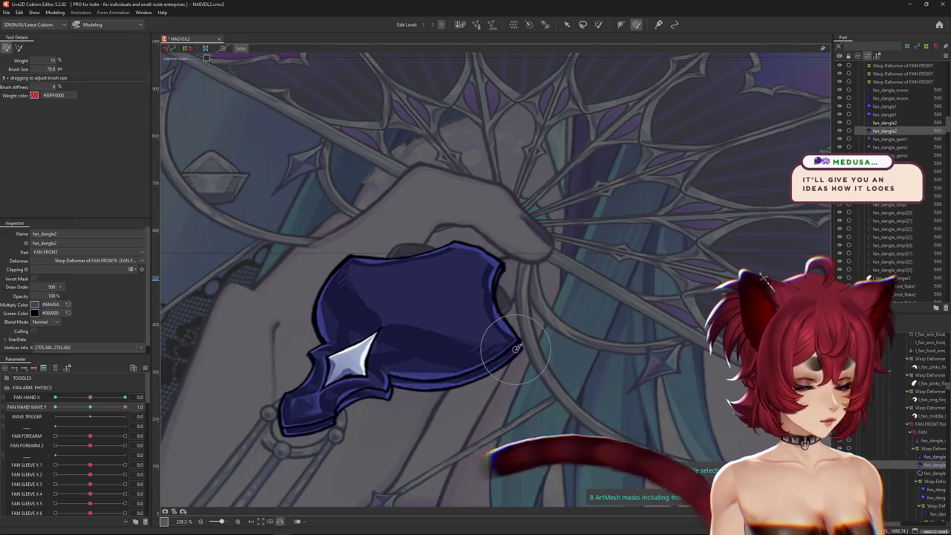
scroll(306, 357, "down", 3)
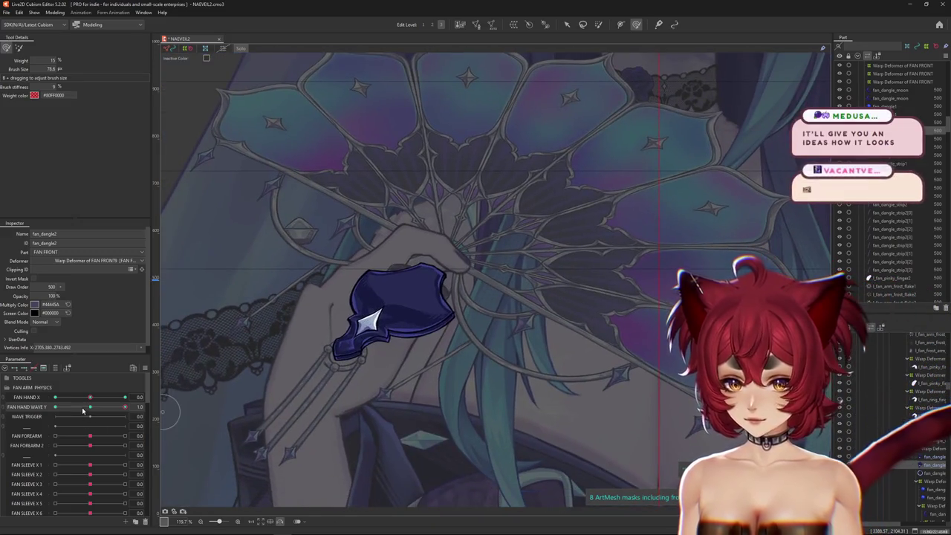
left_click(96, 411)
left_click_drag(96, 410, 125, 407)
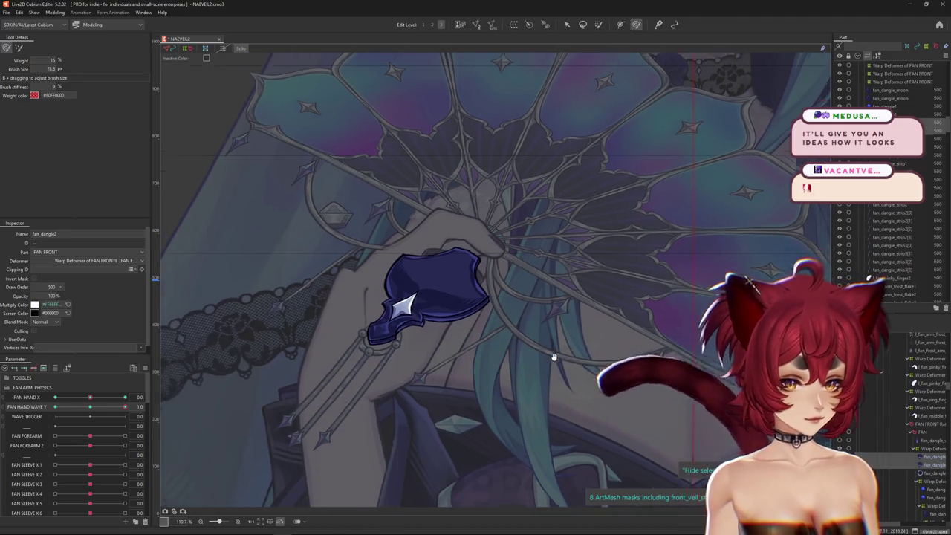
Step: Size the brush over the fan_dangle2 jewel and move FAN HAND WAVE Y to -1.0
left_click_drag(478, 356, 518, 337)
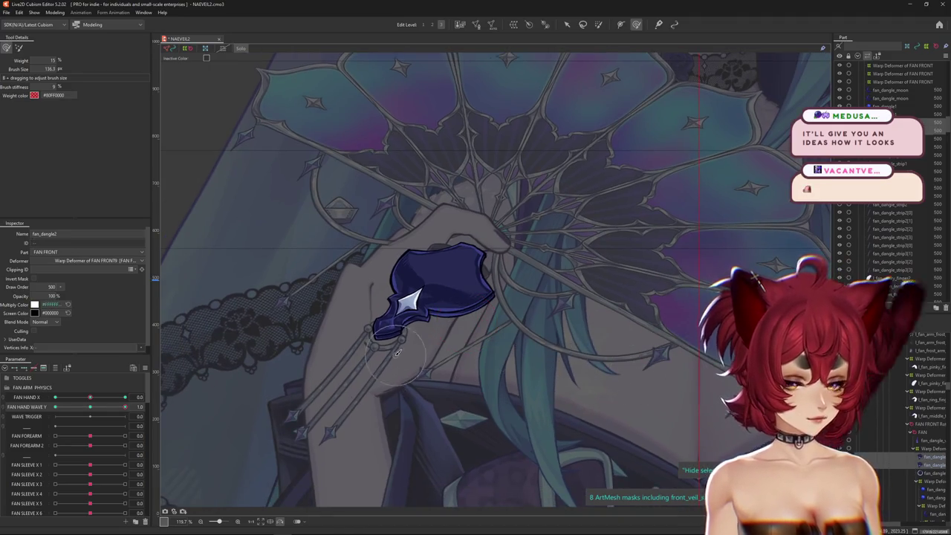
left_click_drag(398, 352, 432, 293)
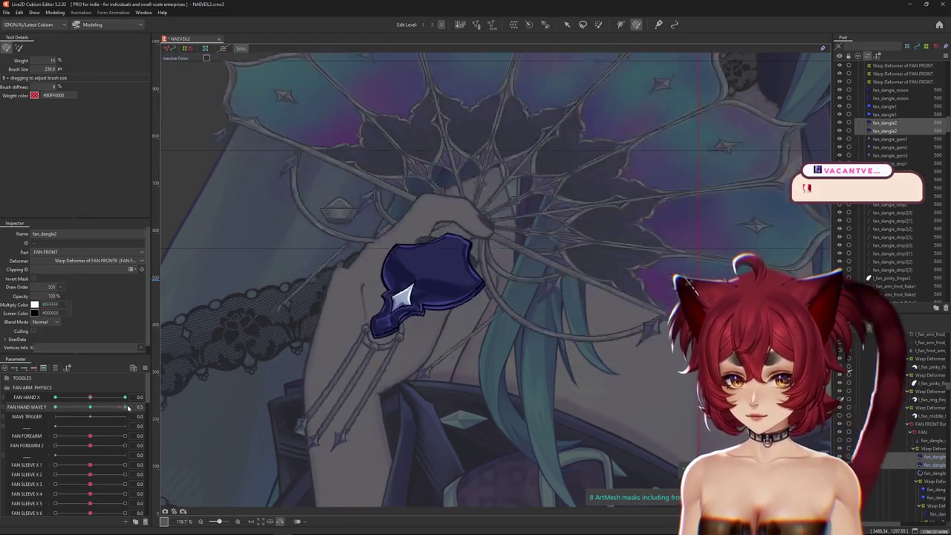
left_click(383, 325)
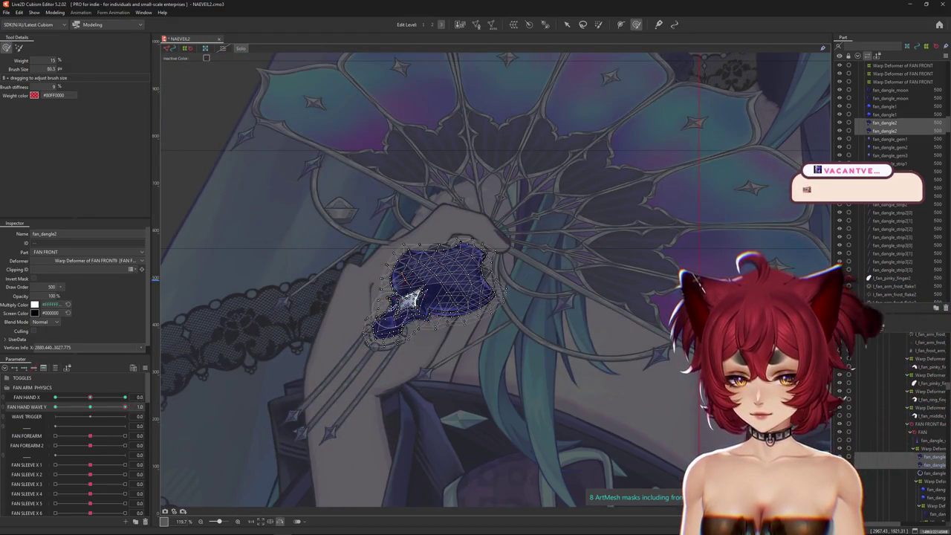
left_click_drag(405, 314, 427, 305)
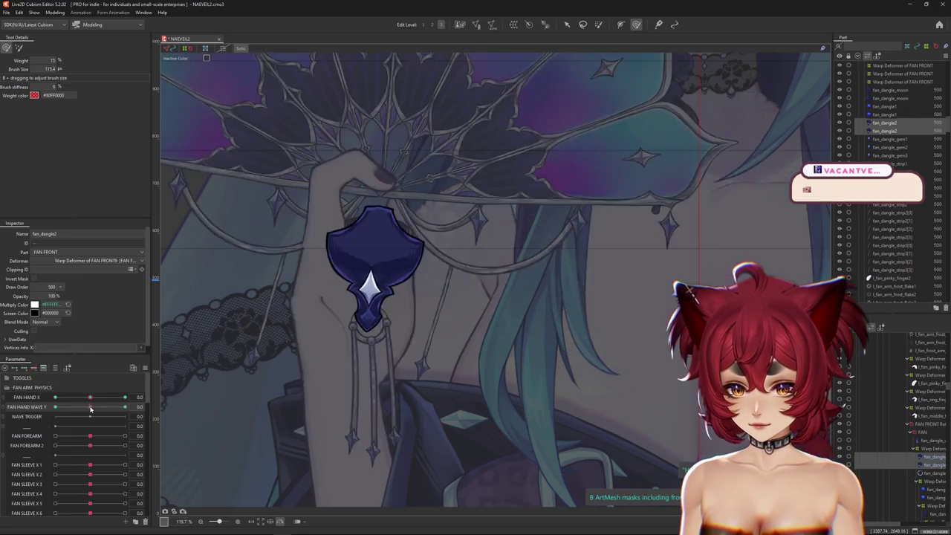
left_click(419, 138)
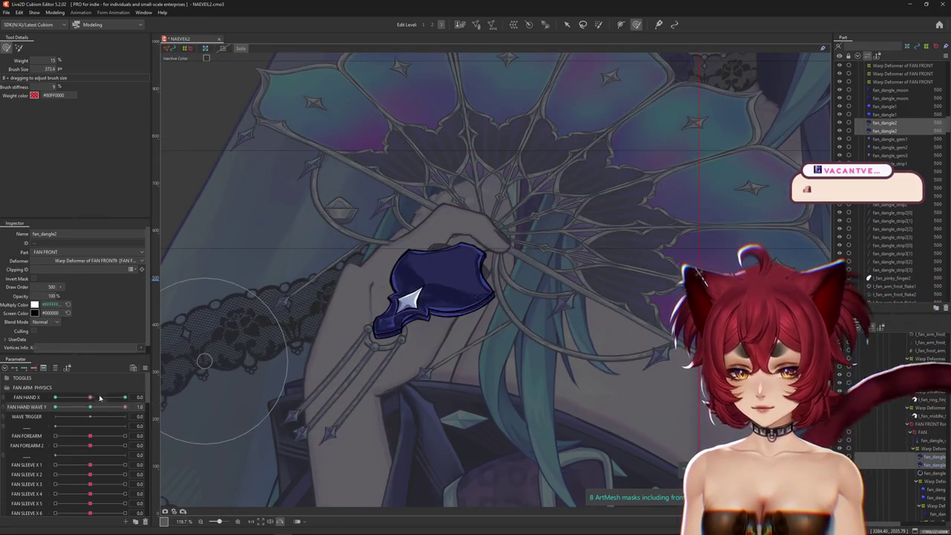
left_click_drag(99, 399, 90, 397)
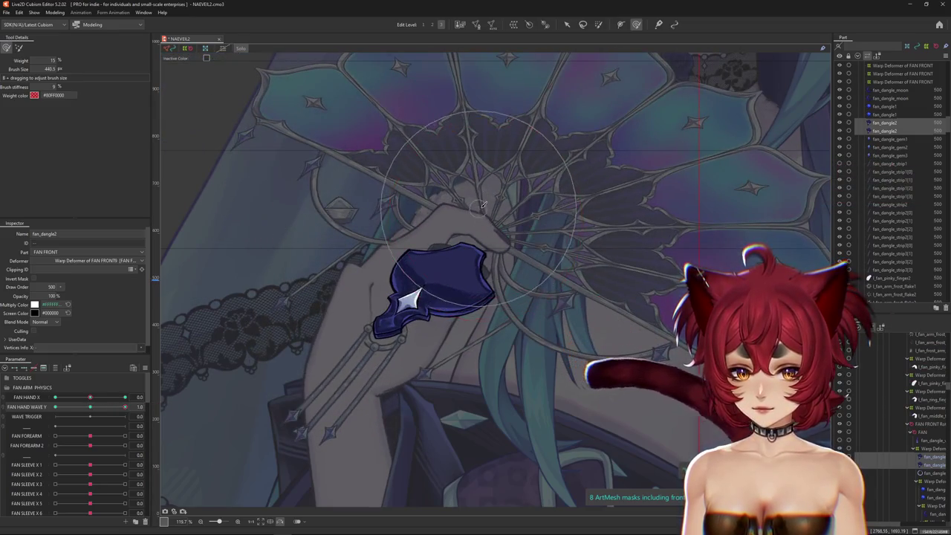
left_click_drag(483, 205, 490, 208)
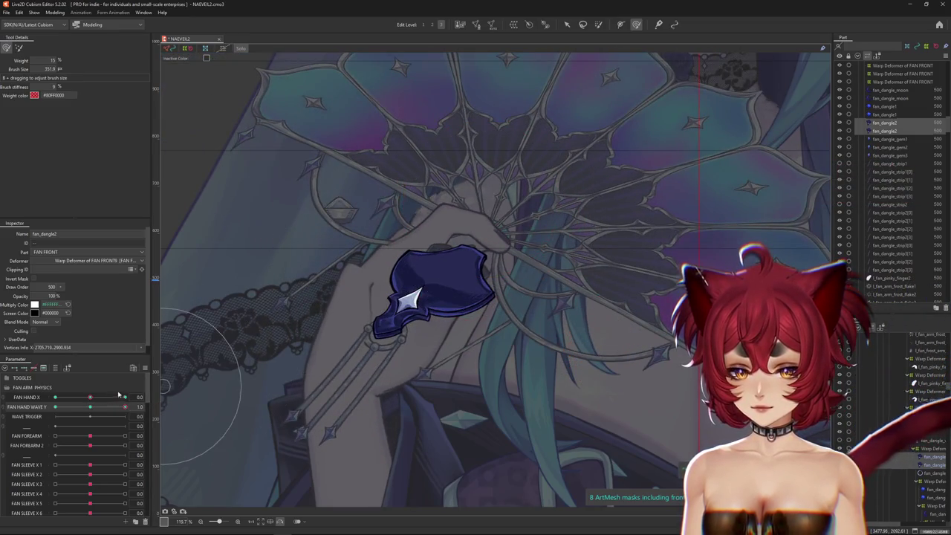
left_click_drag(119, 407, 26, 418)
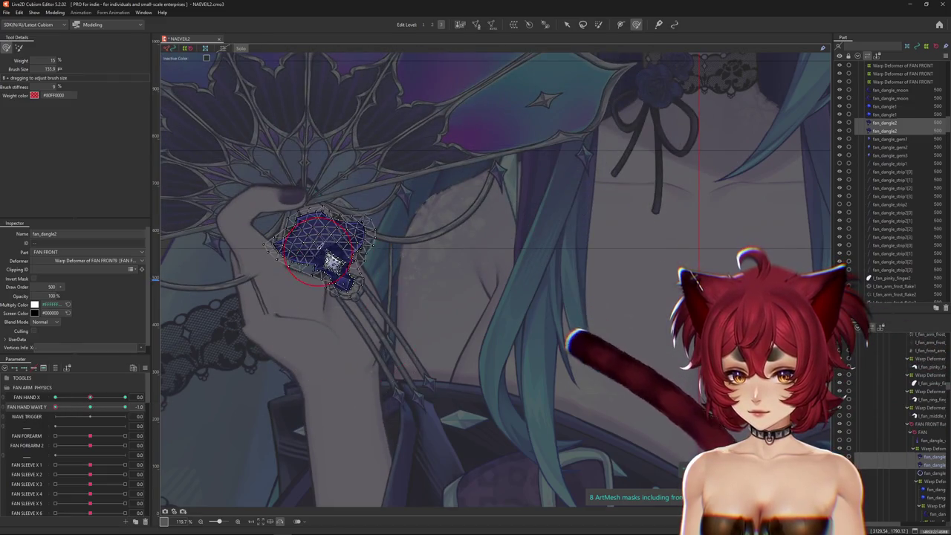
Step: Bend the jewel for the -1.0 pose, reset FAN HAND WAVE Y to 0.0, and undim the artwork
scroll(349, 312, "up", 2)
mouse_move(374, 307)
left_mouse_down()
mouse_move(329, 296)
mouse_move(373, 275)
left_mouse_up()
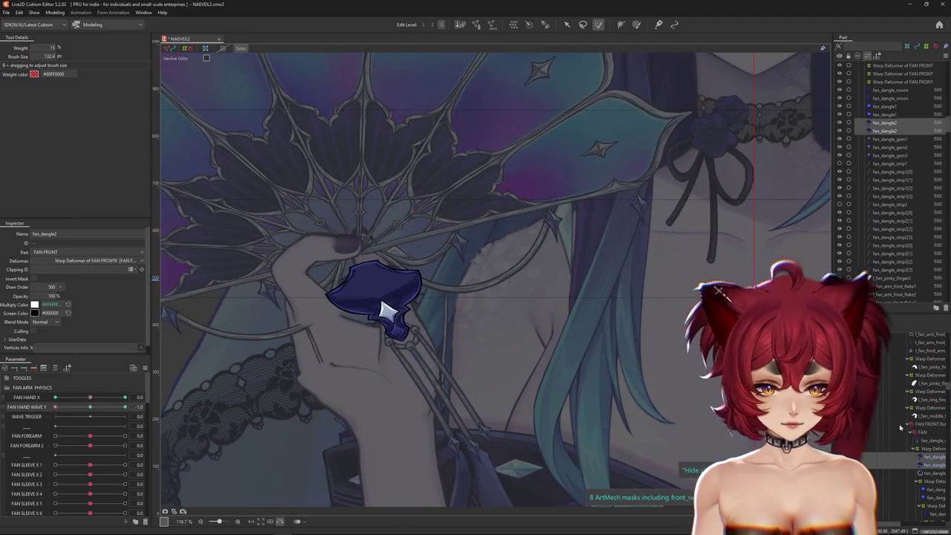
left_click(87, 410)
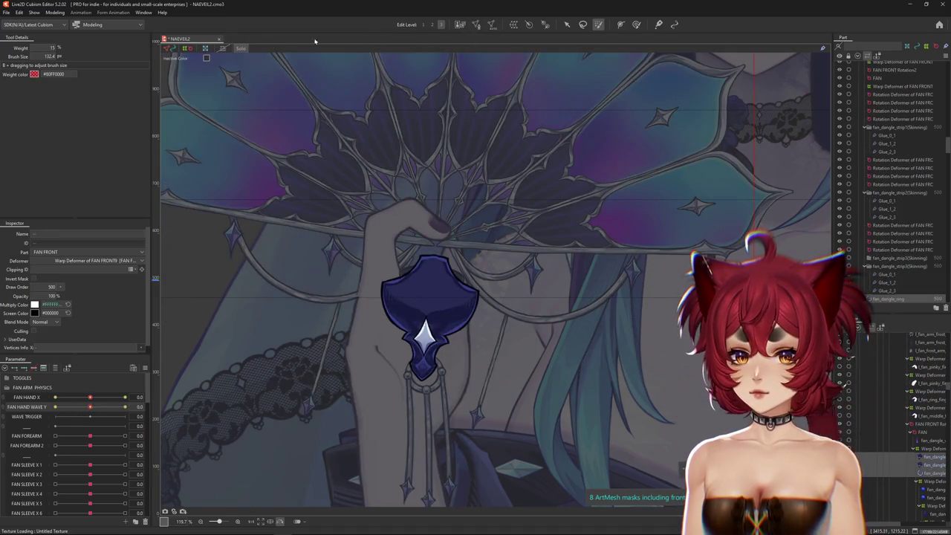
left_click(515, 26)
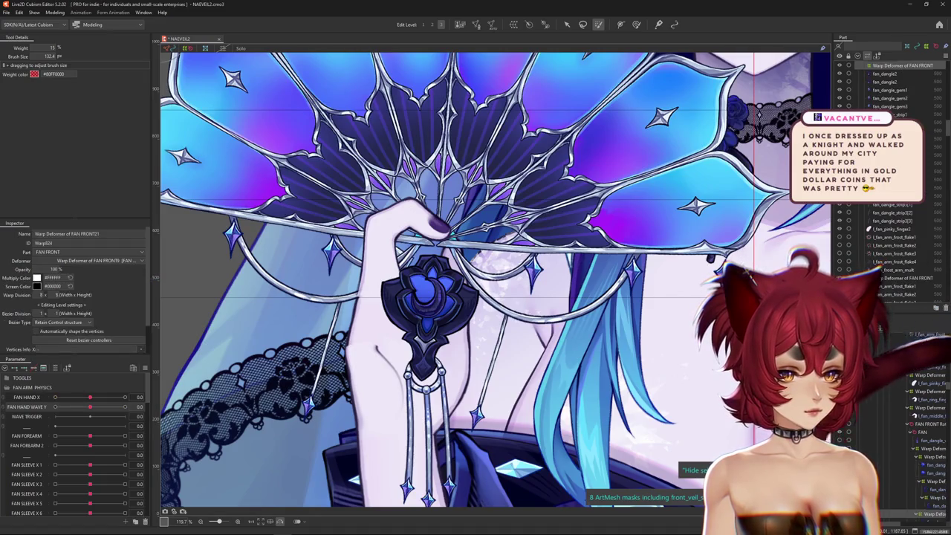
Step: Select the Warp Deformer of FAN FRONT21 holding the hand jewel and ring
left_click(562, 306)
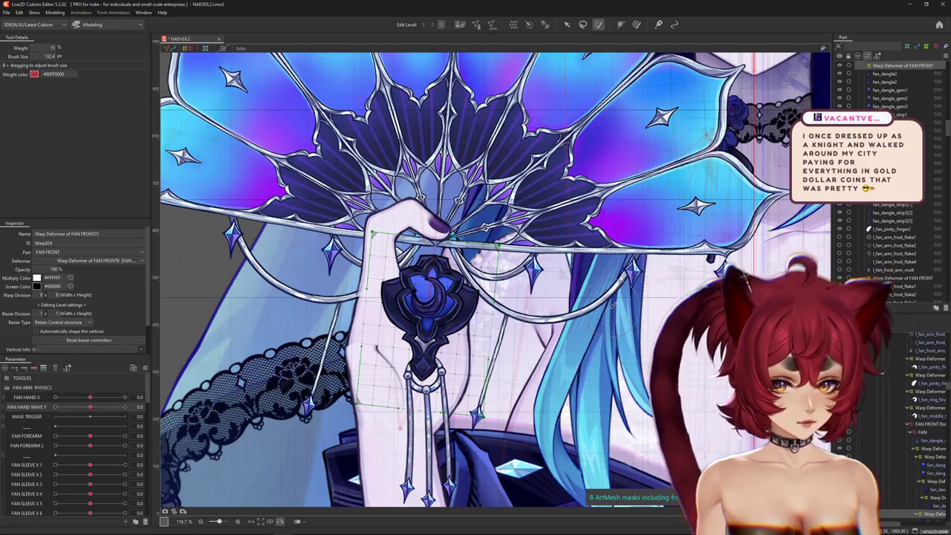
scroll(520, 282, "down", 2)
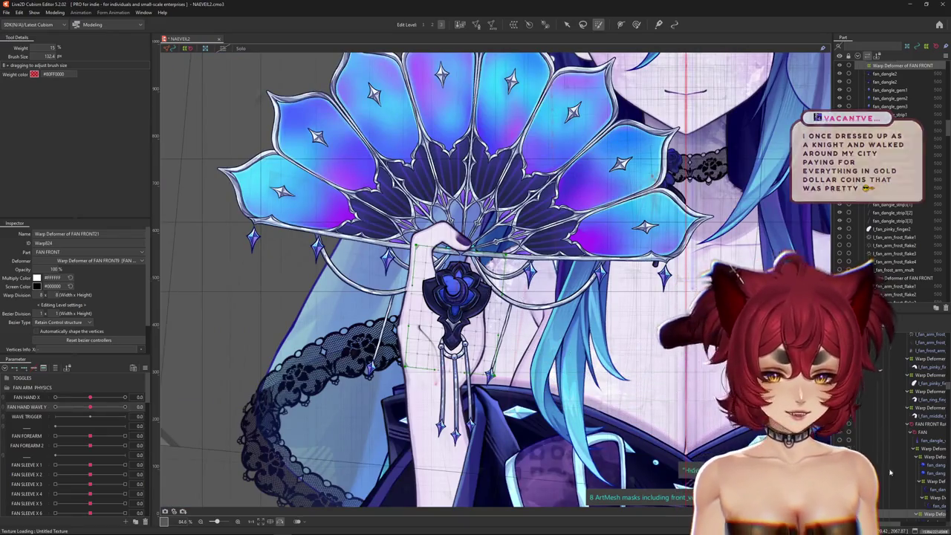
scroll(939, 479, "down", 3)
right_click(931, 454)
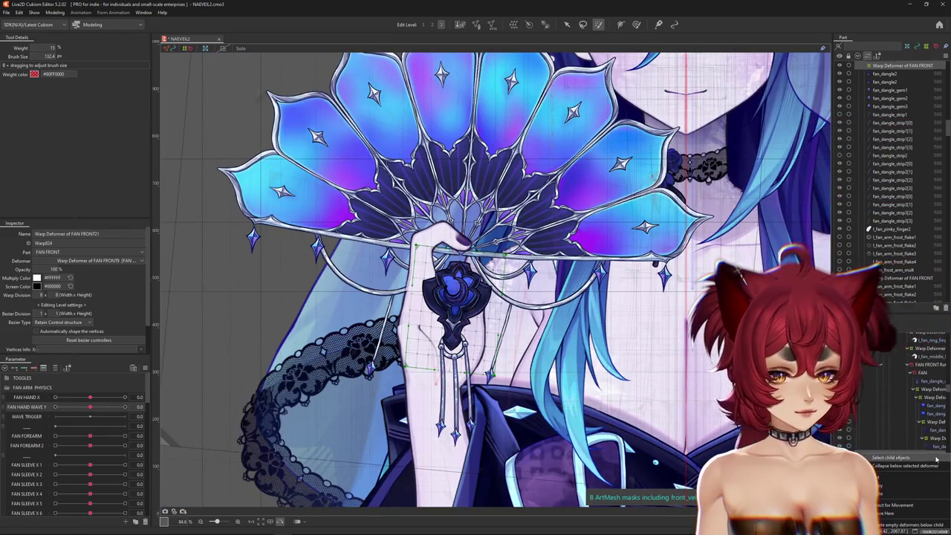
left_click(937, 459)
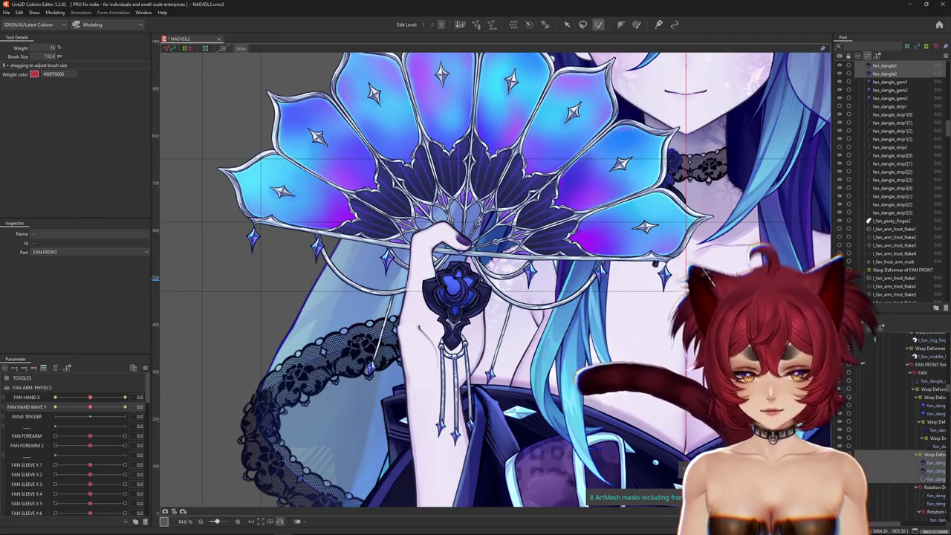
left_click(933, 454)
scroll(469, 341, "up", 5)
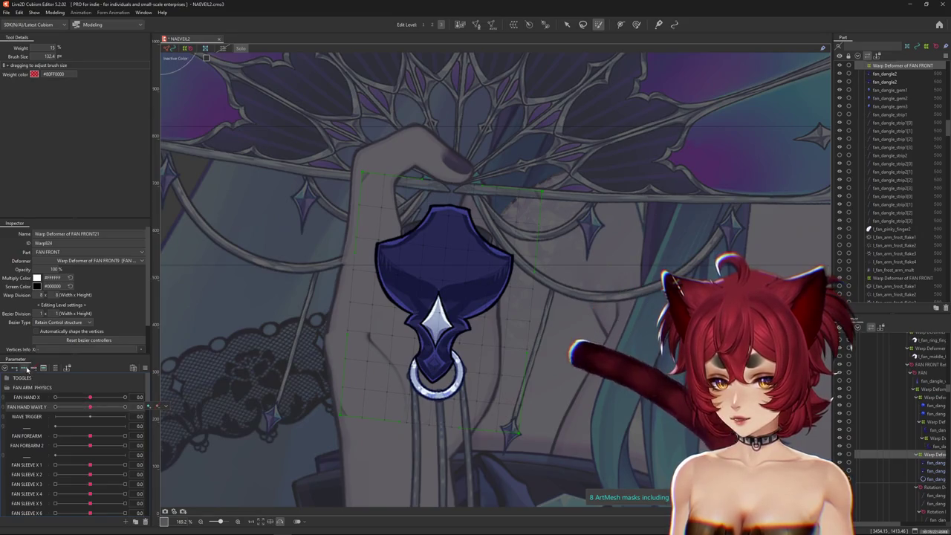
Step: Set FAN HAND WAVE Y to 1.0 with an enlarged Deform Brush, then reset it to 0.0
left_click_drag(90, 407, 125, 407)
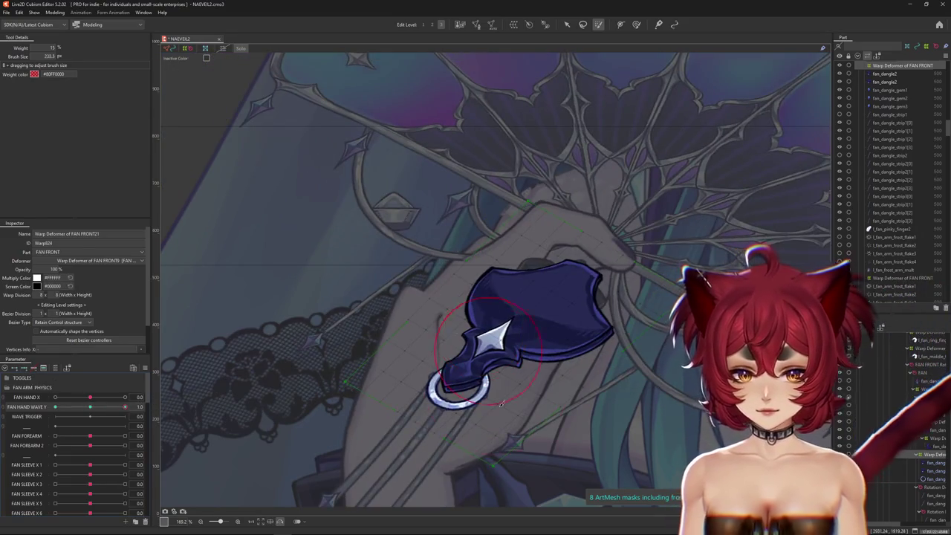
key("b")
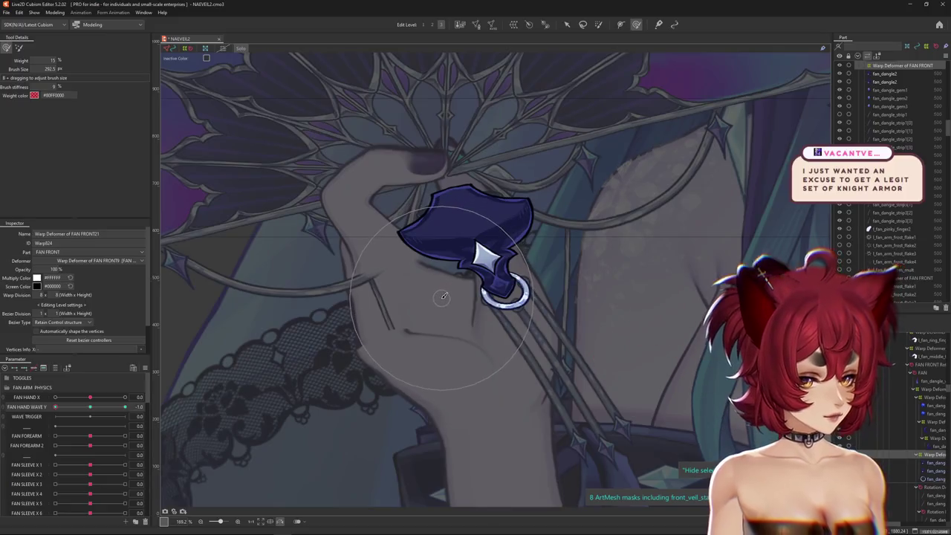
mouse_move(440, 289)
left_mouse_down()
mouse_move(482, 269)
mouse_move(468, 297)
mouse_move(496, 391)
left_mouse_up()
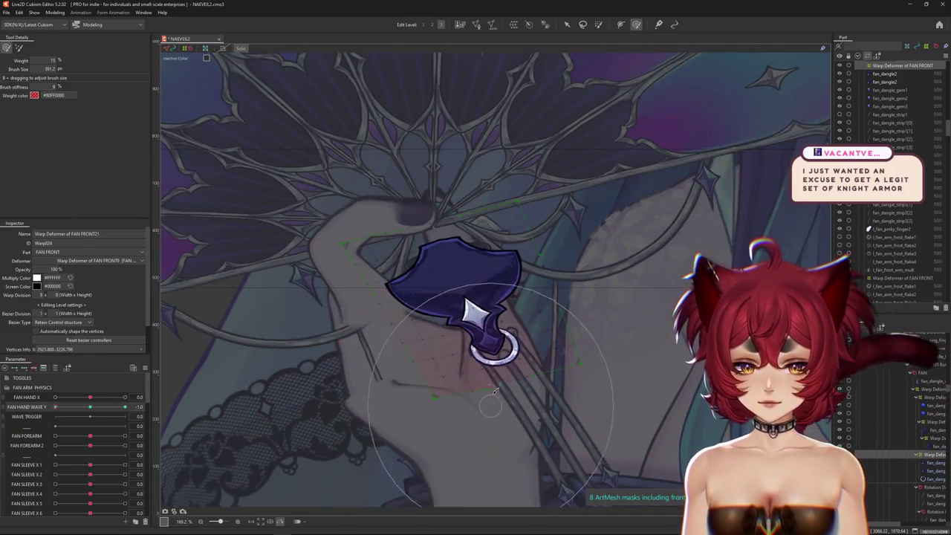
left_click(87, 407)
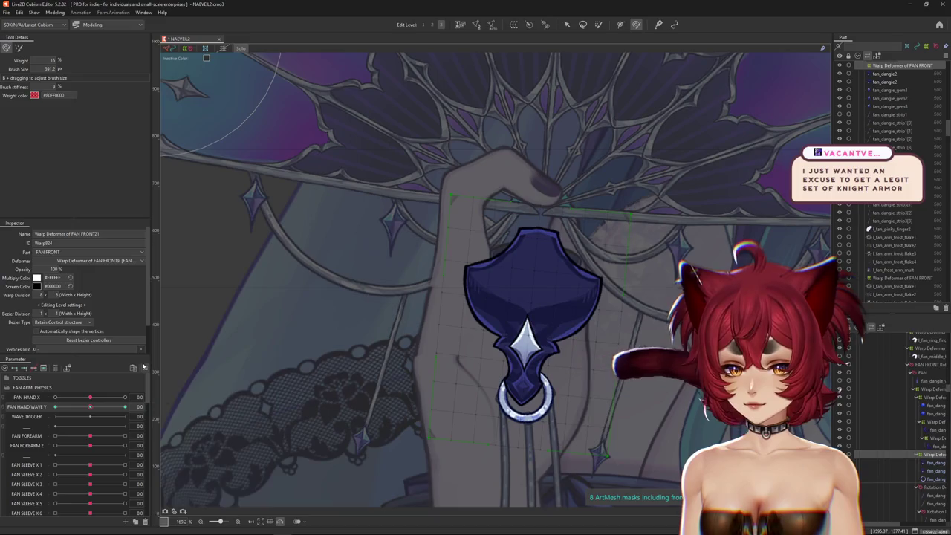
left_click_drag(420, 389, 349, 322)
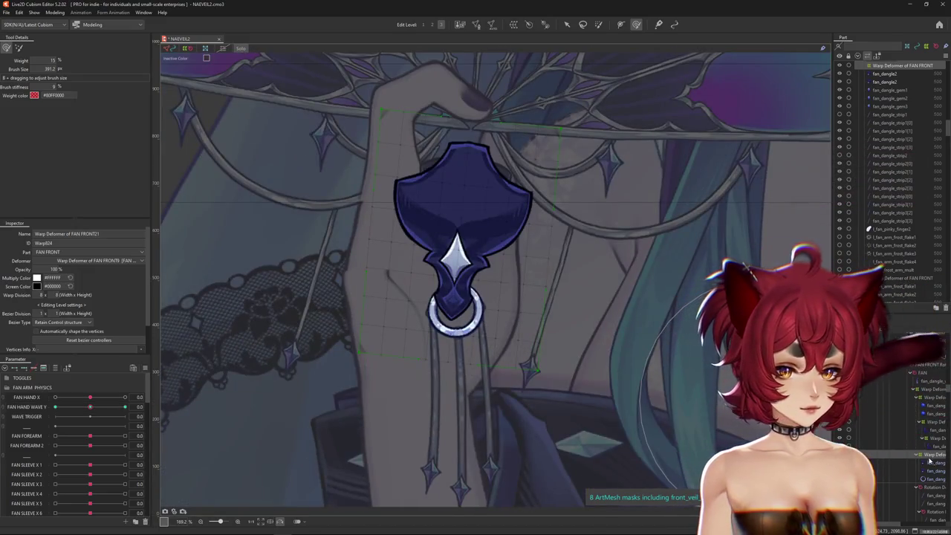
left_click(928, 487)
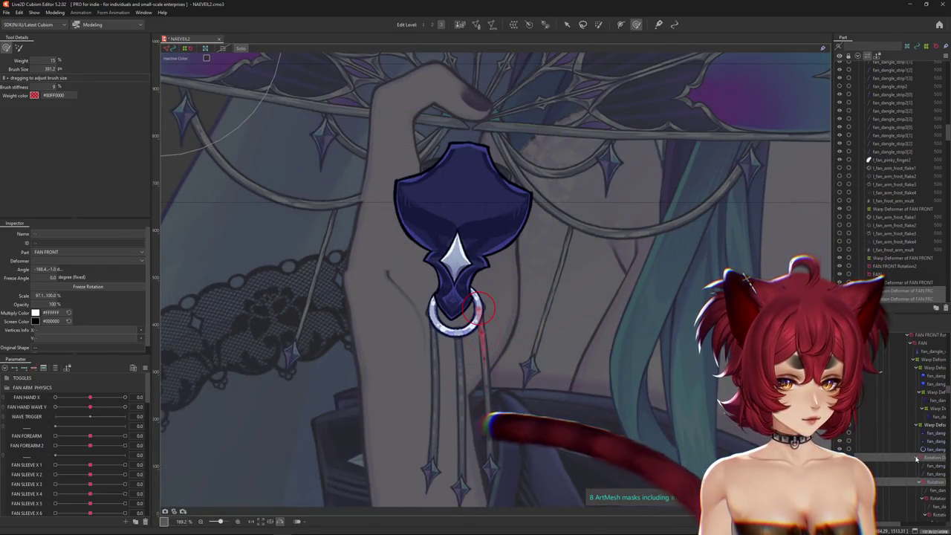
Step: Reselect the Warp Deformer of FAN FRONT21 and set FAN HAND WAVE Y to -1.0
left_click(919, 466)
left_click(926, 458, "shift")
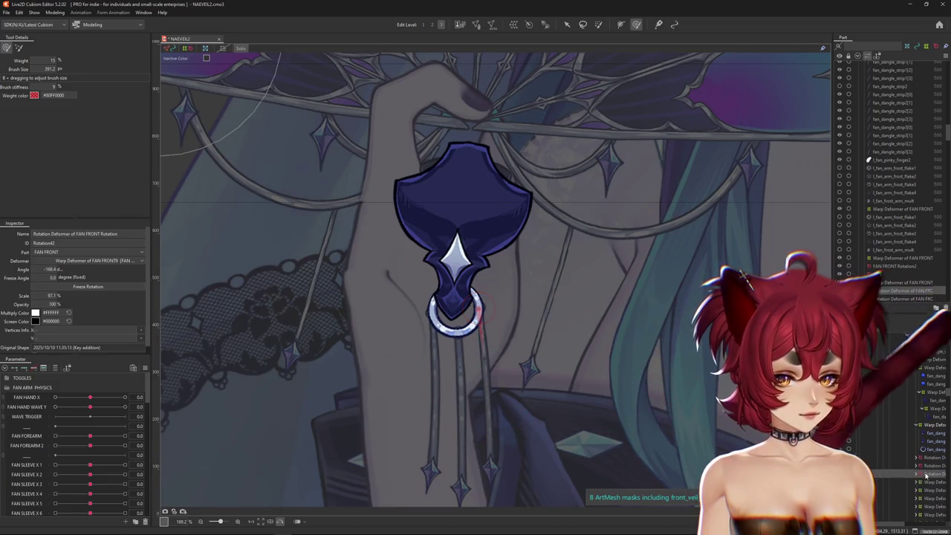
left_click(928, 426)
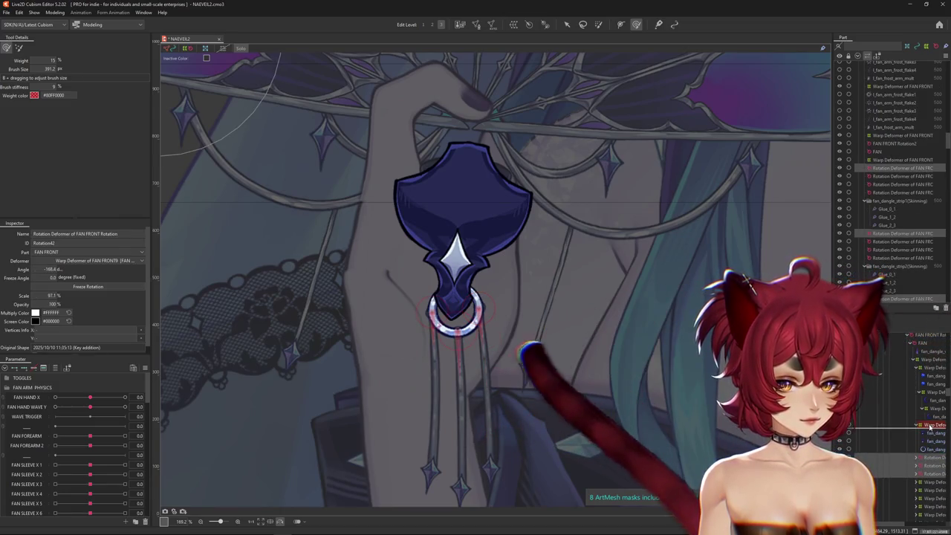
left_click(929, 427)
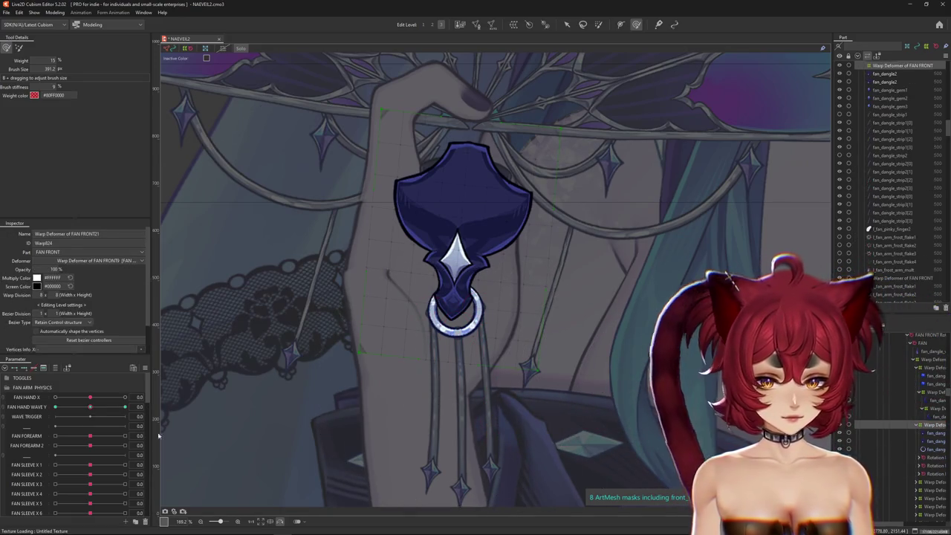
left_click_drag(87, 413, 3, 415)
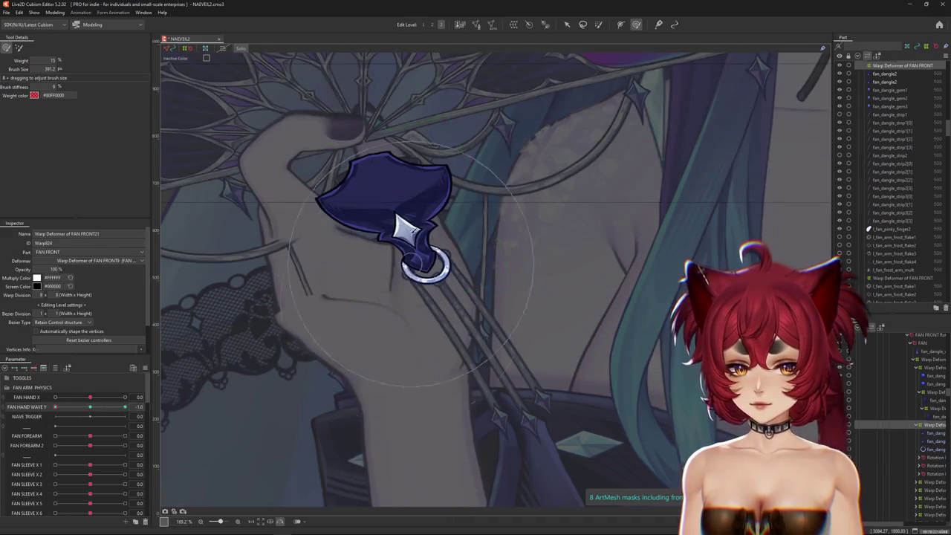
scroll(413, 264, "up", 3)
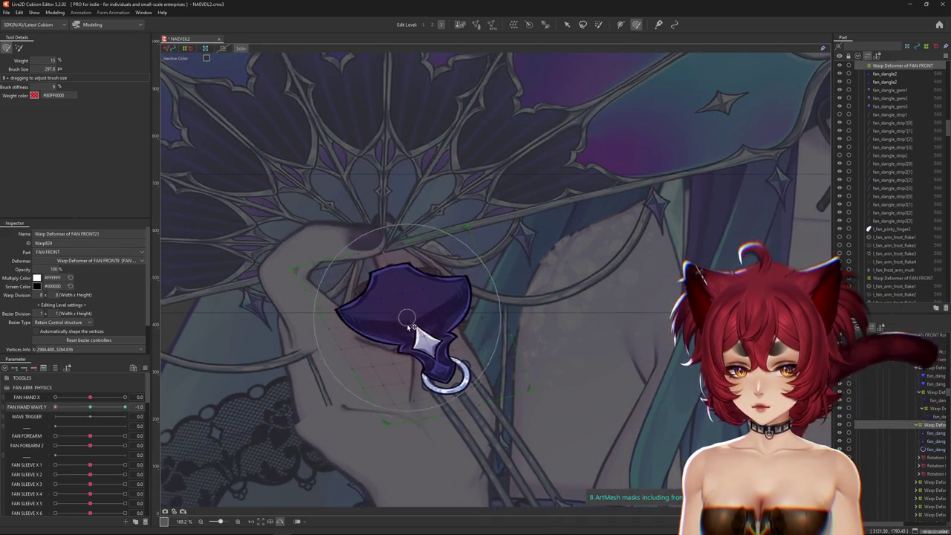
Step: Brush the dangle to follow the fingers at -1.0, then swing FAN HAND WAVE Y to 1.0
left_click_drag(327, 325, 468, 290)
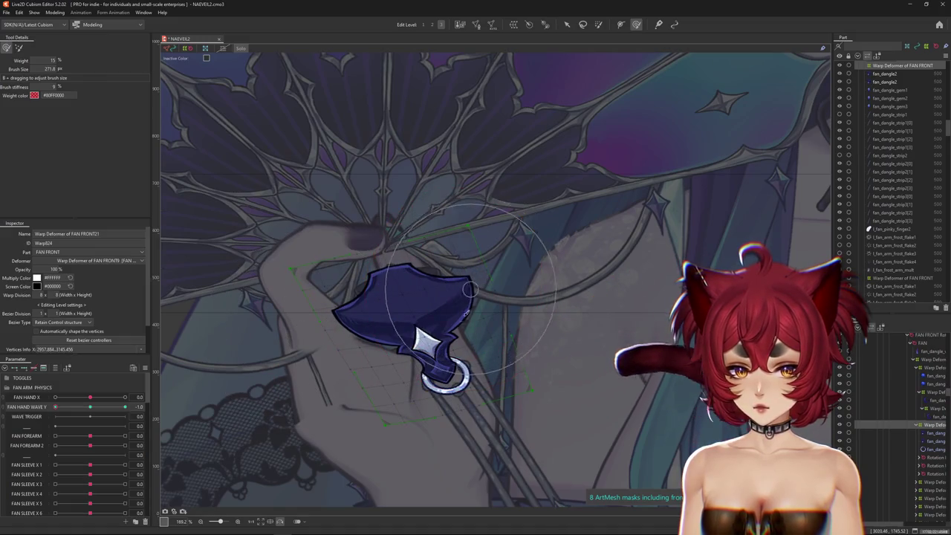
left_click_drag(431, 358, 427, 348)
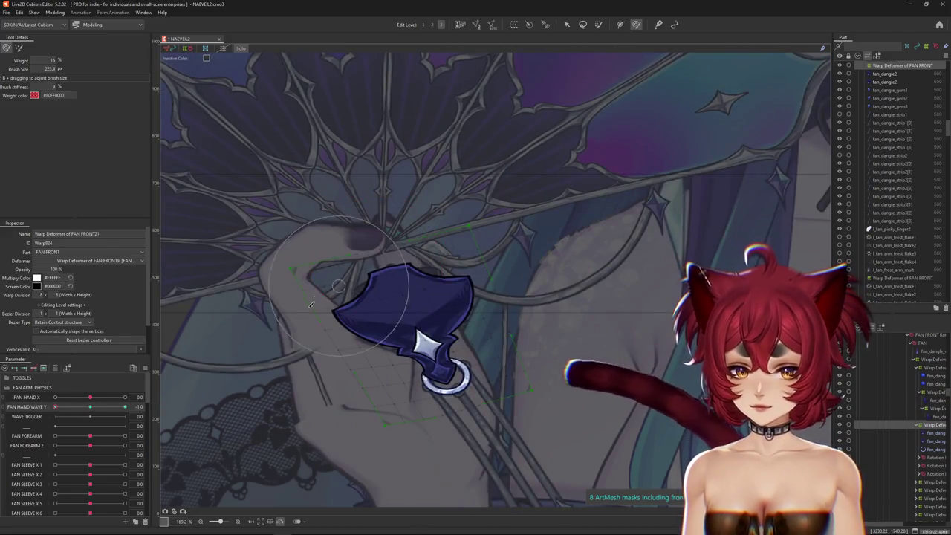
left_click_drag(324, 367, 324, 350)
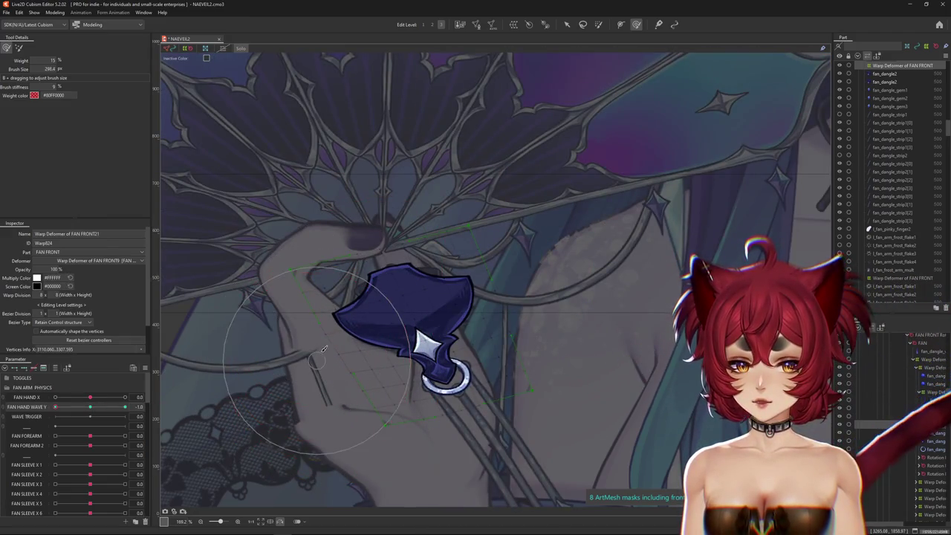
left_click_drag(524, 249, 513, 253)
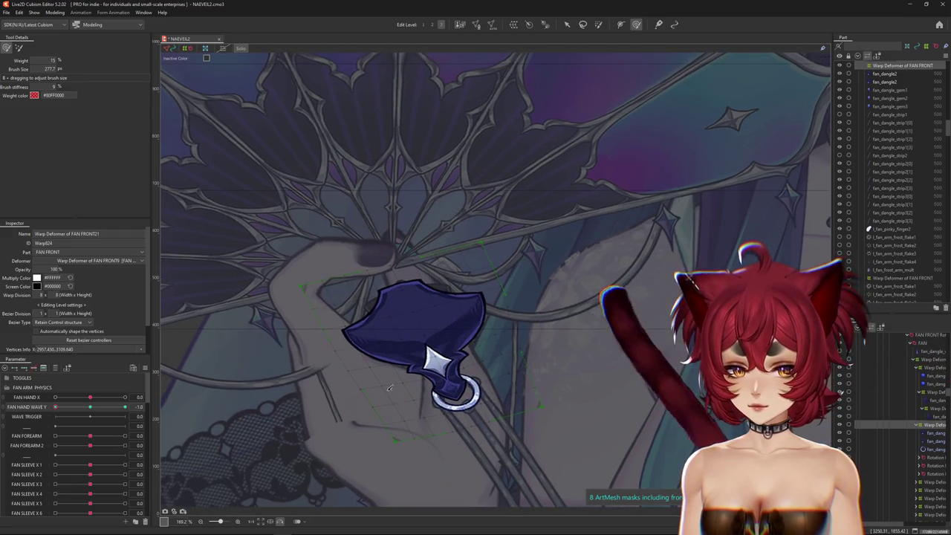
left_click_drag(350, 297, 372, 319)
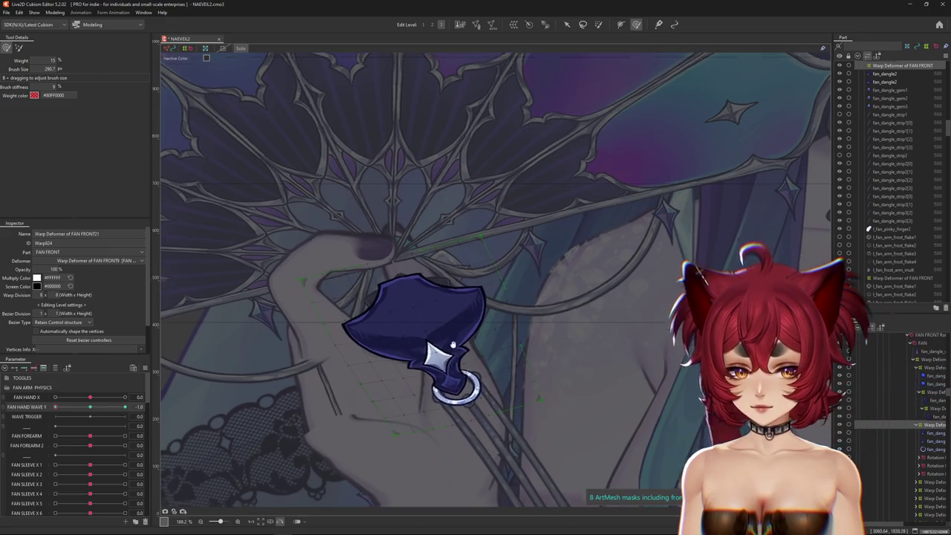
left_click_drag(439, 394, 455, 372)
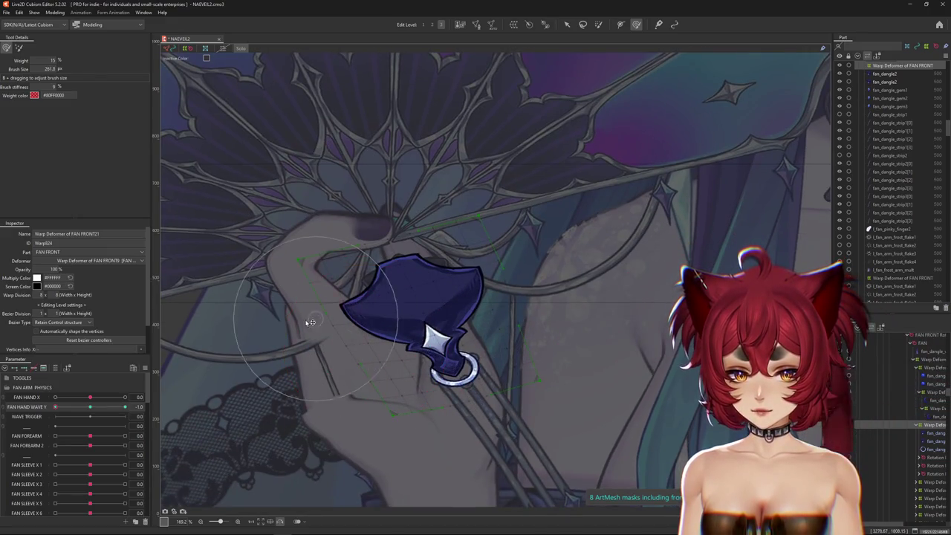
left_click_drag(277, 245, 474, 170)
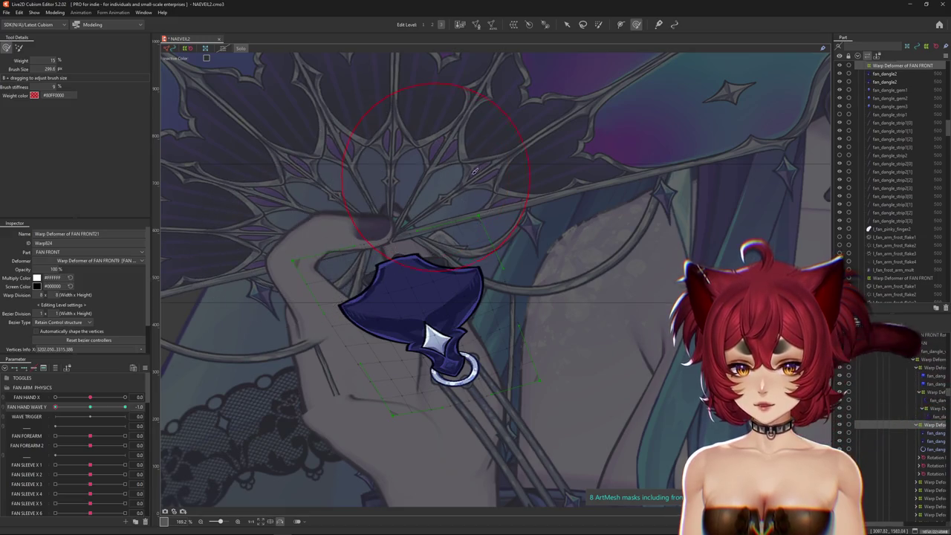
left_click(72, 408)
left_click_drag(71, 411, 53, 408)
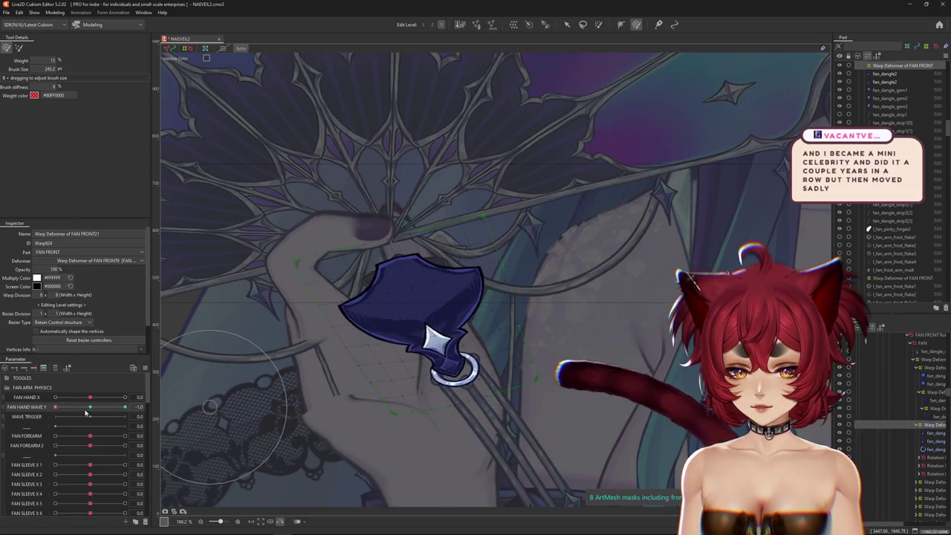
mouse_move(55, 408)
left_mouse_down()
mouse_move(440, 379)
mouse_move(397, 288)
left_mouse_up()
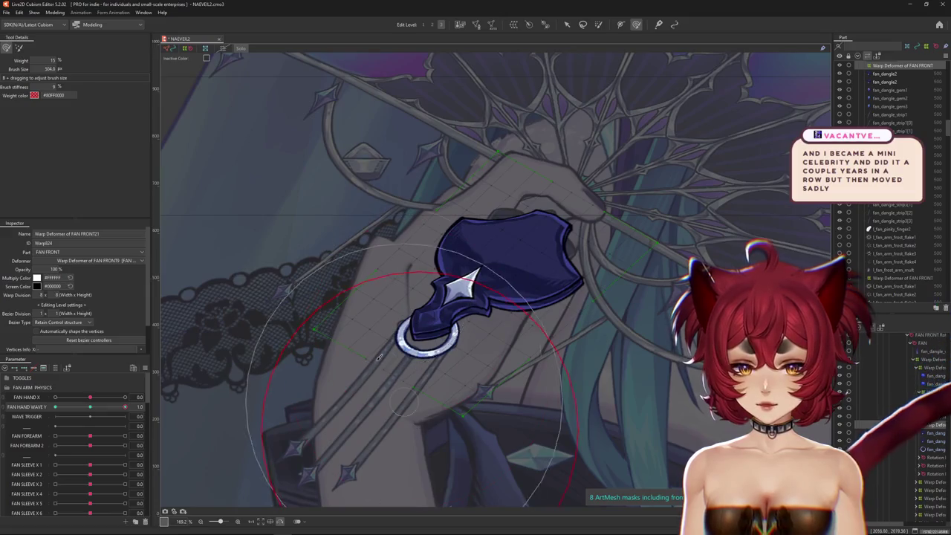
Step: Reshape the jewel's warp deformer for the 1.0 pose and scrub FAN HAND WAVE Y to check
mouse_move(369, 356)
left_mouse_down()
mouse_move(428, 348)
mouse_move(390, 343)
left_mouse_up()
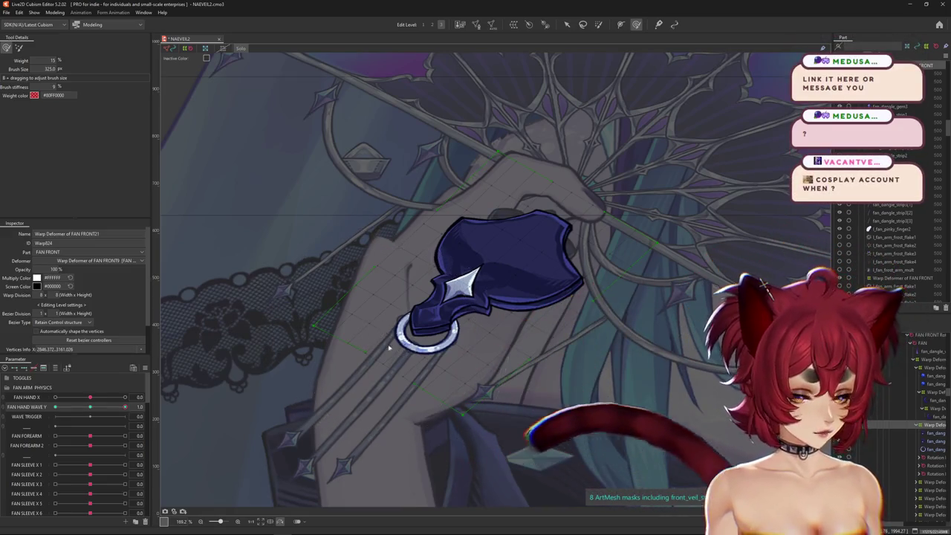
left_click_drag(124, 407, 140, 404)
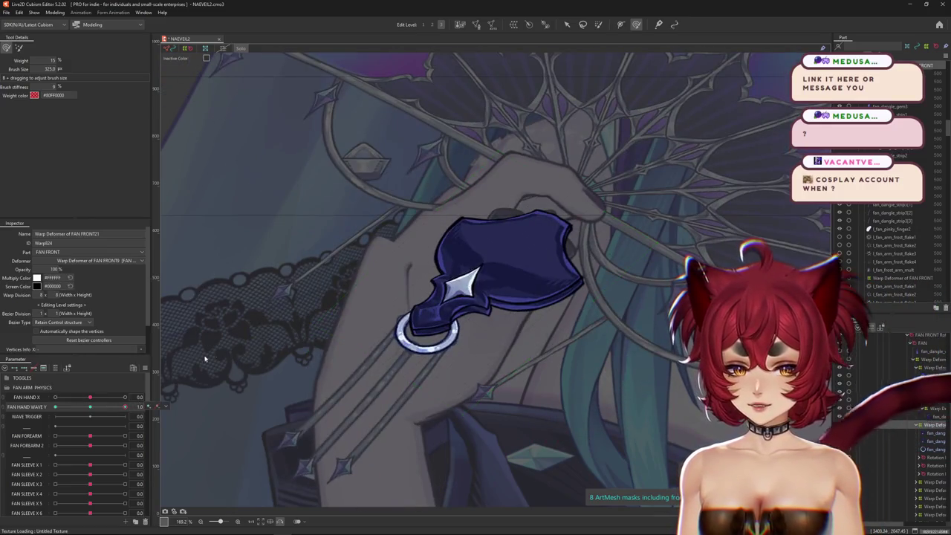
scroll(338, 377, "up", 3)
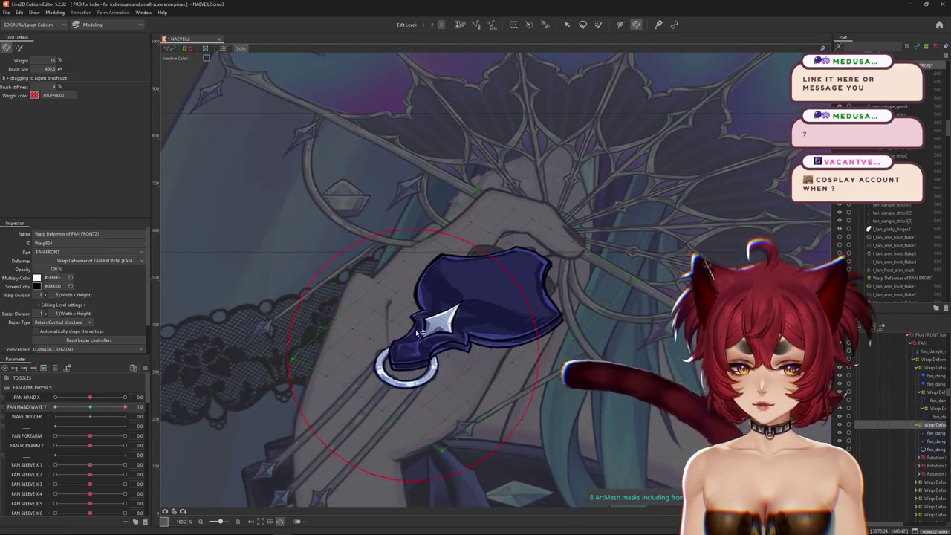
scroll(320, 305, "down", 3)
left_click_drag(97, 406, 124, 406)
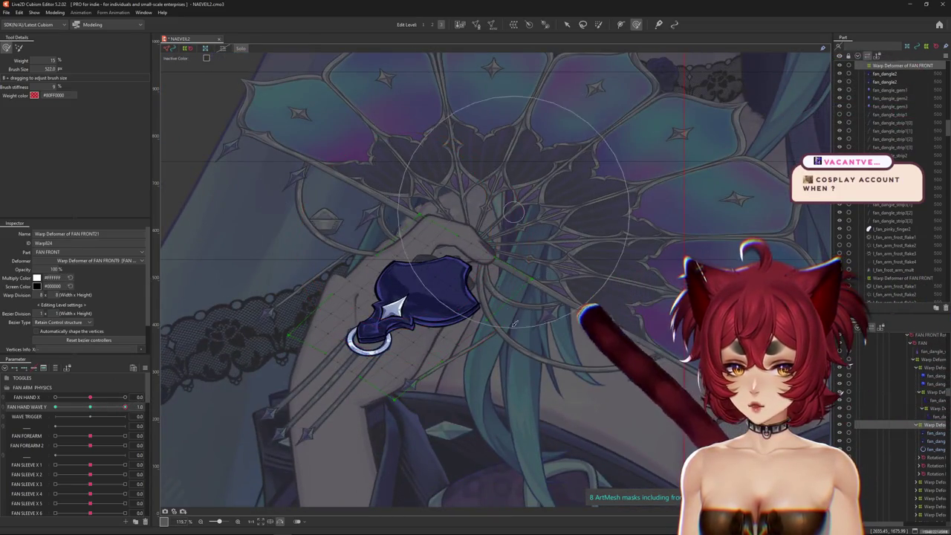
left_click_drag(414, 253, 431, 314)
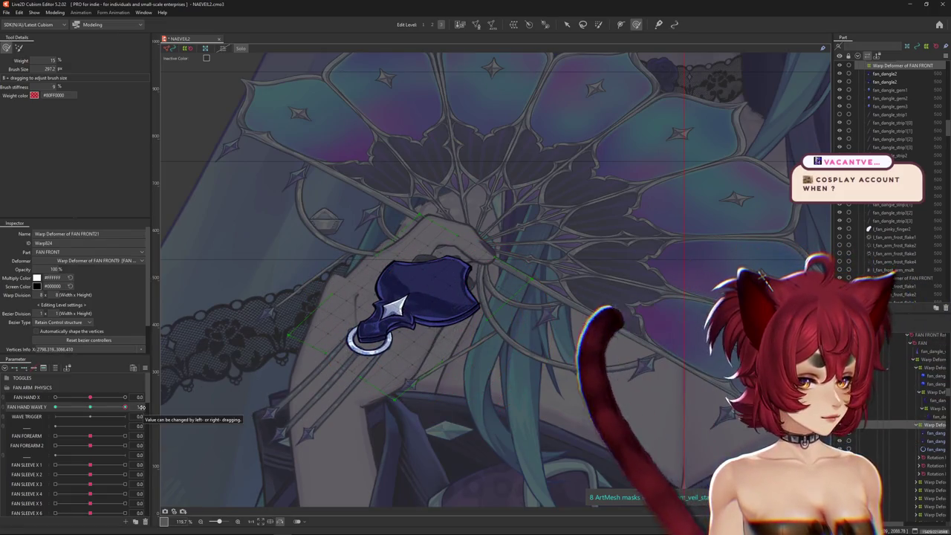
left_click_drag(125, 407, 55, 407)
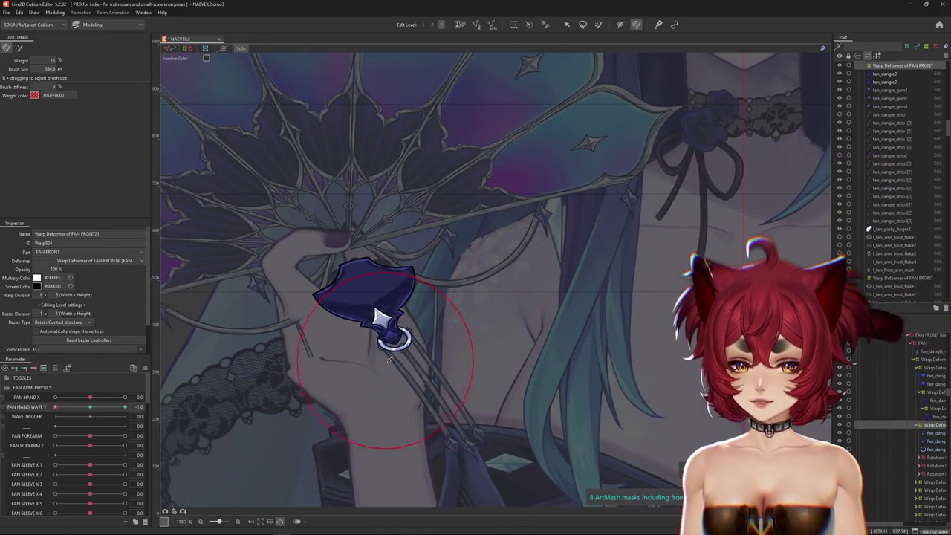
Step: At FAN HAND WAVE Y -1.0, reshape the dangle mesh near the hand and on its right side with a larger Deform Brush
left_click_drag(394, 351, 375, 327)
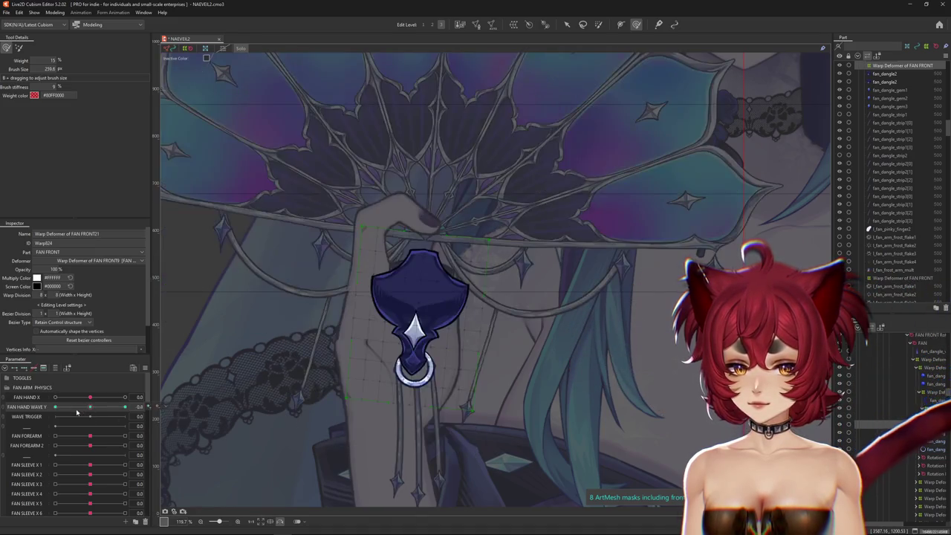
left_click_drag(344, 364, 362, 367)
left_click_drag(437, 348, 457, 336)
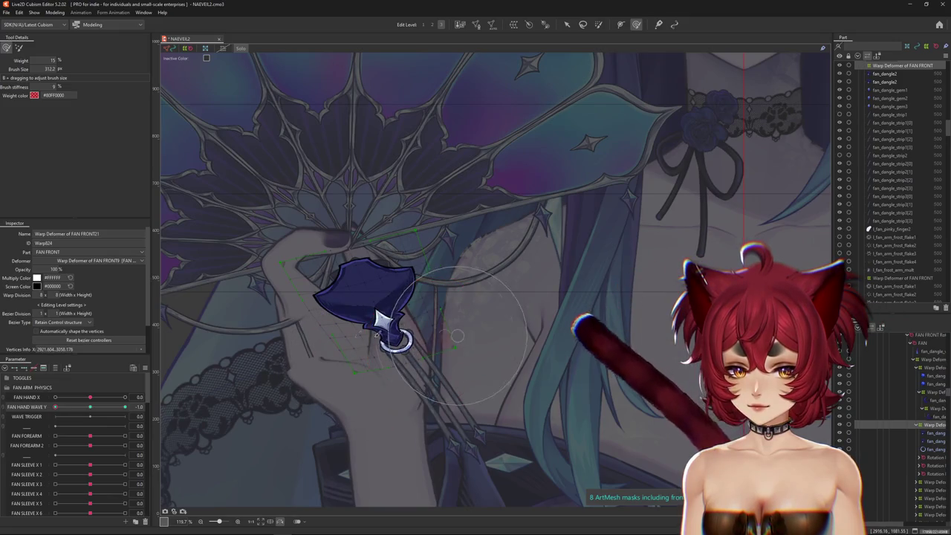
mouse_move(344, 337)
left_mouse_down()
mouse_move(431, 311)
mouse_move(402, 371)
left_mouse_up()
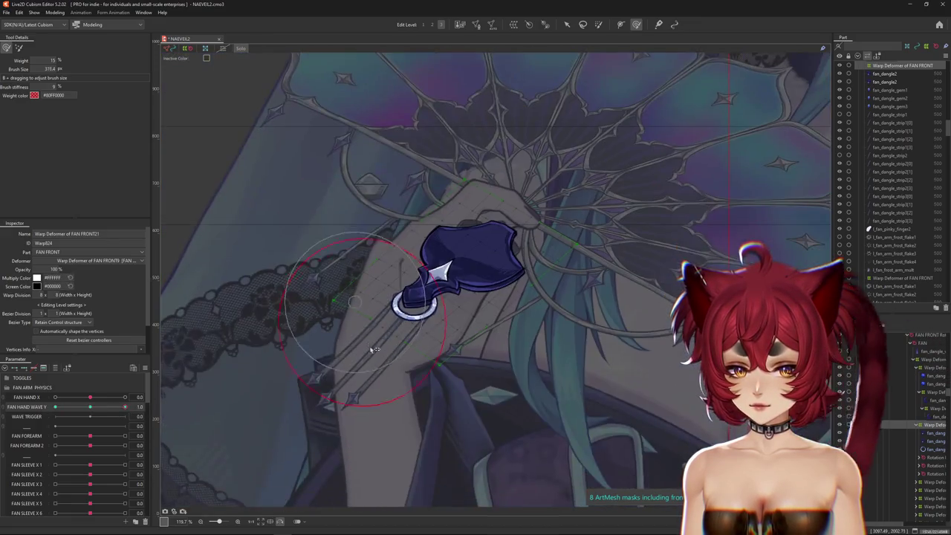
Step: Check the dangle at FAN HAND WAVE Y 1.0, then back at -1.0 reshape the mesh around the fan
mouse_move(356, 320)
left_mouse_down()
mouse_move(364, 305)
mouse_move(442, 345)
left_mouse_up()
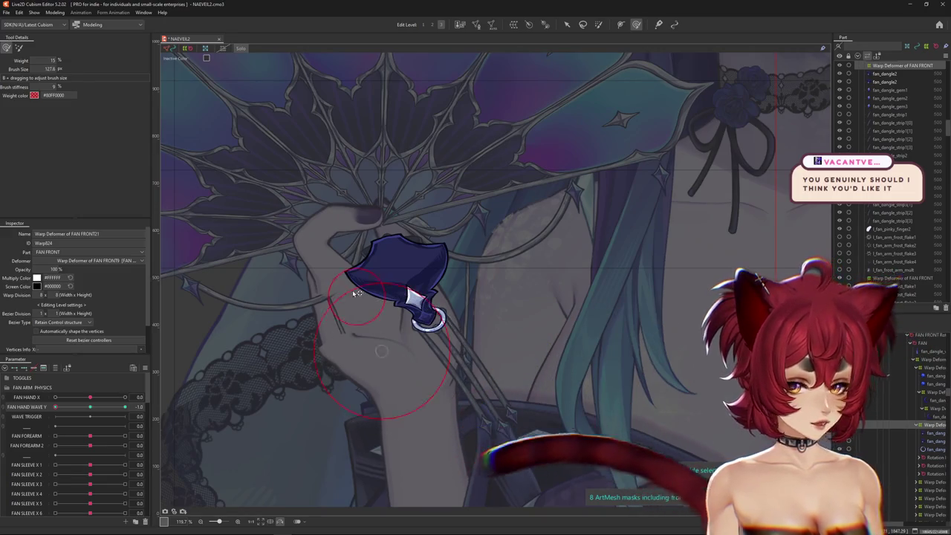
left_click_drag(397, 360, 186, 379)
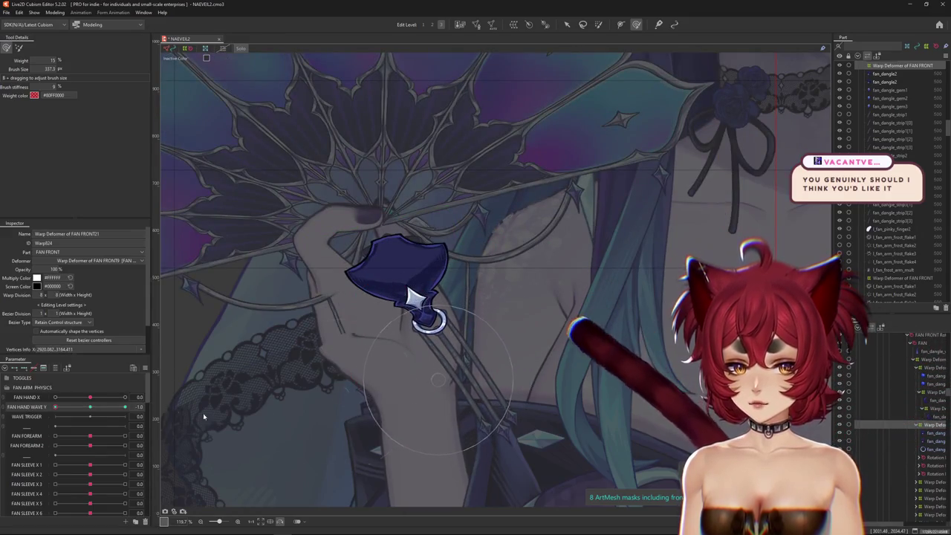
left_click_drag(94, 408, 2, 417)
left_click_drag(266, 359, 420, 375)
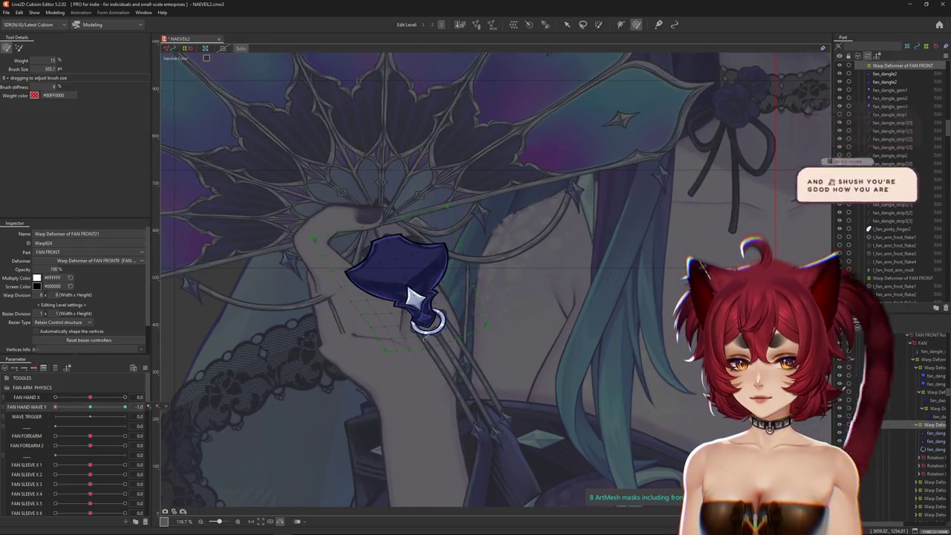
left_click_drag(425, 336, 424, 303)
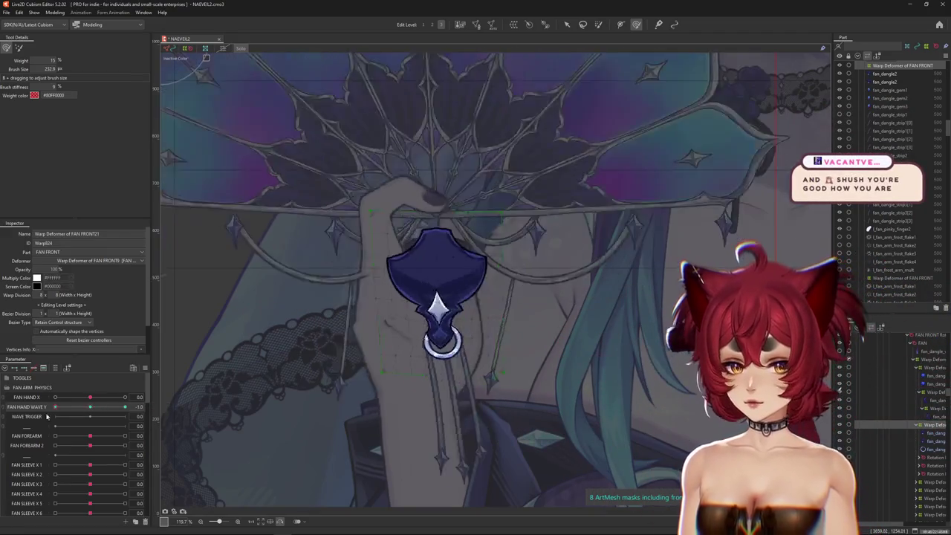
left_click_drag(319, 282, 336, 277)
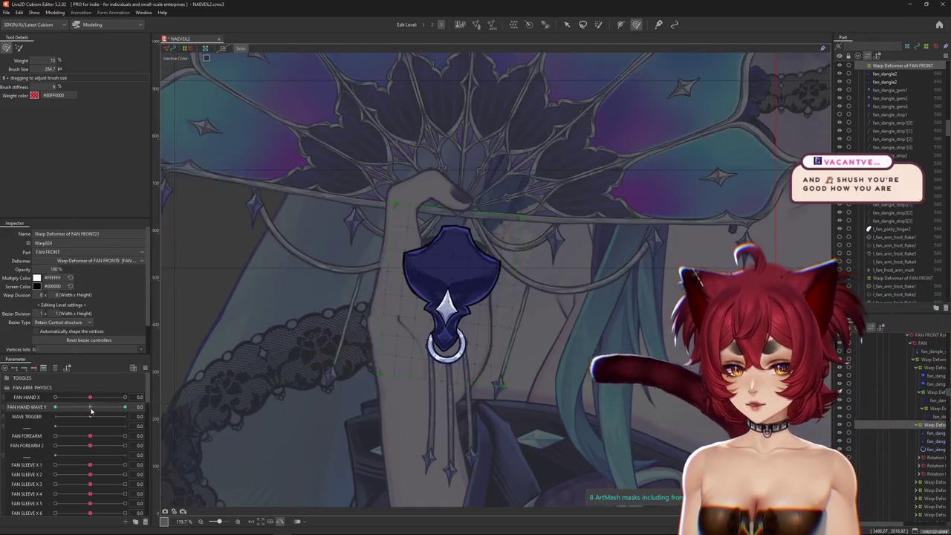
Step: Compare the upright and tilted fan poses, then touch up the dangle mesh near the hand
left_click_drag(125, 406, 55, 408)
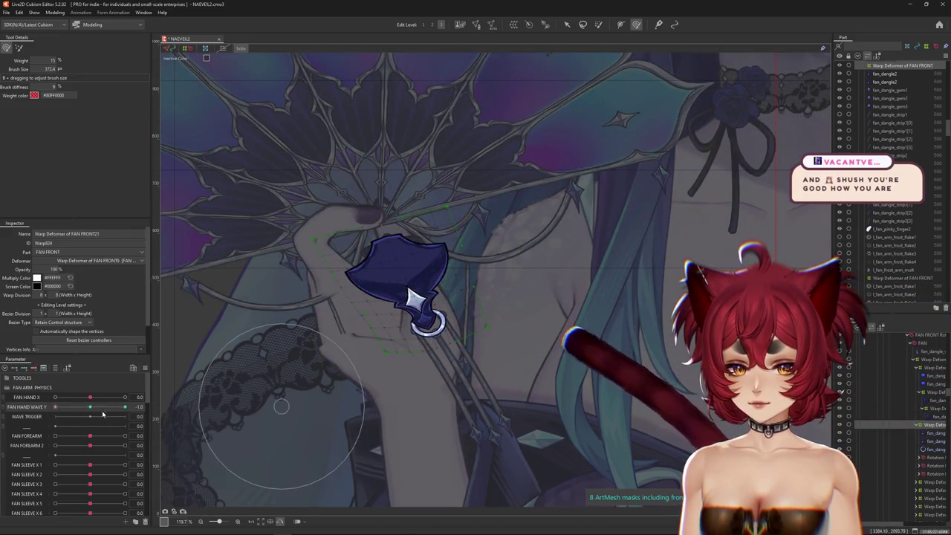
left_click_drag(55, 407, 23, 419)
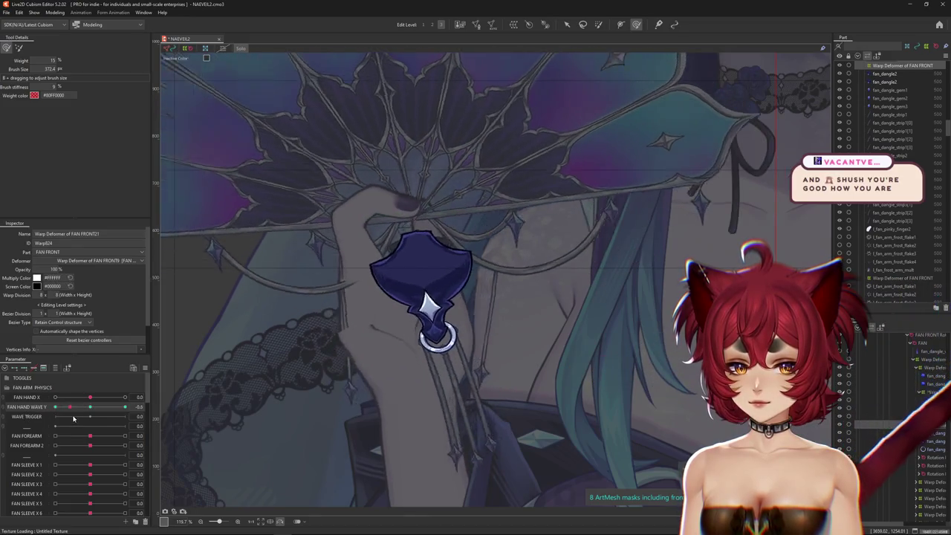
mouse_move(414, 298)
left_mouse_down()
mouse_move(394, 293)
mouse_move(452, 388)
left_mouse_up()
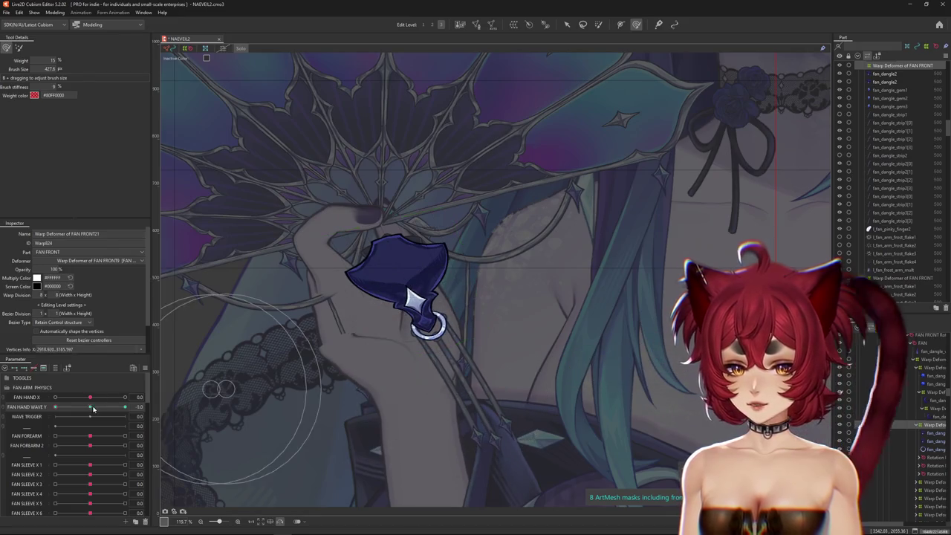
left_click_drag(93, 409, 55, 407)
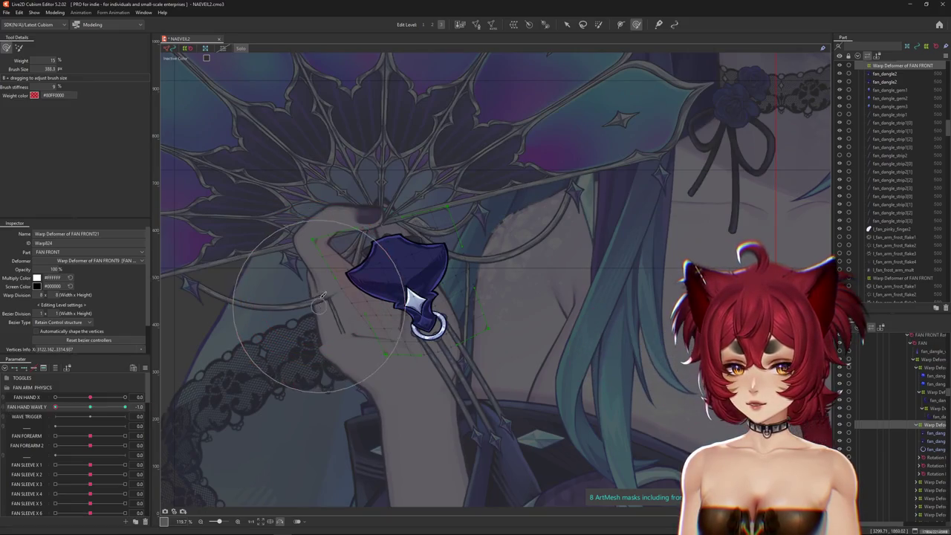
scroll(356, 281, "up", 1)
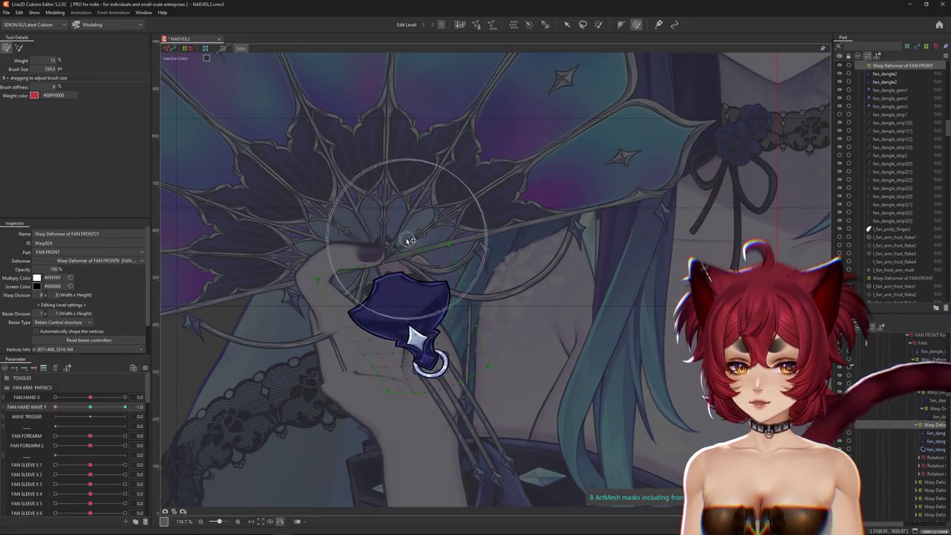
left_click_drag(515, 247, 495, 294)
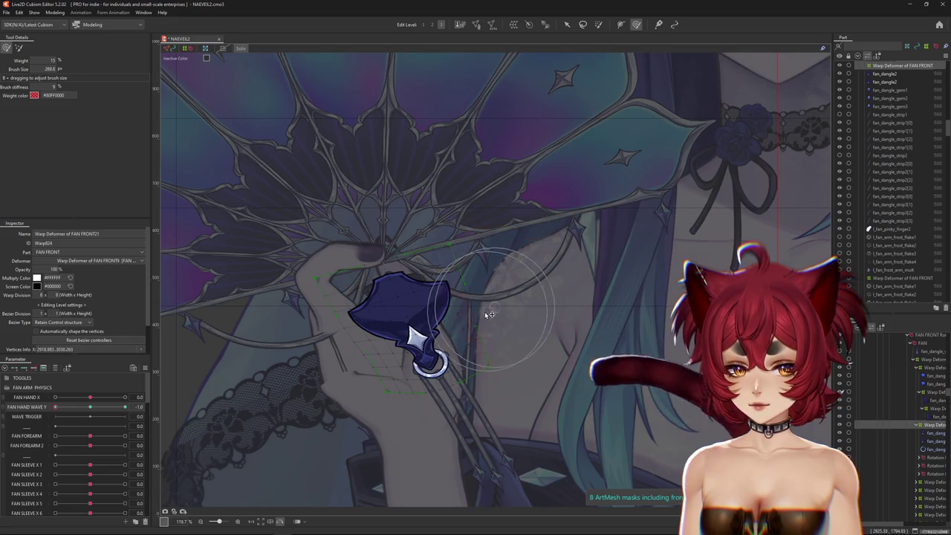
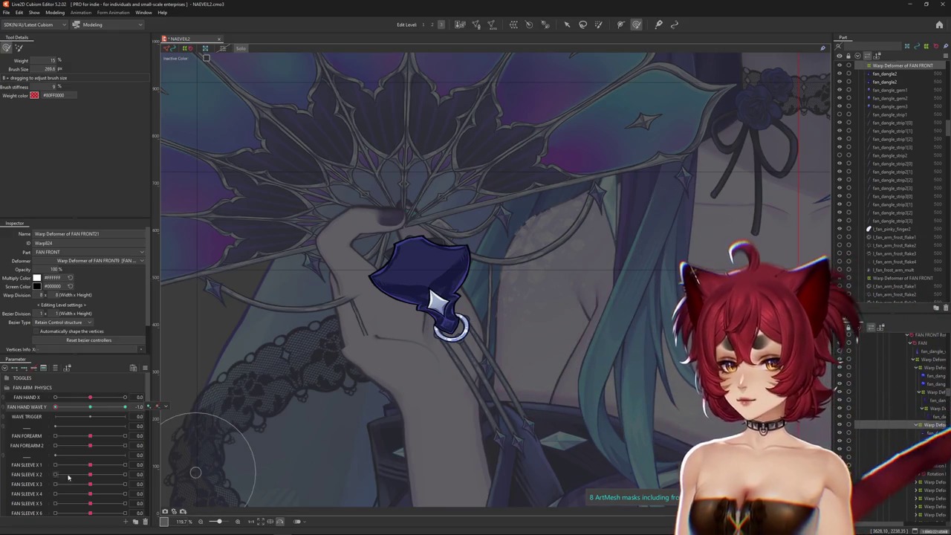
Step: Pose the fan at FAN HAND WAVE Y -1.0 and size the Deform Brush over the gem ornament
left_click_drag(90, 411, 55, 407)
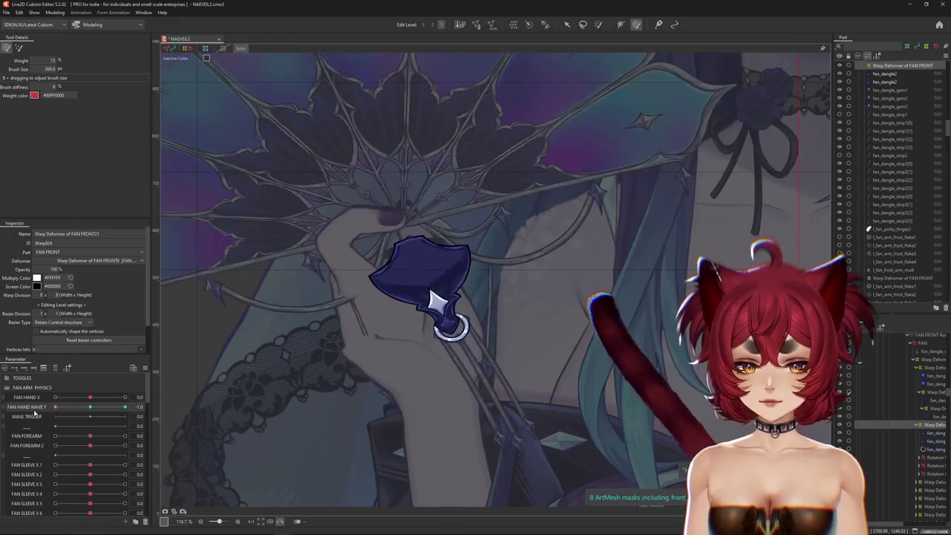
mouse_move(443, 361)
left_mouse_down()
mouse_move(467, 403)
mouse_move(460, 321)
left_mouse_up()
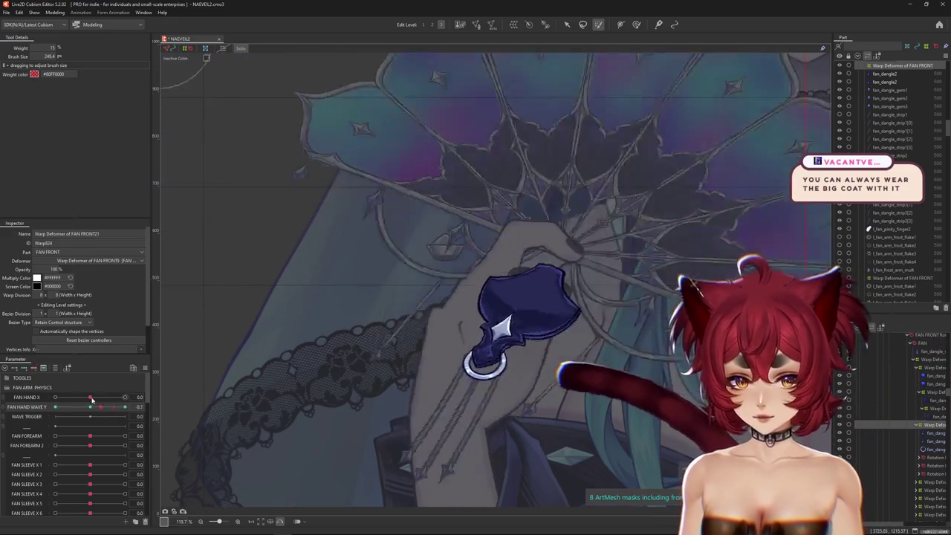
mouse_move(373, 277)
left_mouse_down()
mouse_move(375, 315)
mouse_move(348, 300)
left_mouse_up()
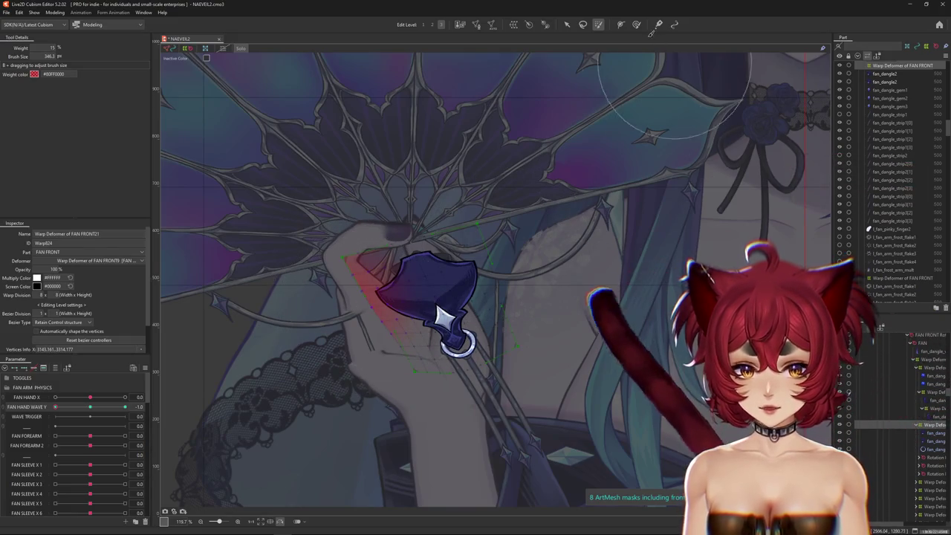
left_click(636, 24)
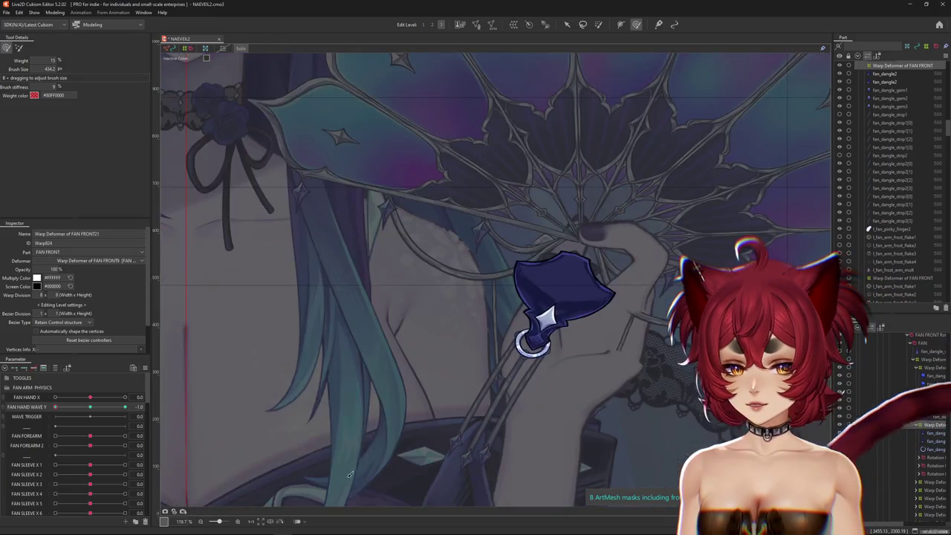
left_click_drag(504, 356, 642, 364)
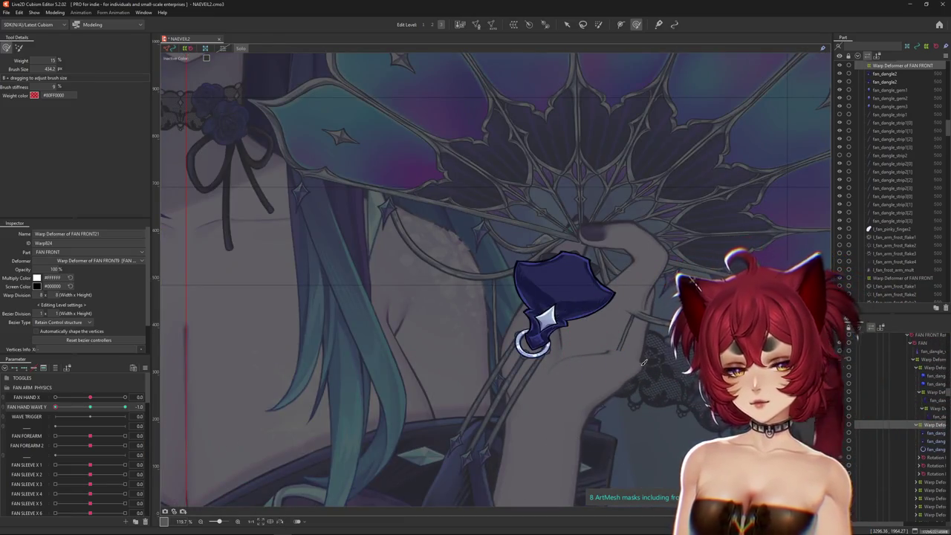
mouse_move(537, 447)
left_mouse_down()
mouse_move(507, 423)
mouse_move(160, 411)
mouse_move(7, 418)
left_mouse_up()
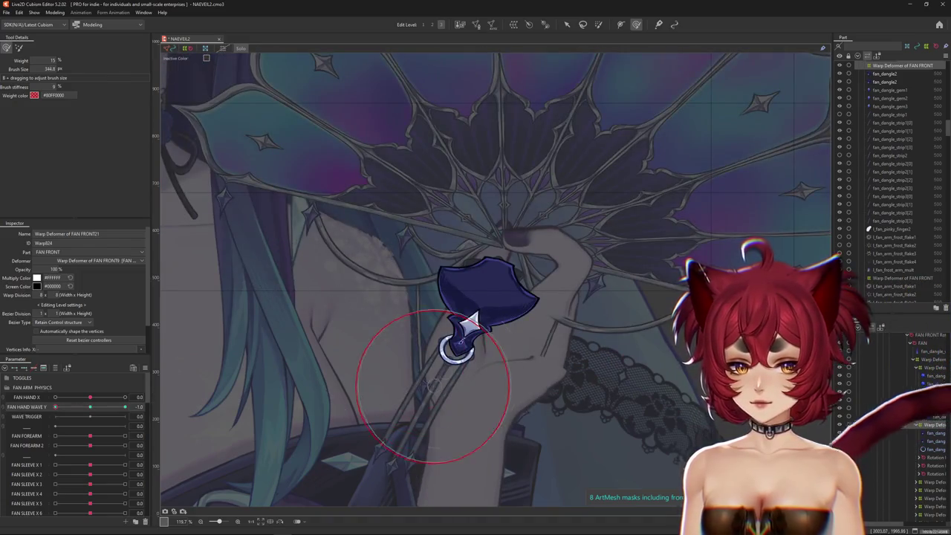
key("b")
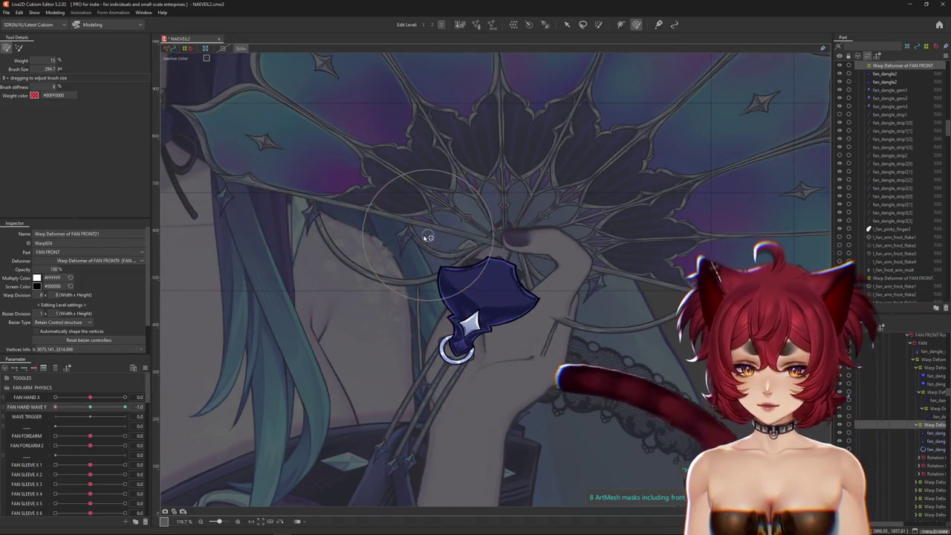
Step: At the positive FAN HAND WAVE Y pose, push the gem ornament's warp against the fan hand
left_click(91, 411)
left_click_drag(91, 414, 55, 409)
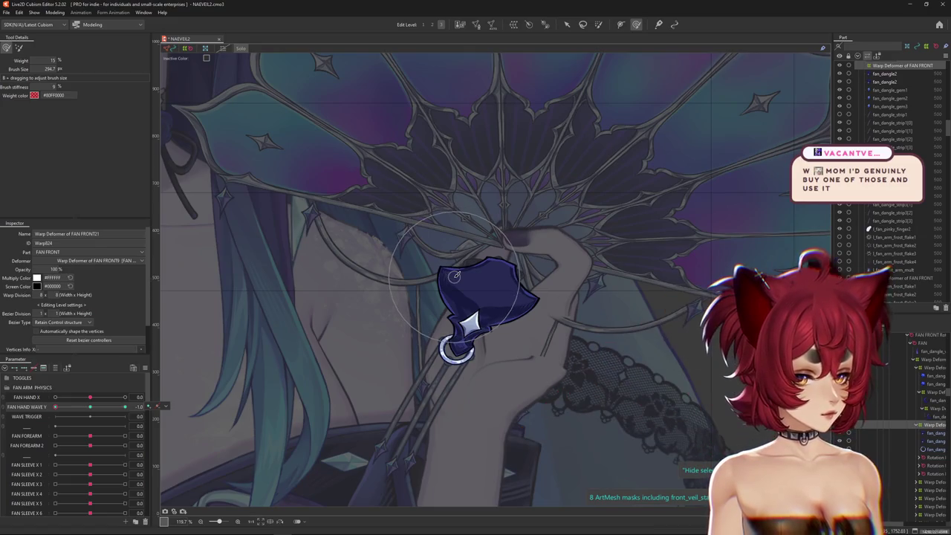
left_click(90, 407)
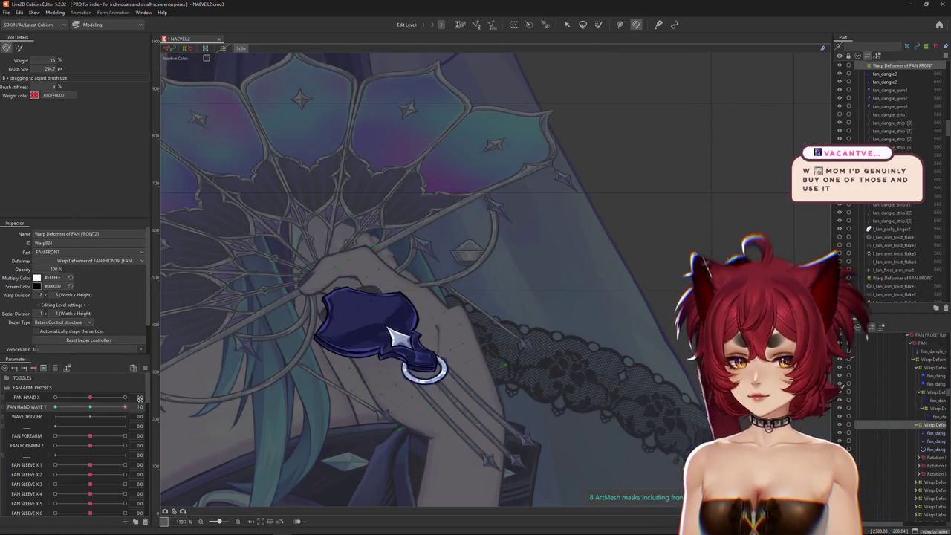
left_click_drag(288, 409, 318, 437)
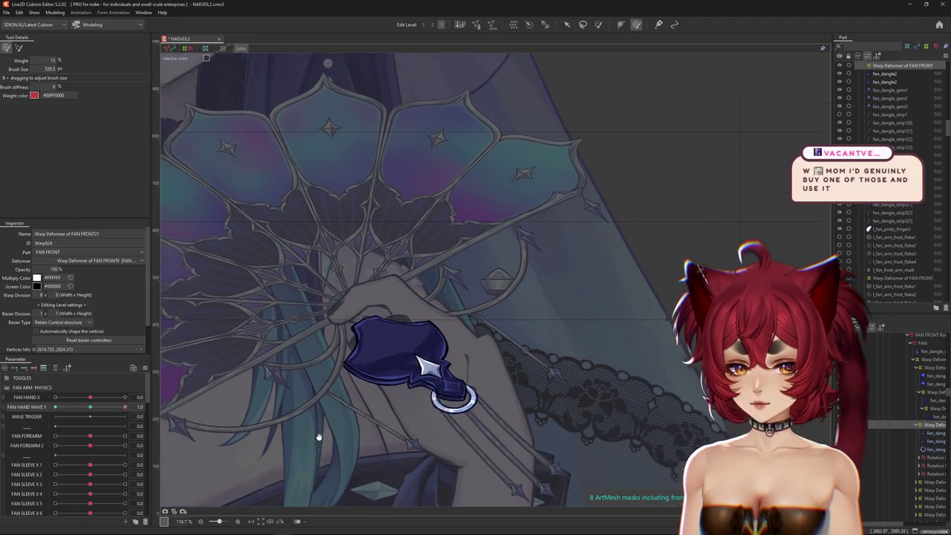
left_click_drag(344, 259, 395, 240)
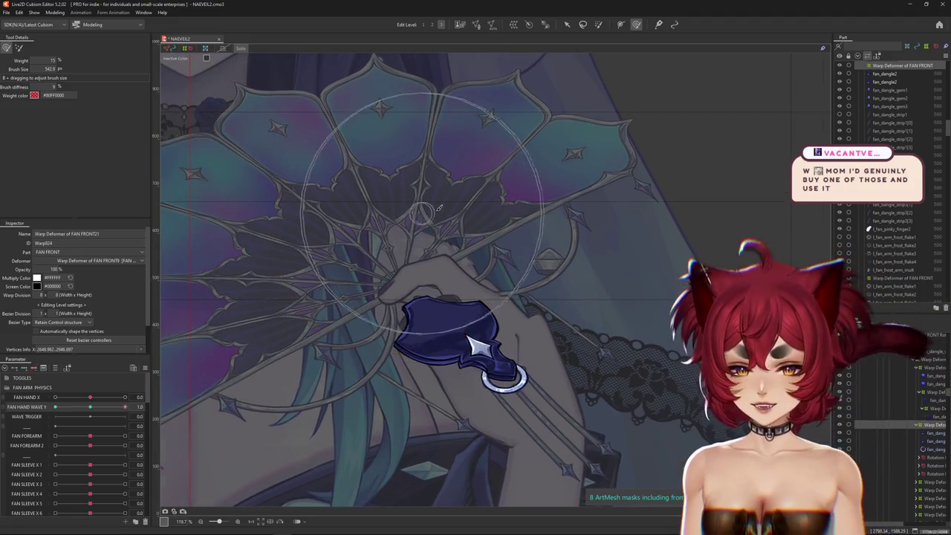
left_click_drag(368, 275, 426, 343)
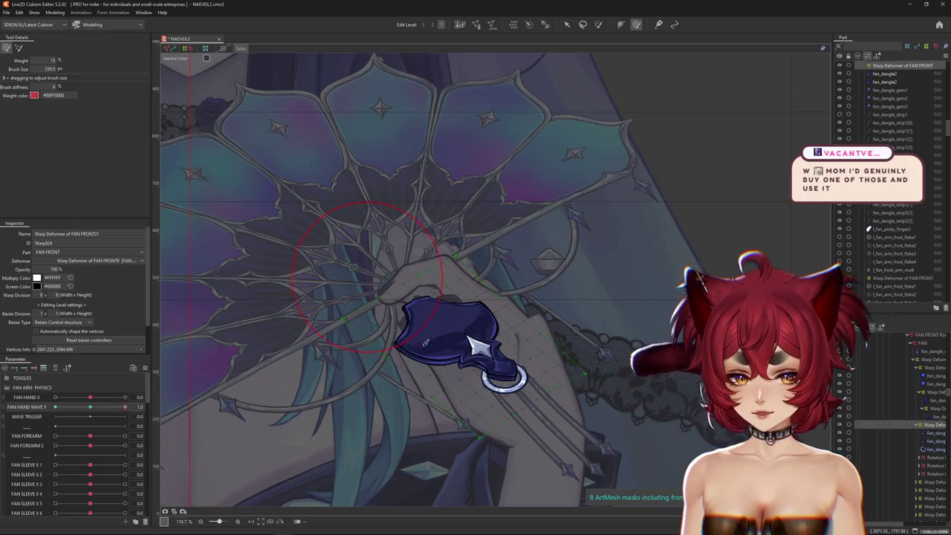
mouse_move(435, 309)
left_mouse_down()
mouse_move(450, 335)
mouse_move(409, 336)
left_mouse_up()
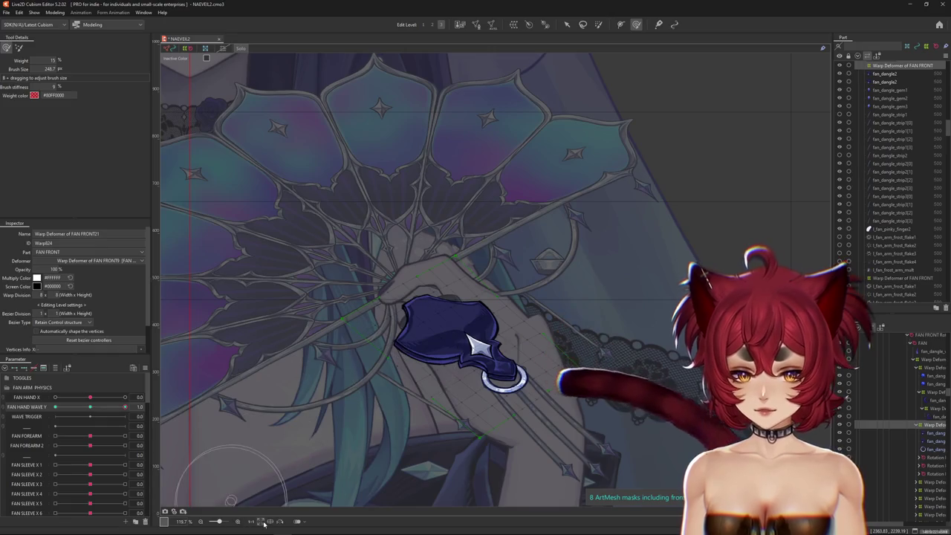
Step: Scrub FAN HAND WAVE Y and mirror the view to check the gem's shape
left_click_drag(90, 406, 149, 407)
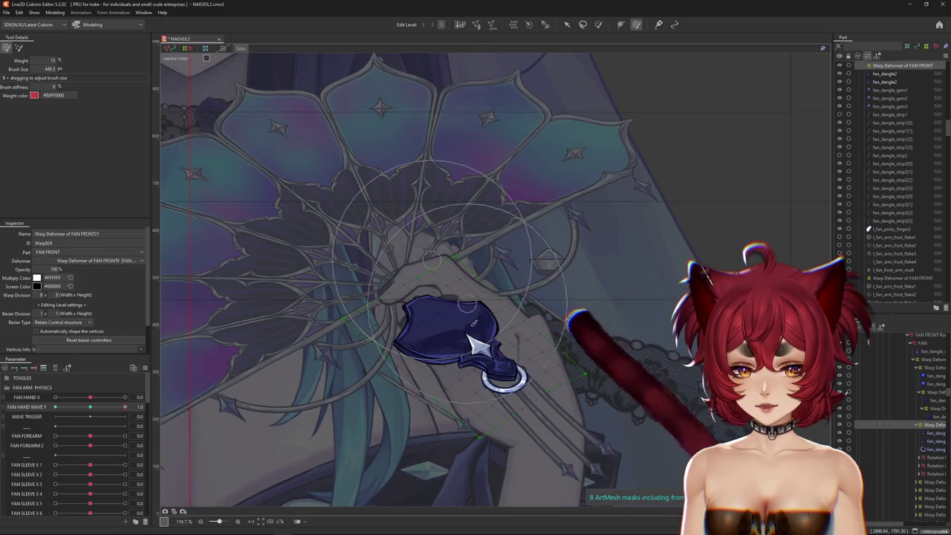
key("h")
mouse_move(89, 406)
left_mouse_down()
mouse_move(156, 408)
mouse_move(5, 418)
left_mouse_up()
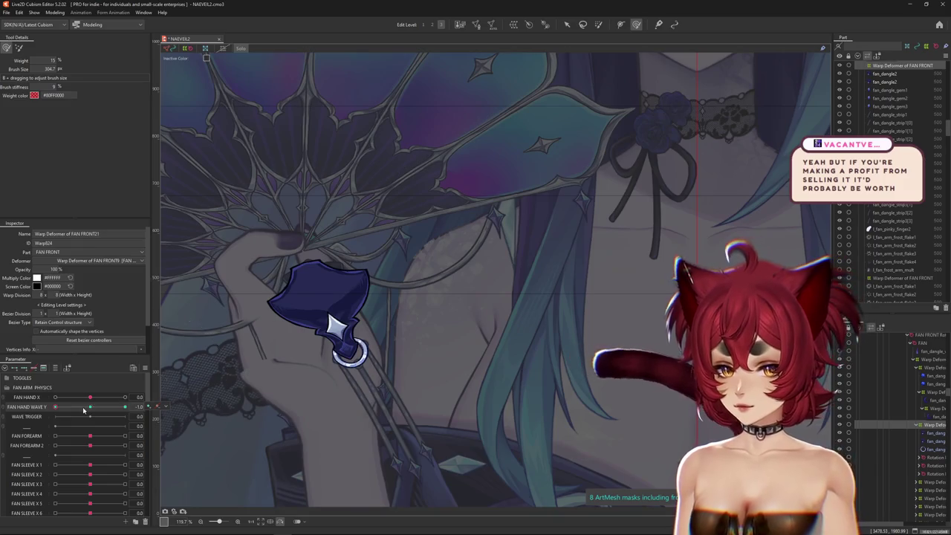
Step: Resize the Deform Brush over the fan and return FAN HAND WAVE Y to -1.0
mouse_move(84, 409)
left_mouse_down()
mouse_move(36, 405)
mouse_move(89, 393)
left_mouse_up()
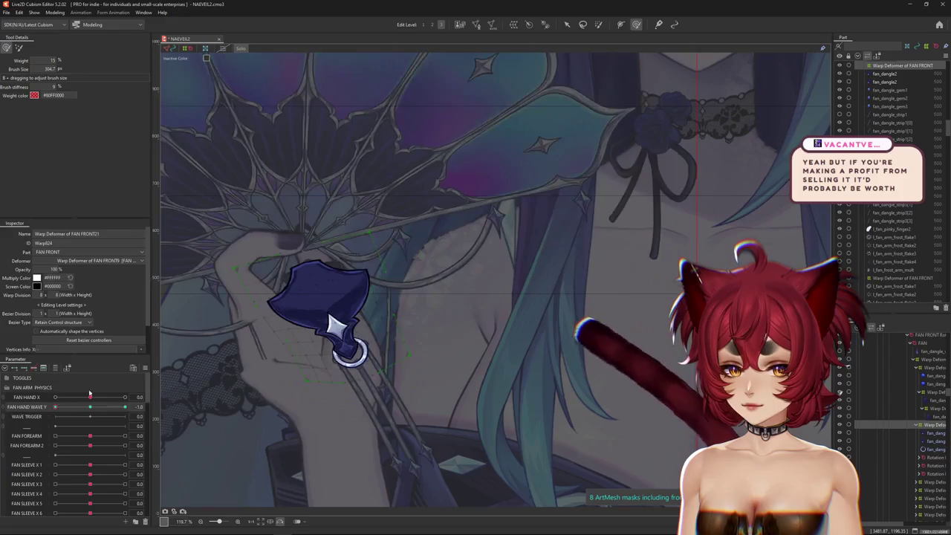
left_click_drag(272, 320, 350, 285)
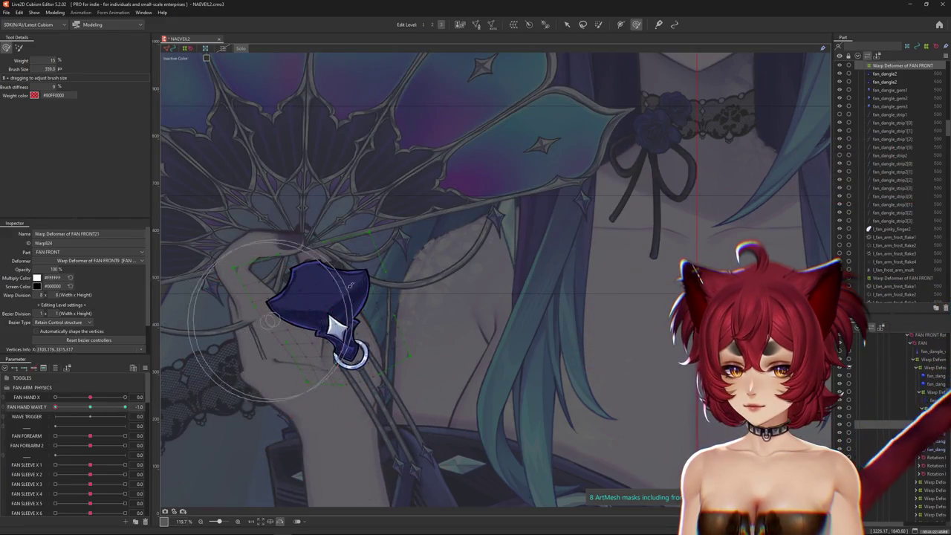
left_click_drag(408, 255, 327, 260)
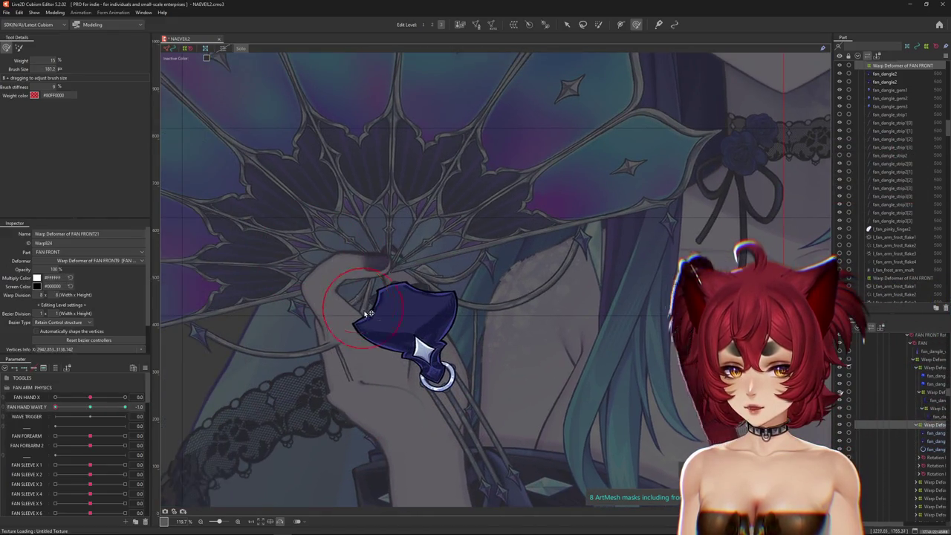
left_click_drag(370, 314, 359, 310)
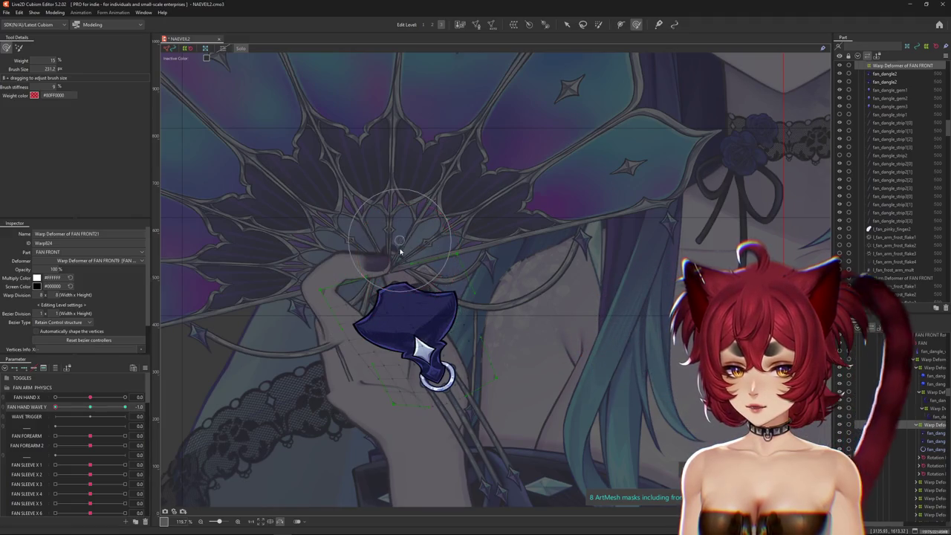
left_click_drag(411, 247, 368, 209)
left_click_drag(80, 410, 55, 408)
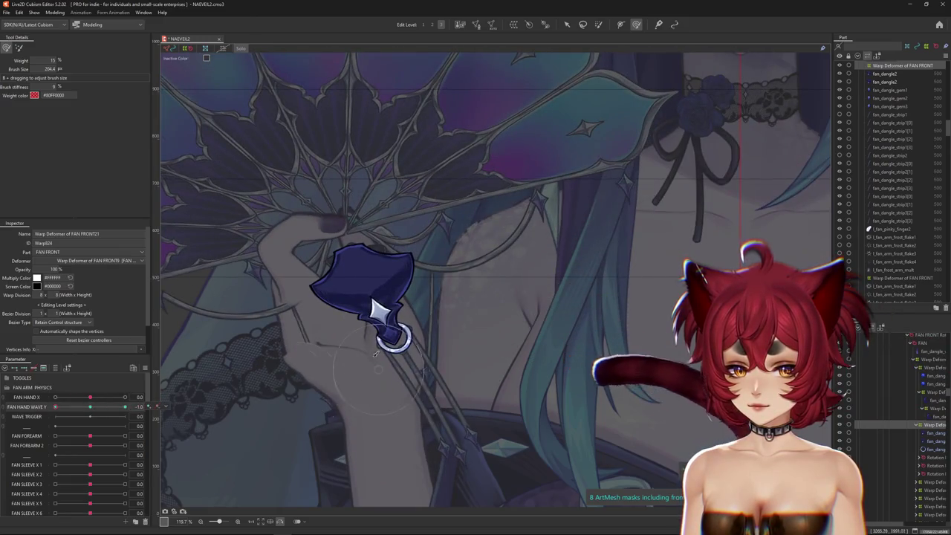
Step: Brush the gem warp further into the gripping hand, then zoom in and select fan_dangle2
left_click_drag(434, 438, 327, 397)
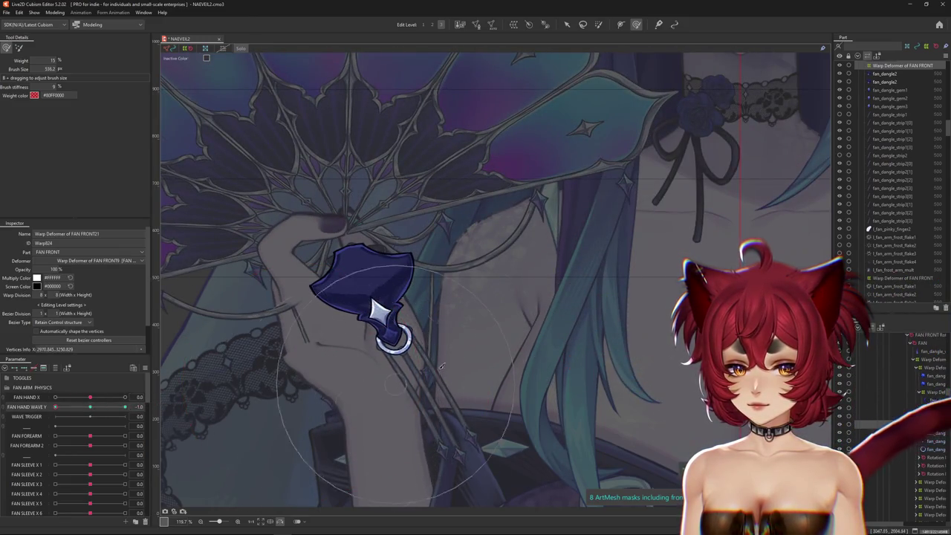
scroll(379, 375, "down", 2)
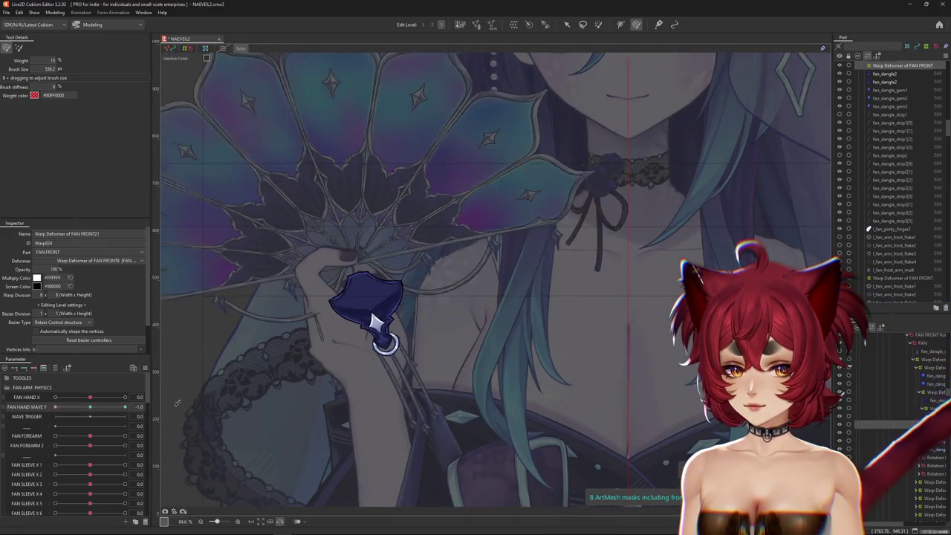
mouse_move(378, 323)
left_mouse_down()
mouse_move(399, 361)
mouse_move(366, 307)
left_mouse_up()
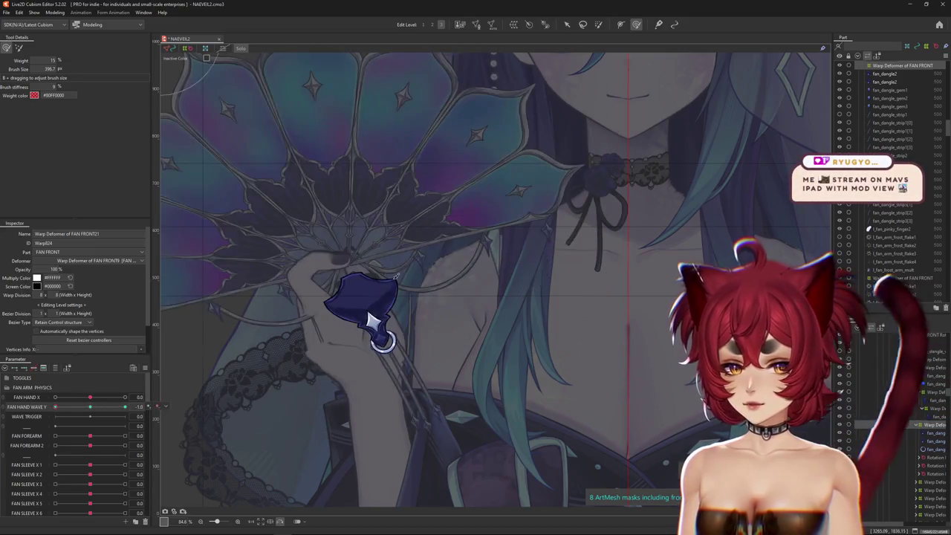
left_click_drag(366, 307, 308, 318)
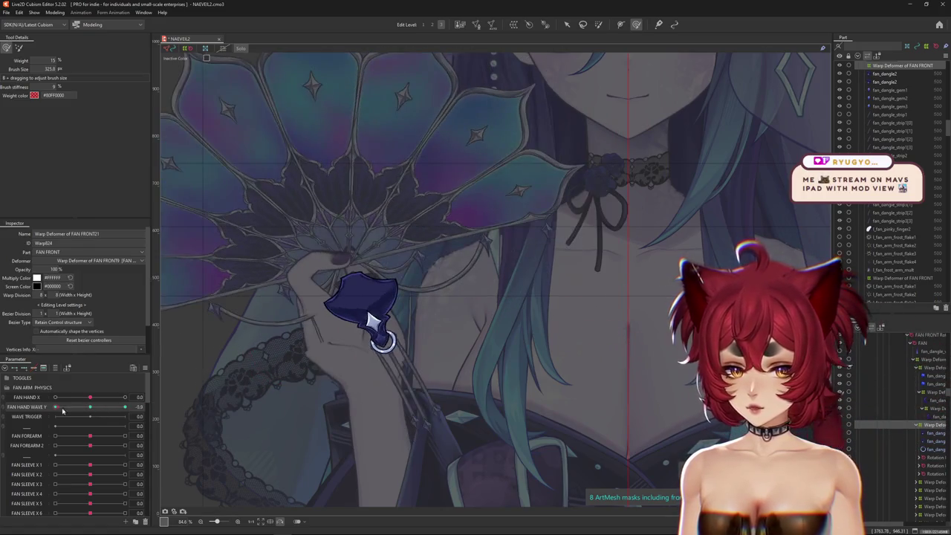
scroll(320, 331, "up", 1)
scroll(319, 331, "up", 1)
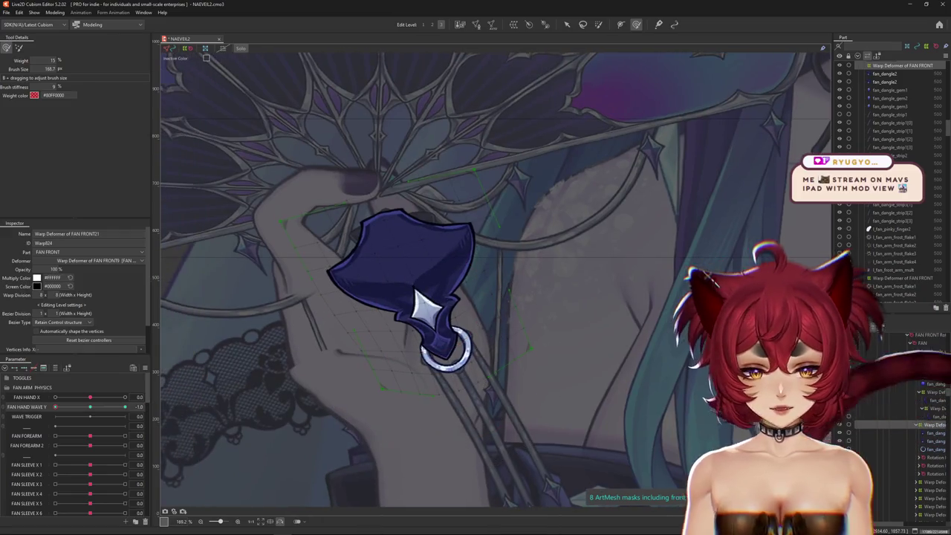
left_click(405, 252)
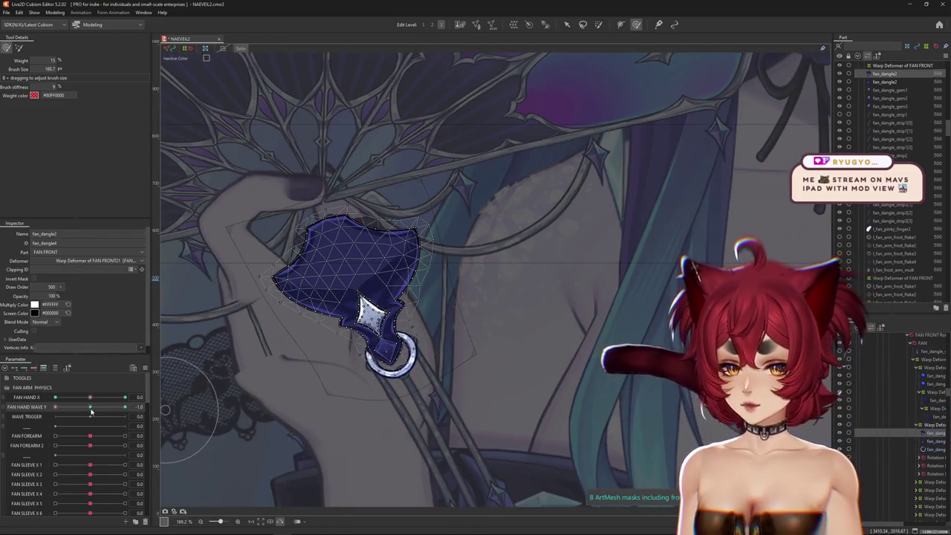
Step: Shrink the Deform Brush to a small size and zoom in on the fan dangle
left_click_drag(401, 308, 360, 309)
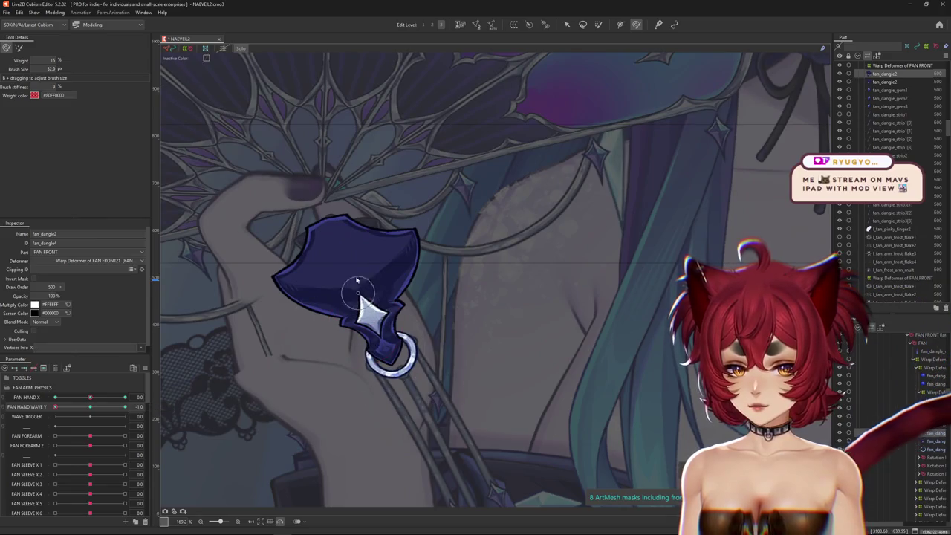
scroll(358, 258, "up", 1)
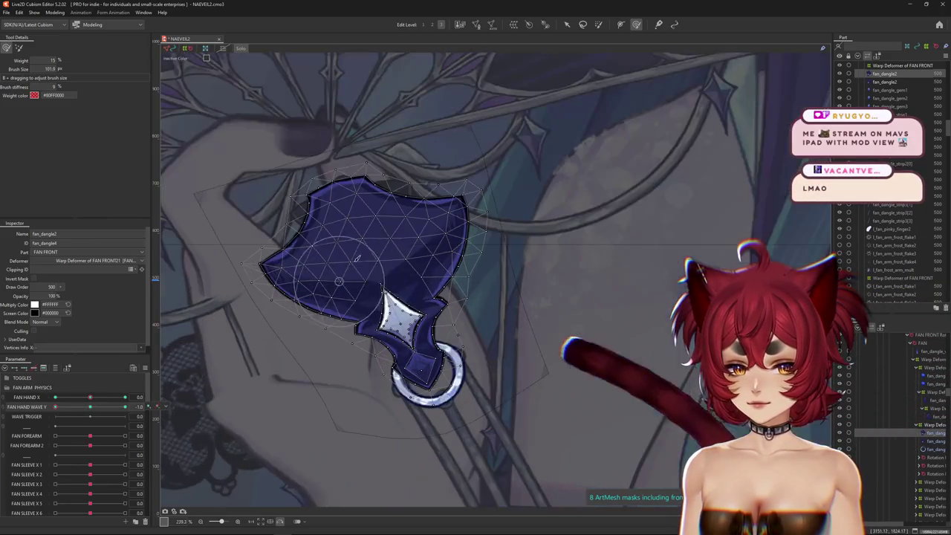
left_click_drag(378, 251, 397, 316)
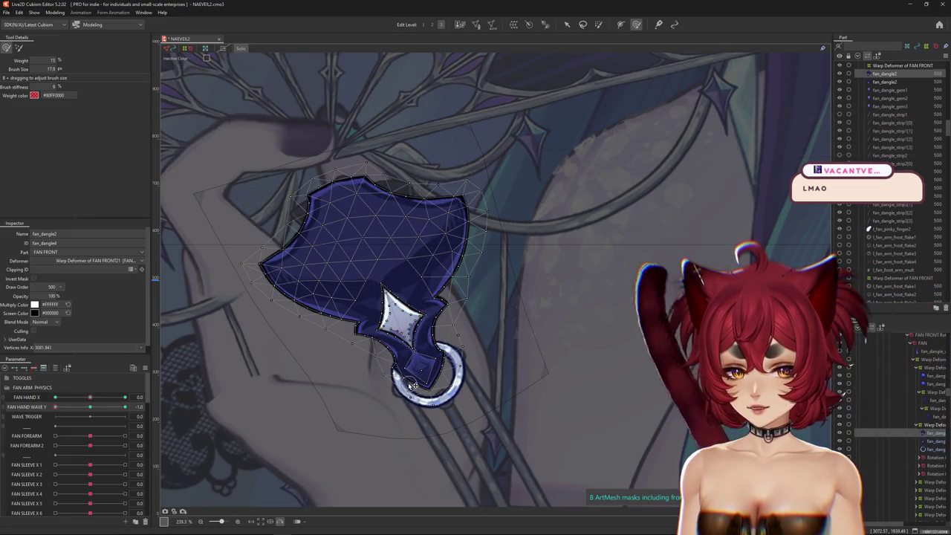
left_click_drag(410, 384, 405, 364)
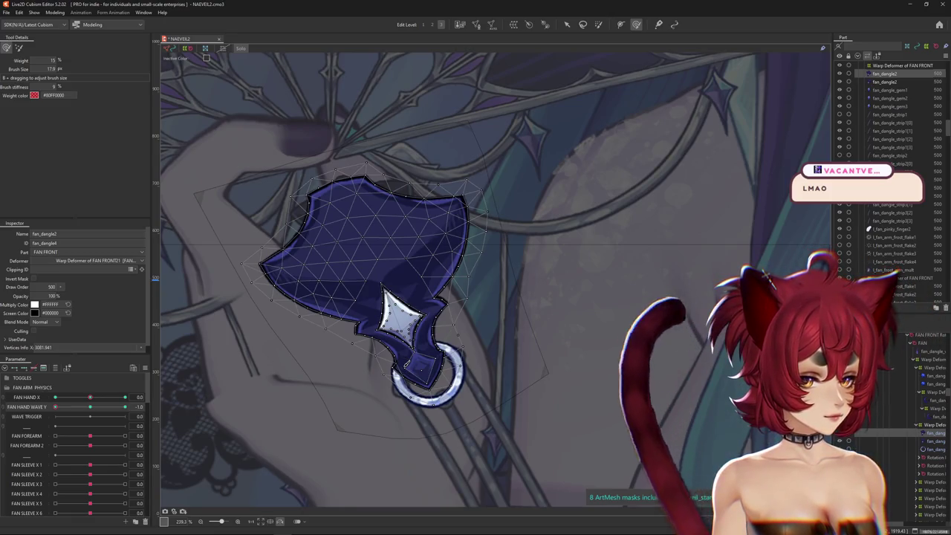
scroll(451, 293, "up", 3)
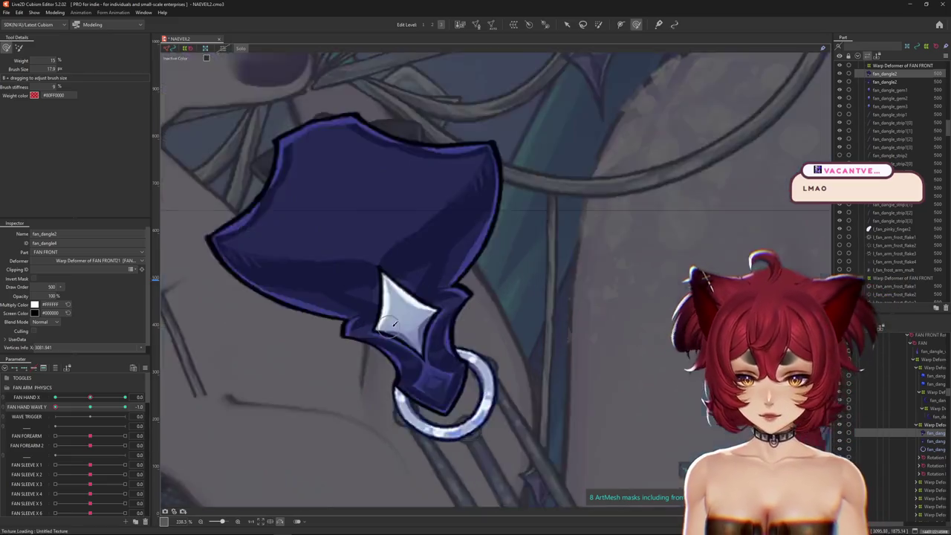
scroll(416, 319, "up", 3)
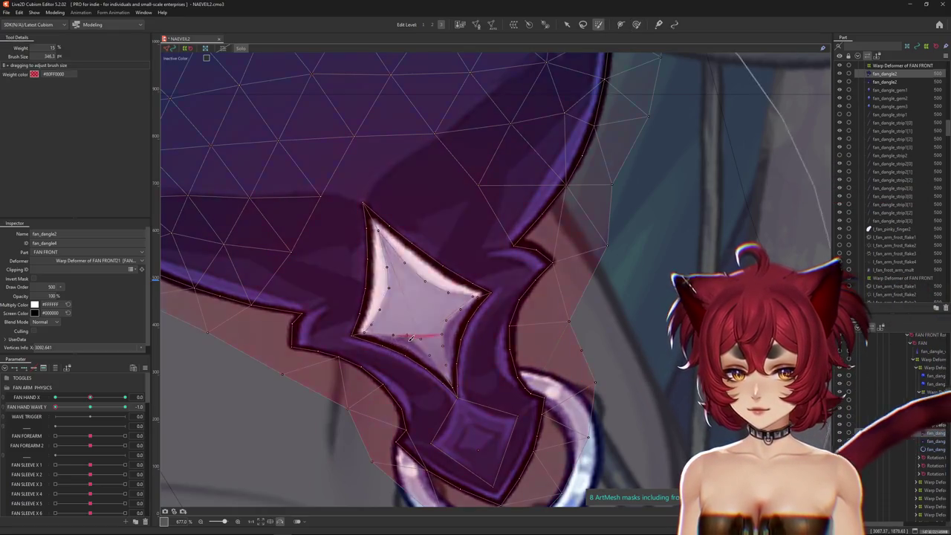
Step: Reshape the star gem's lower edge, then return FAN HAND WAVE Y to 0.0
left_click(397, 319)
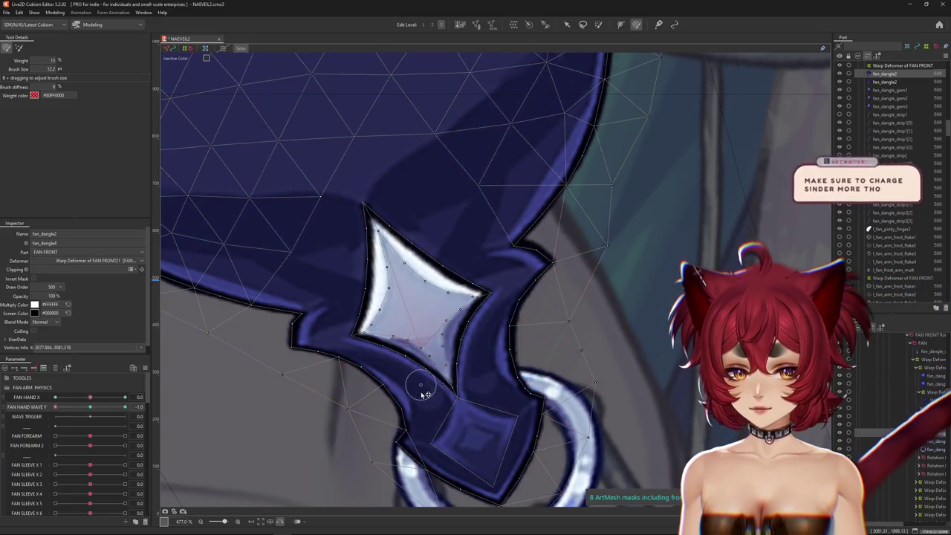
left_click_drag(437, 387, 439, 358)
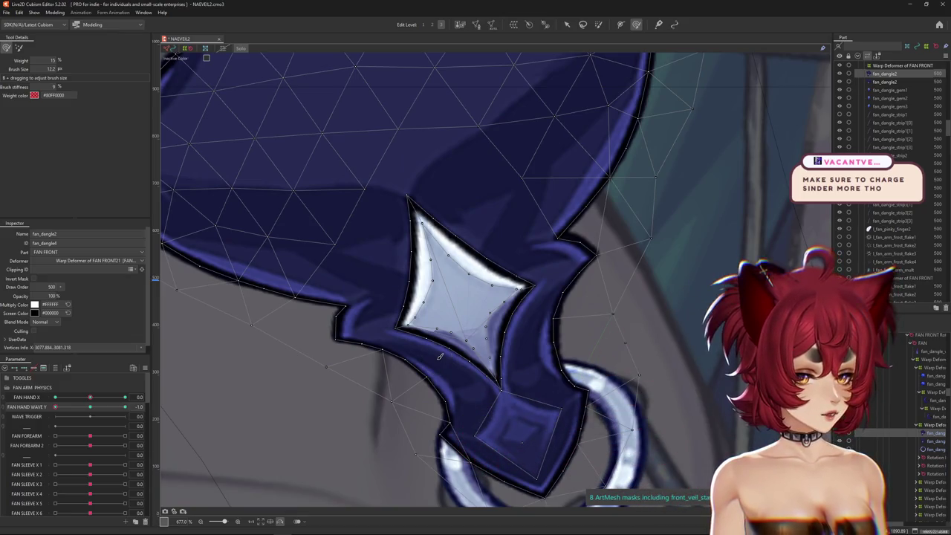
scroll(424, 350, "up", 3)
scroll(435, 327, "up", 3)
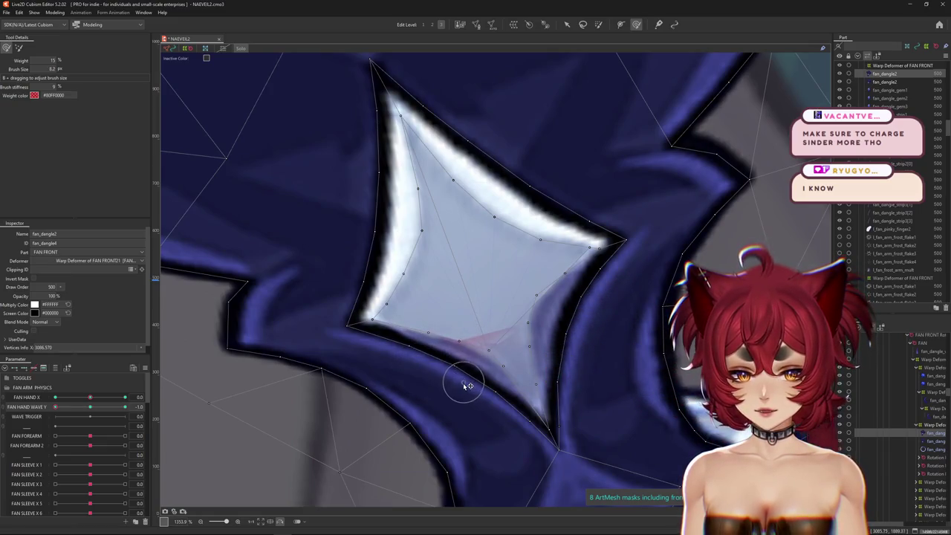
scroll(451, 338, "down", 3)
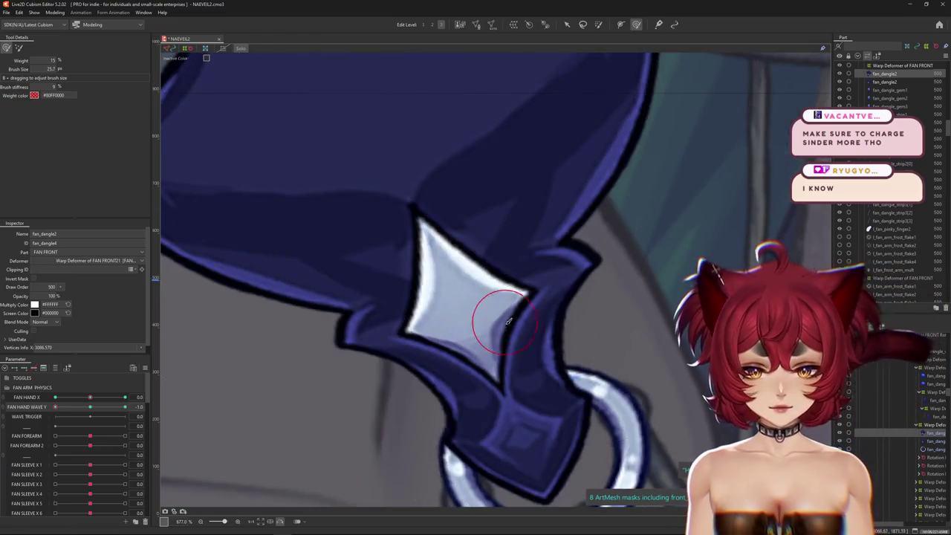
left_click_drag(508, 321, 503, 341)
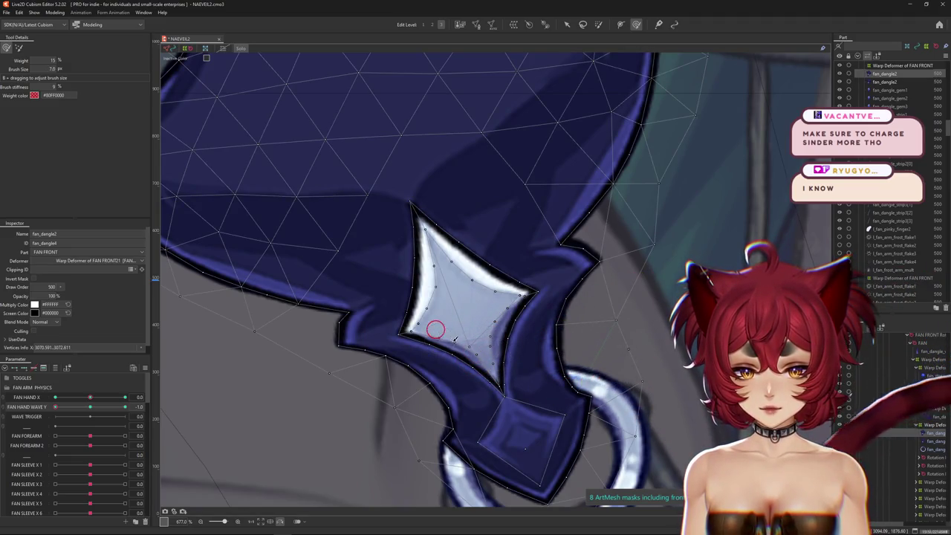
scroll(448, 333, "down", 5)
left_click(440, 292)
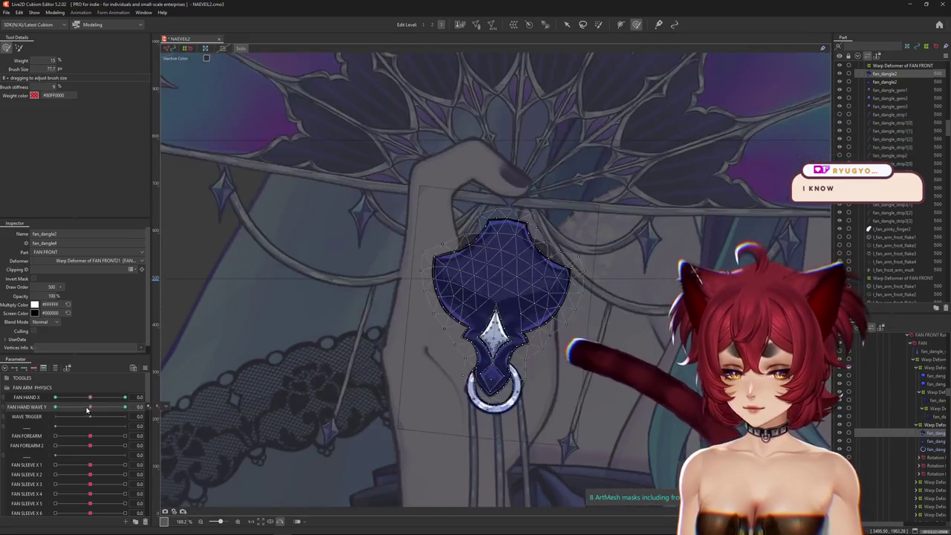
Step: At FAN HAND WAVE Y -1.0, brush the dangle cap up and left with an enlarged brush
left_click_drag(441, 292, 449, 310)
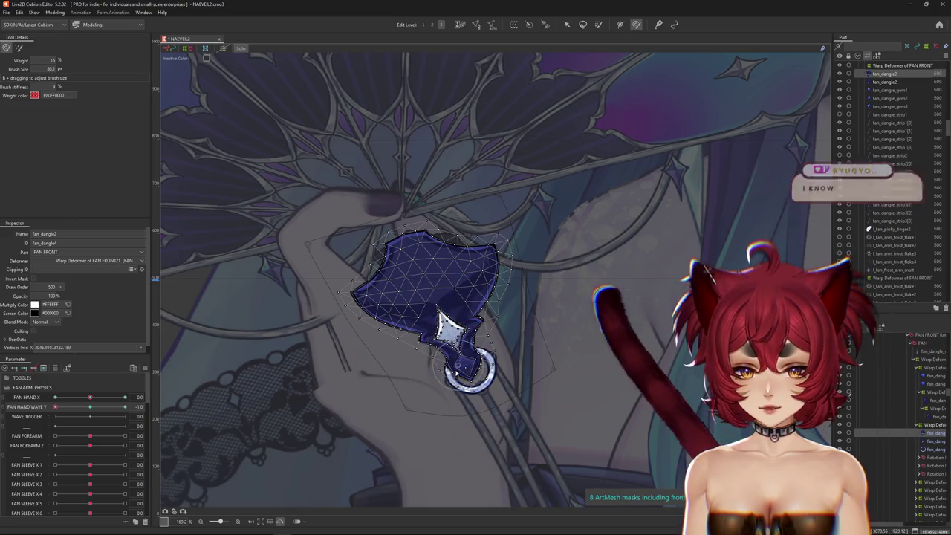
left_click(73, 423)
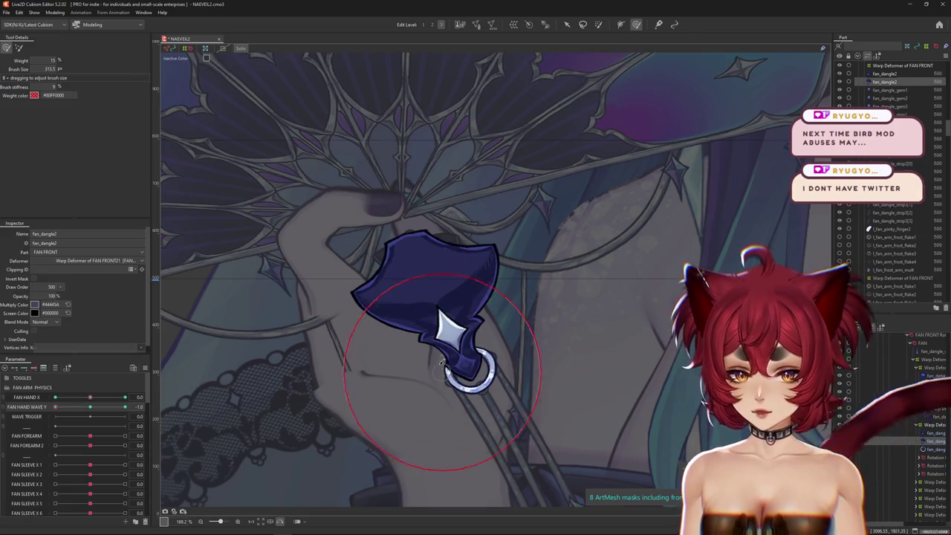
mouse_move(441, 362)
left_mouse_down()
mouse_move(488, 375)
mouse_move(473, 326)
left_mouse_up()
left_click_drag(444, 250, 388, 217)
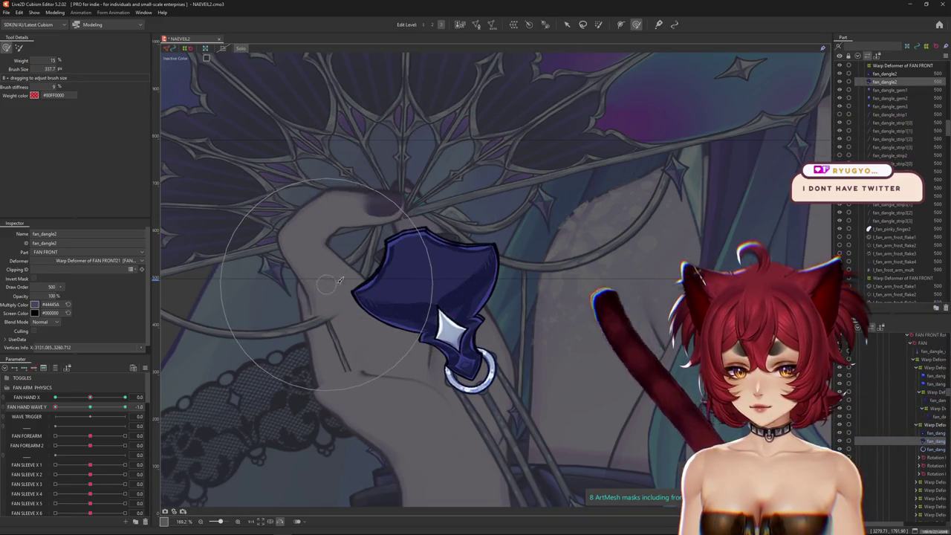
left_click_drag(328, 288, 492, 219)
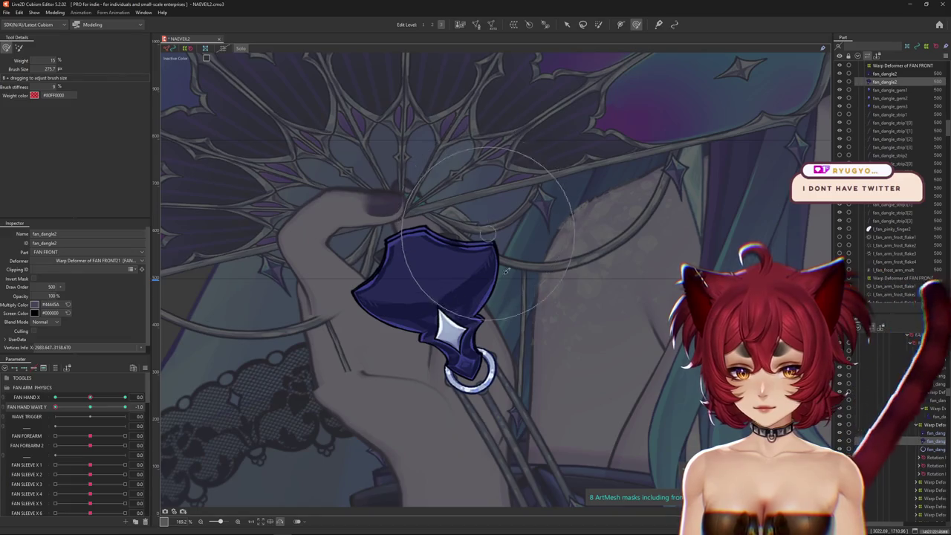
left_click_drag(456, 350, 491, 380)
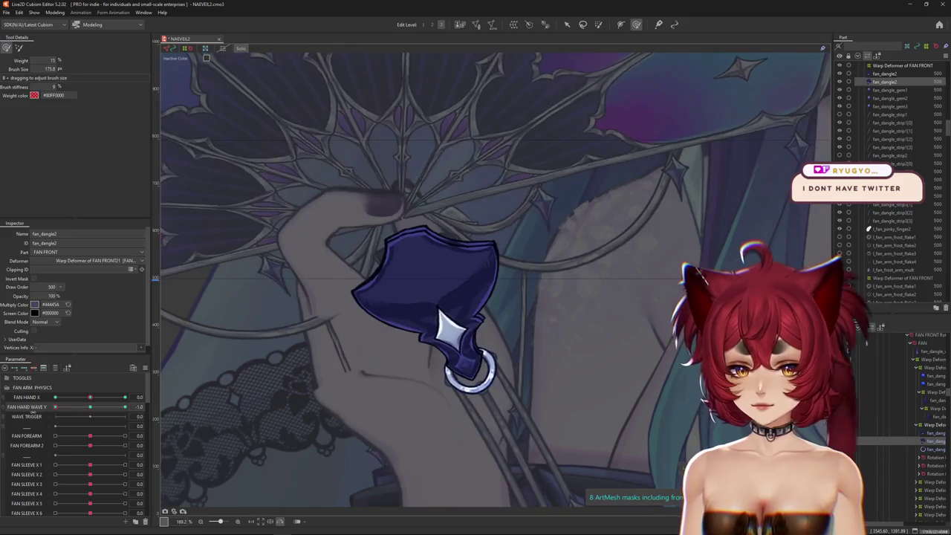
Step: Select both fan_dangle meshes and reshape the dangle around its silver ring
left_click(32, 411)
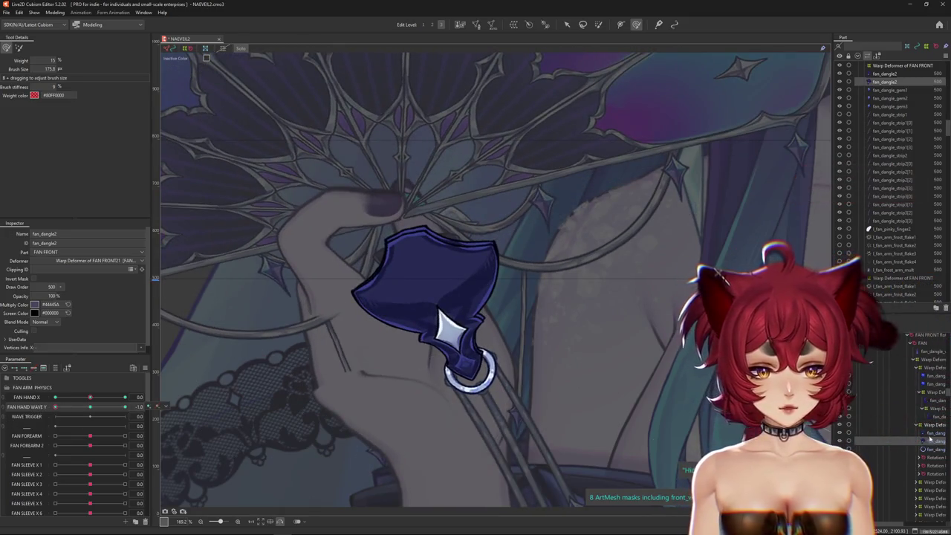
left_click(881, 483, "ctrl")
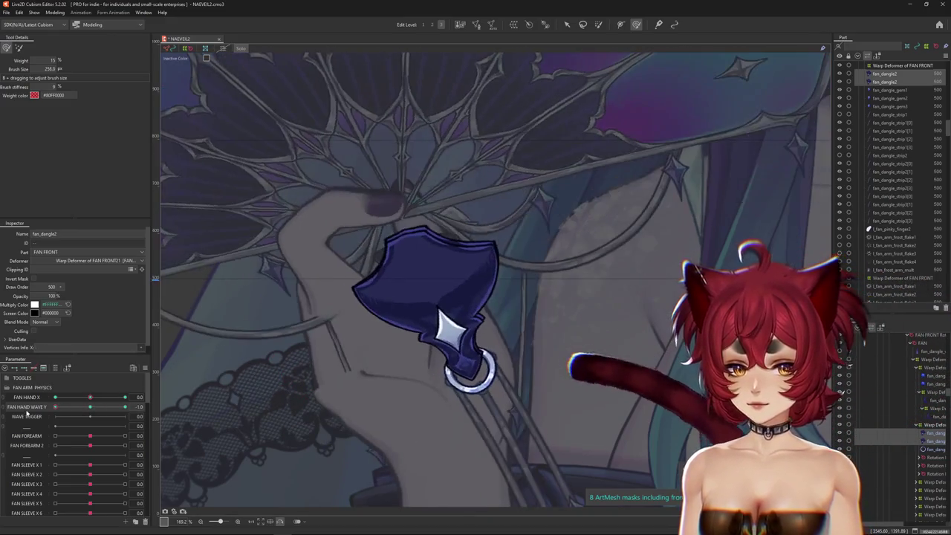
left_click_drag(450, 327, 416, 327)
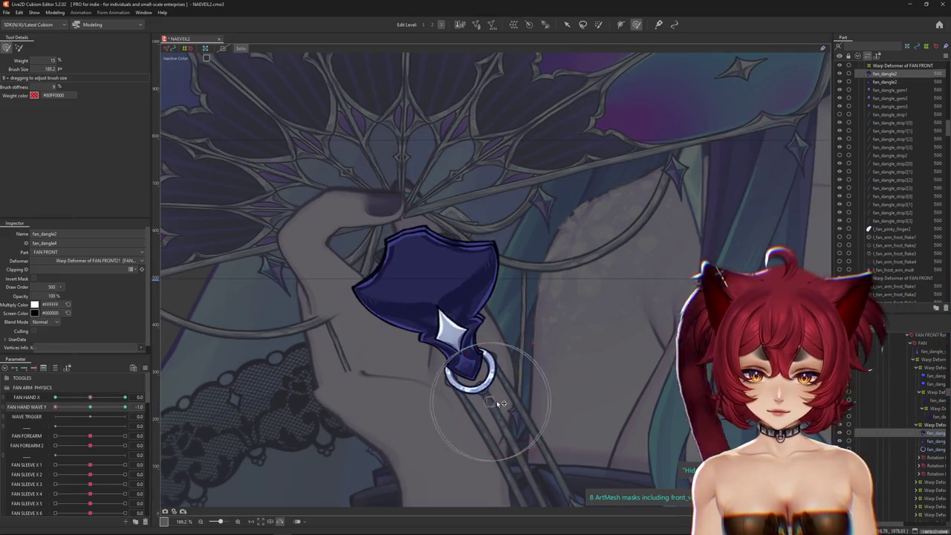
left_click_drag(466, 382, 520, 359)
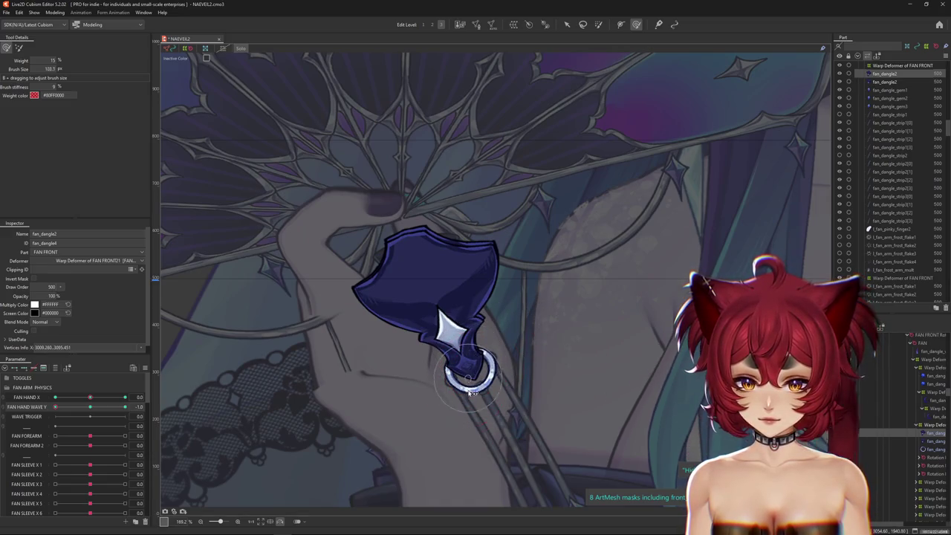
left_click_drag(470, 393, 416, 394)
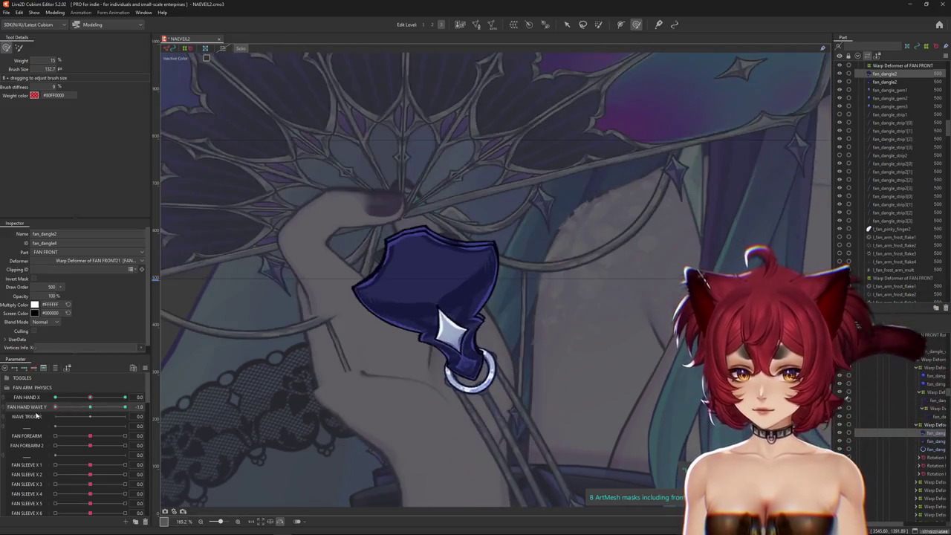
Step: Scrub FAN HAND WAVE Y and select Warp Deformer of FAN FRONT21 in the Deformer palette
mouse_move(55, 407)
left_mouse_down()
mouse_move(125, 407)
mouse_move(24, 414)
left_mouse_up()
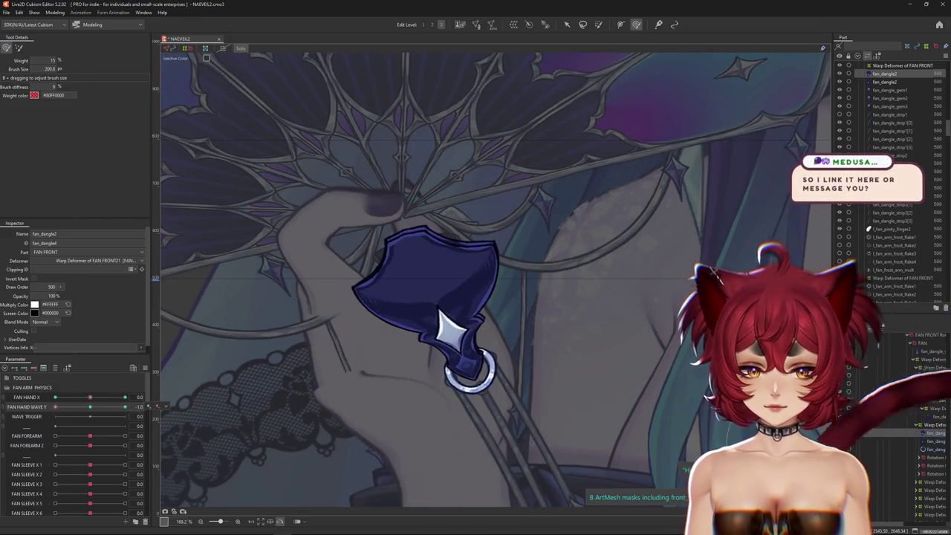
scroll(191, 423, "down", 3)
left_click_drag(88, 408, 82, 409)
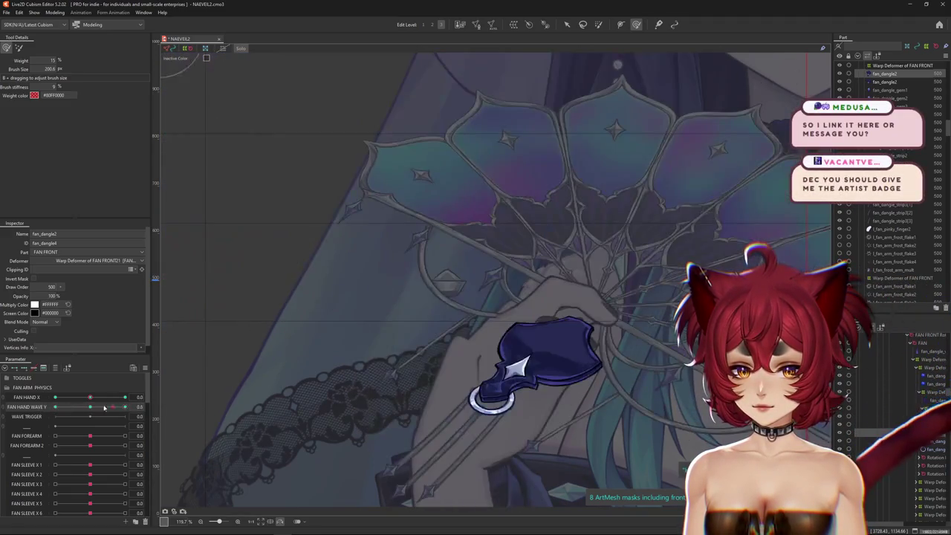
left_click(921, 425)
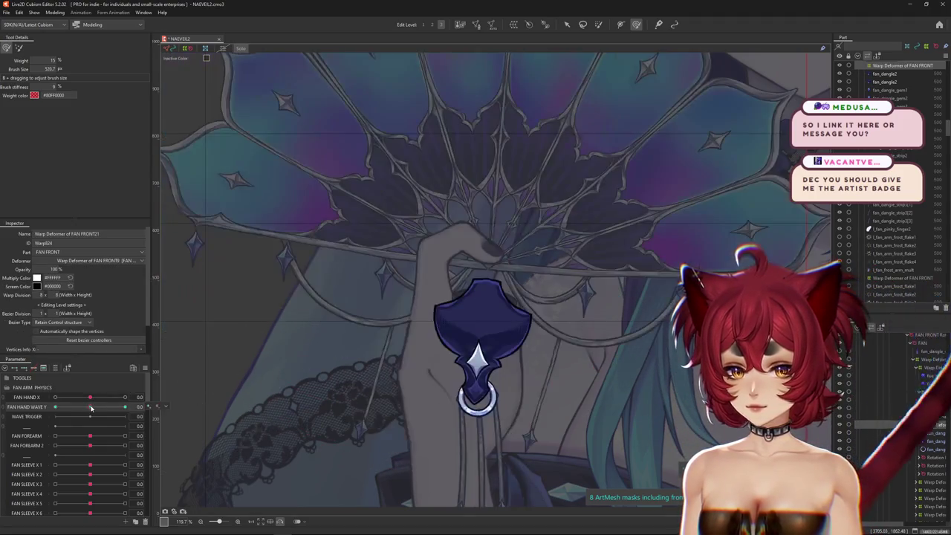
Step: Swing the fan between its rest pose and the -1.0 full wave pose
left_click_drag(452, 276, 420, 254)
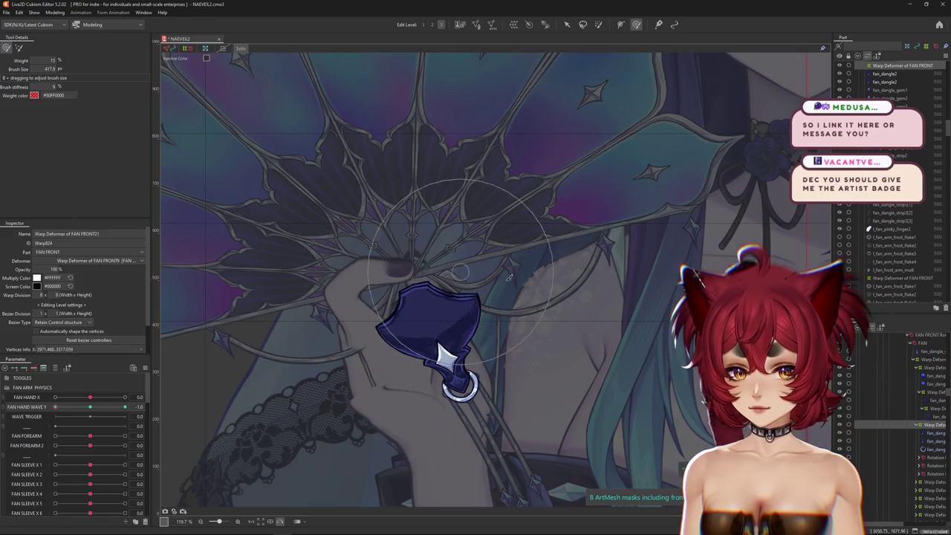
left_click_drag(509, 278, 491, 462)
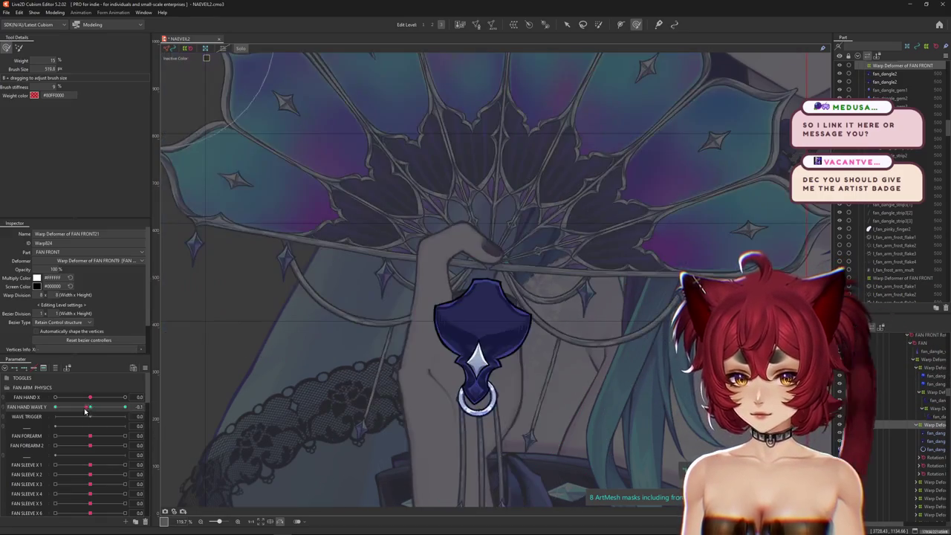
left_click_drag(446, 350, 424, 334)
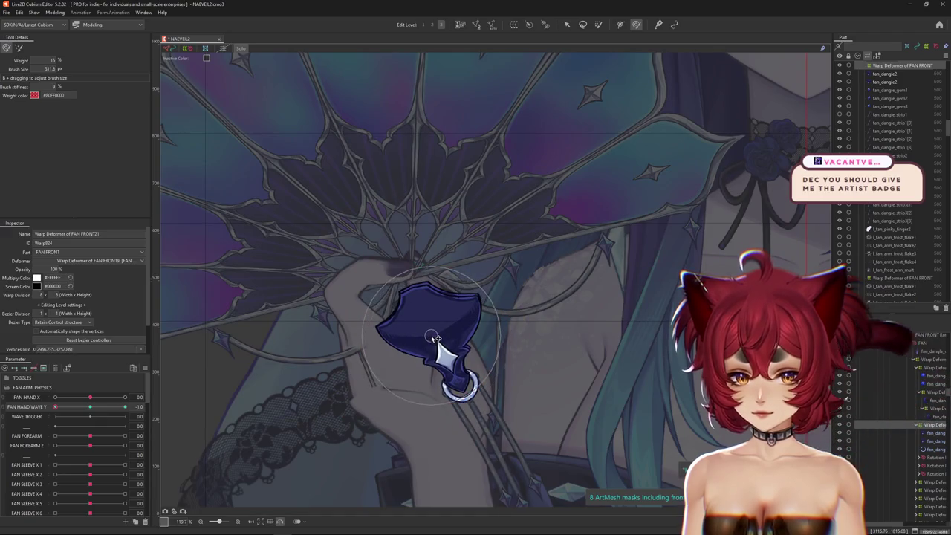
scroll(435, 344, "down", 5)
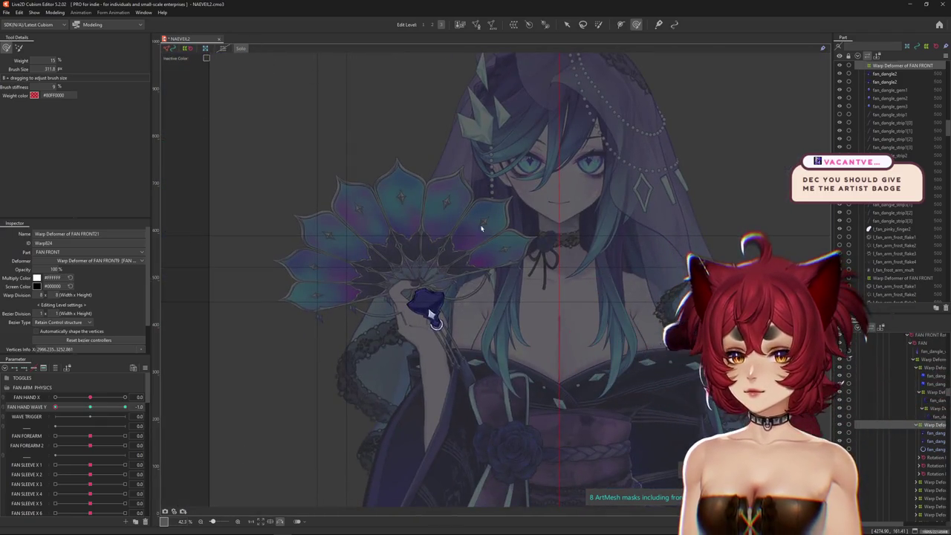
Step: Set FAN HAND WAVE Y to 1.0, zoom in, and expand the Deformer tree to pick the gem's warp deformer
left_click_drag(81, 419, 13, 414)
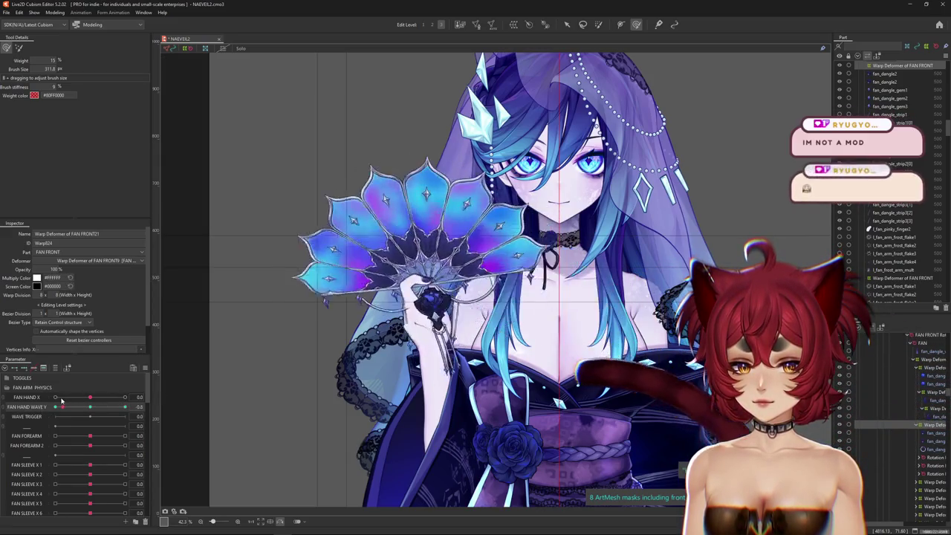
scroll(478, 258, "up", 3)
scroll(478, 258, "up", 2)
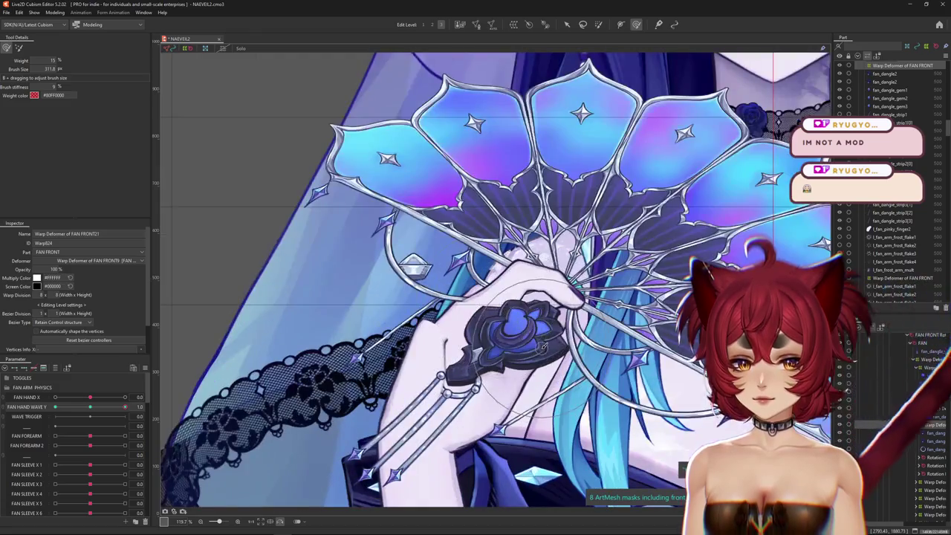
left_click(936, 433)
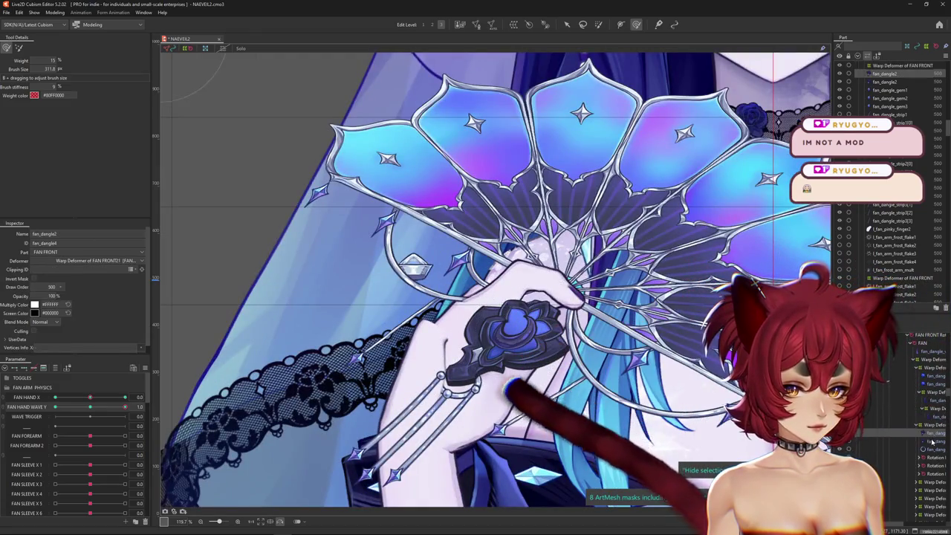
left_click(932, 386)
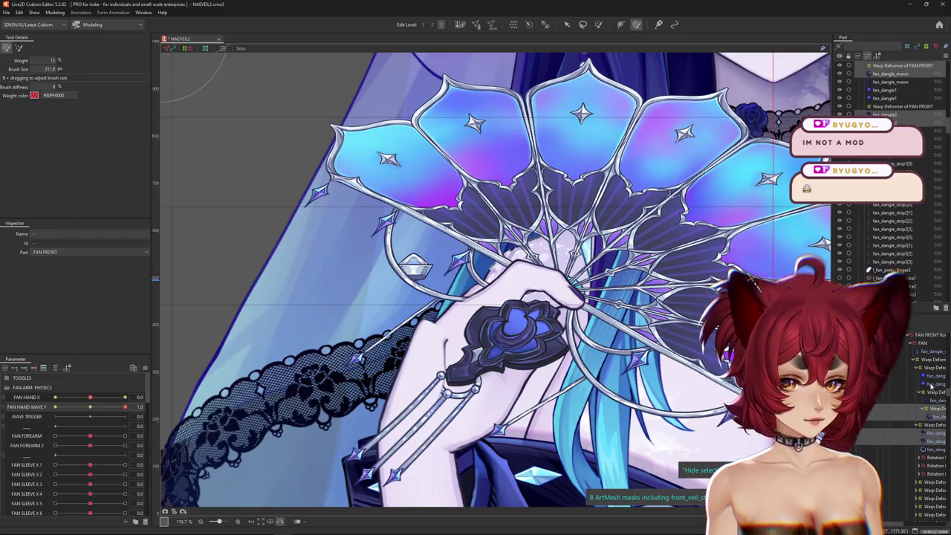
left_click(922, 343)
left_click(921, 371)
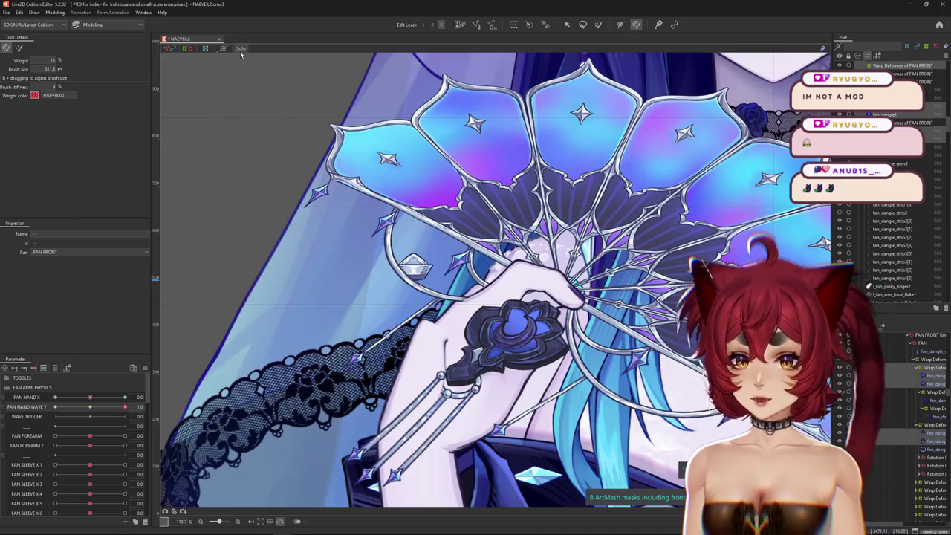
left_click(513, 327)
Step: Center the blue gem ornament in view and select its warp deformer's control points
scroll(587, 362, "up", 3)
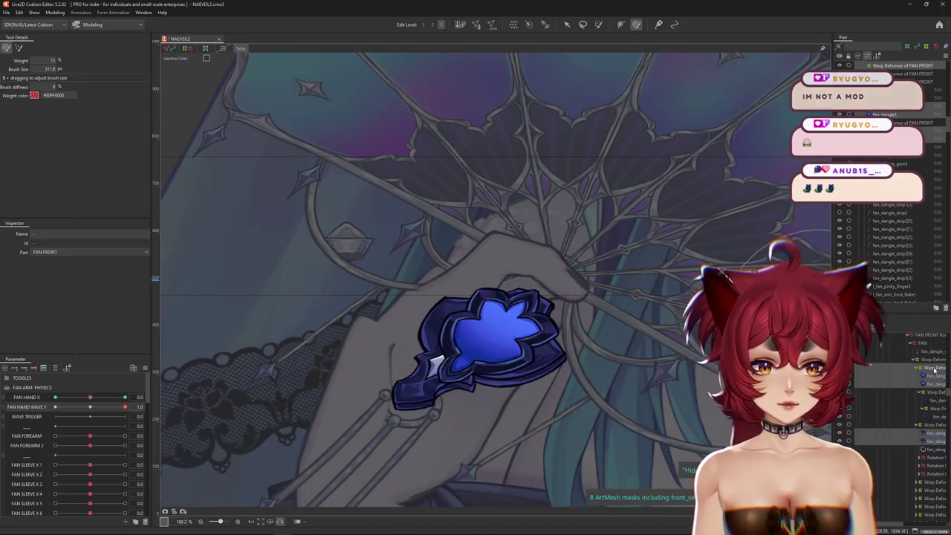
left_click_drag(587, 362, 571, 288)
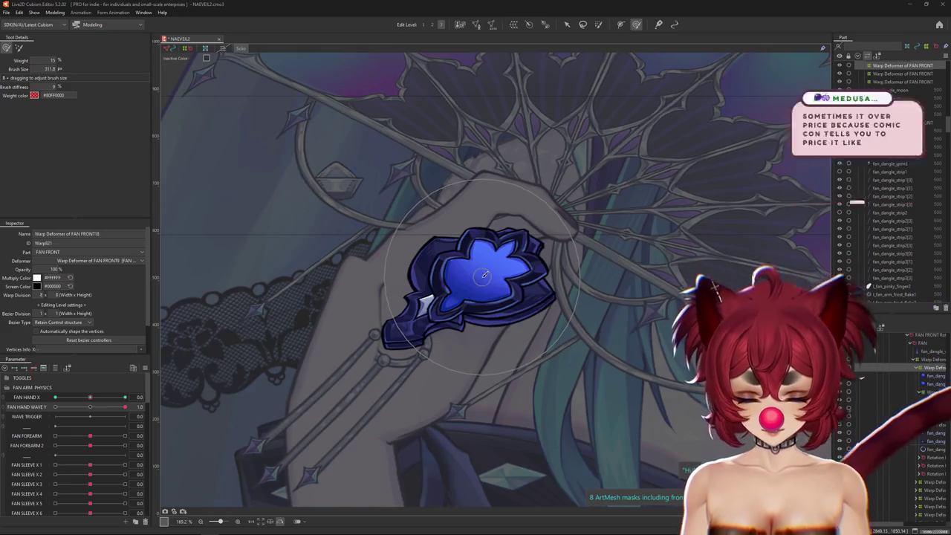
left_click(482, 307)
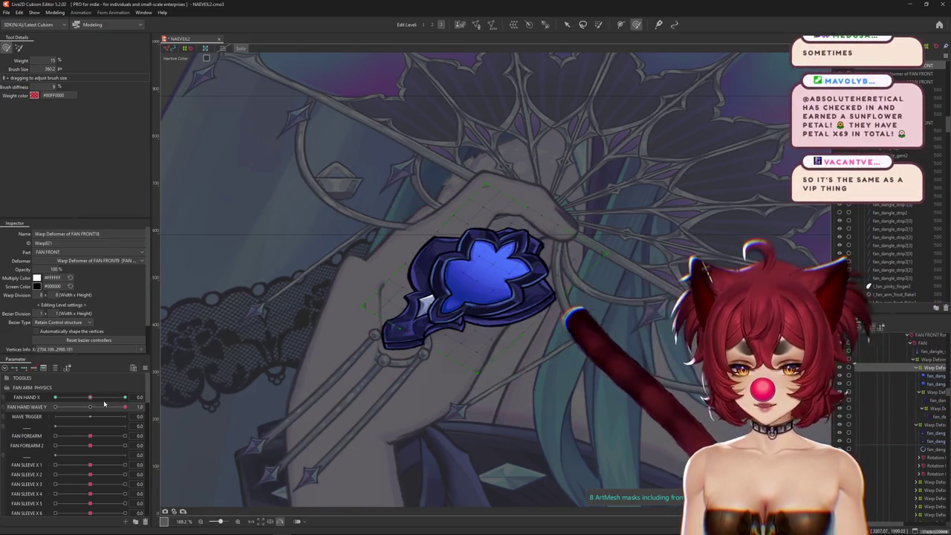
Step: Reshape the gem, set FAN HAND WAVE Y to 1.0, and shrink the brush to about 143
key("Escape")
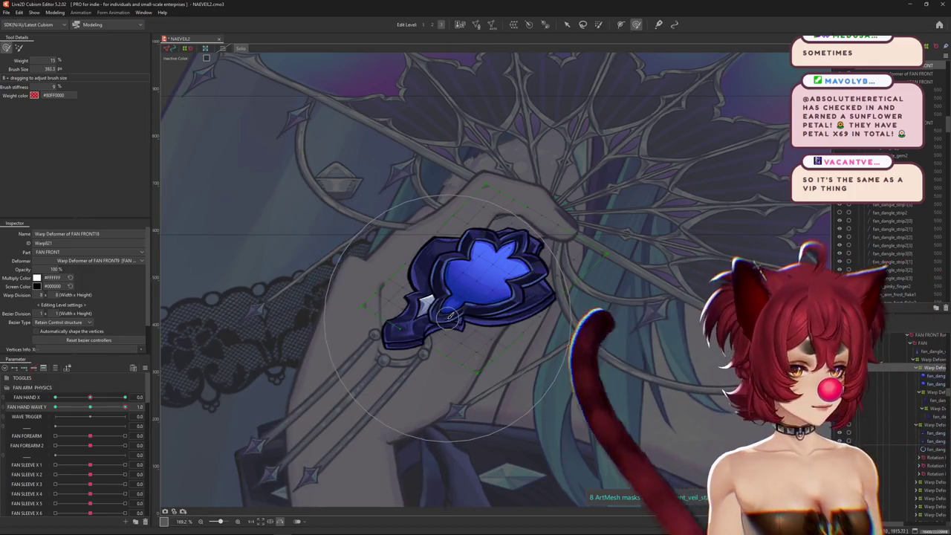
left_click_drag(451, 313, 469, 292)
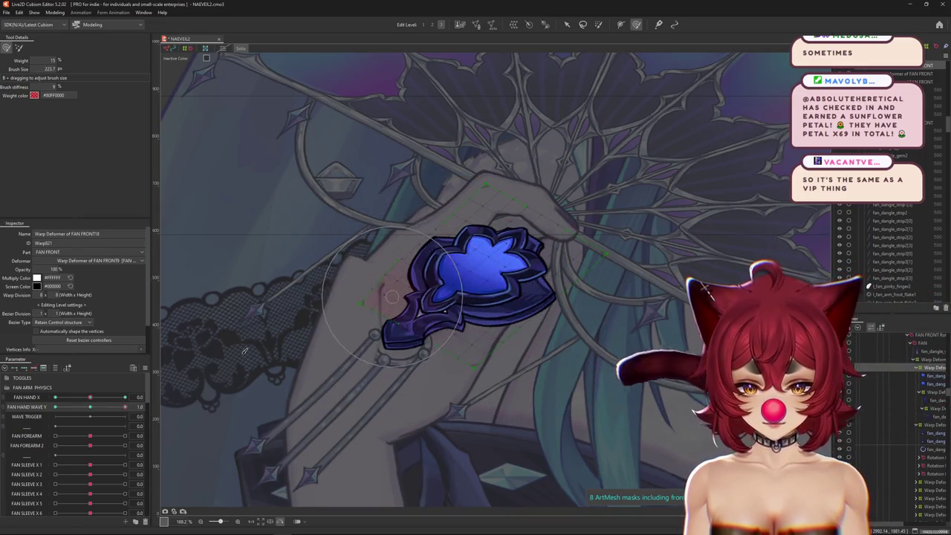
left_click_drag(95, 408, 125, 408)
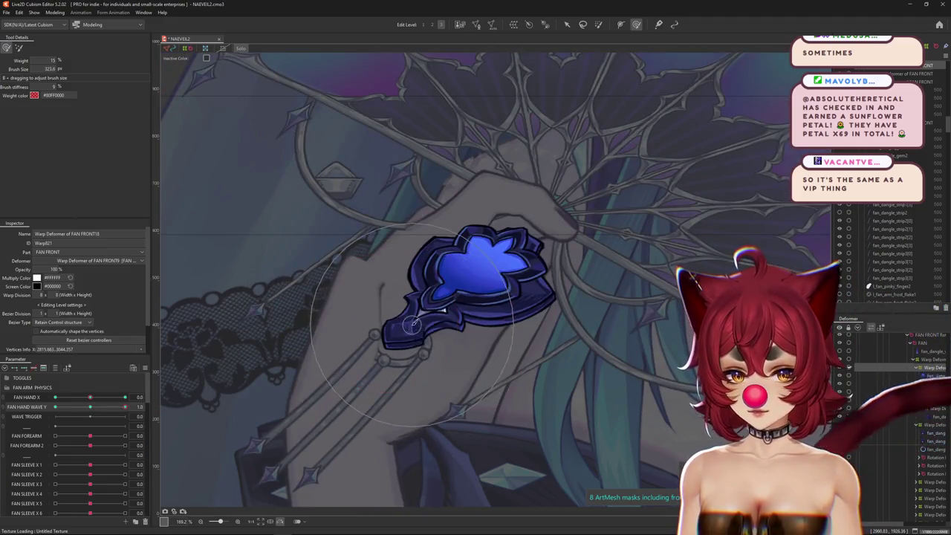
scroll(483, 245, "up", 4)
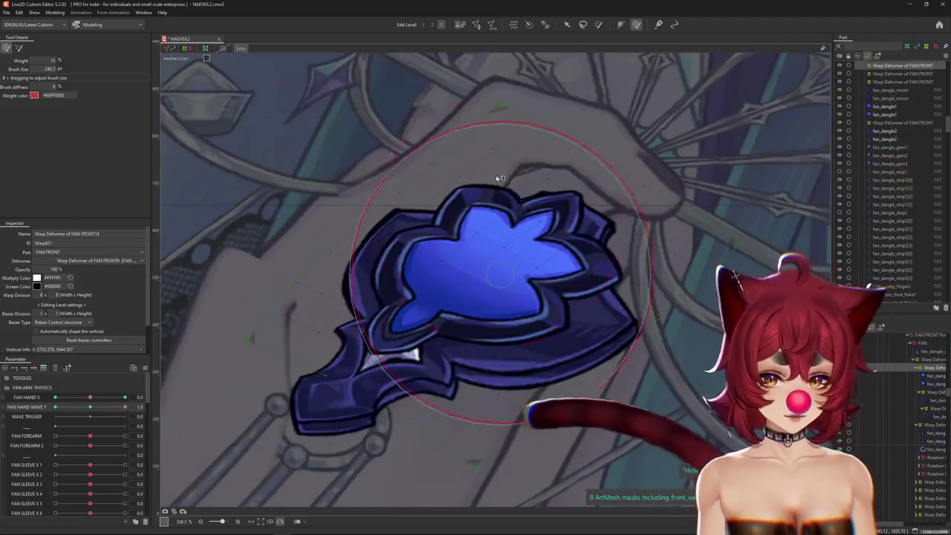
left_click_drag(500, 178, 533, 231)
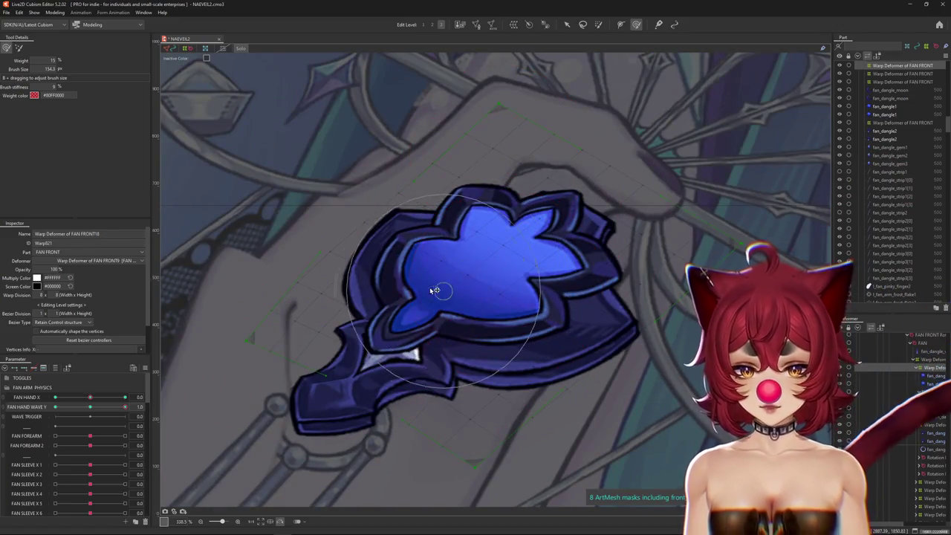
scroll(401, 305, "down", 6)
Step: Brush the gem at 1.0 with sizes around 145–275, comparing against the 0.0 pose
left_click_drag(90, 407, 90, 407)
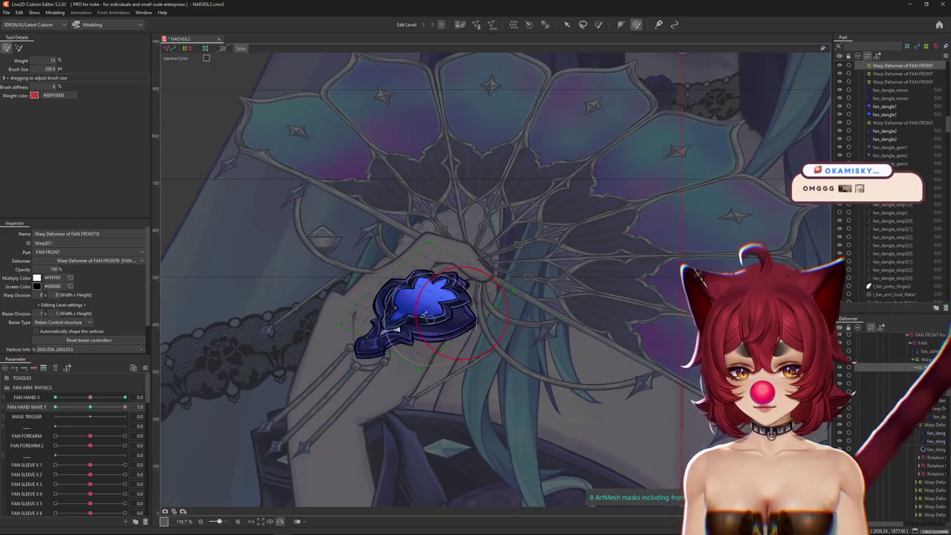
left_click_drag(474, 312, 372, 289)
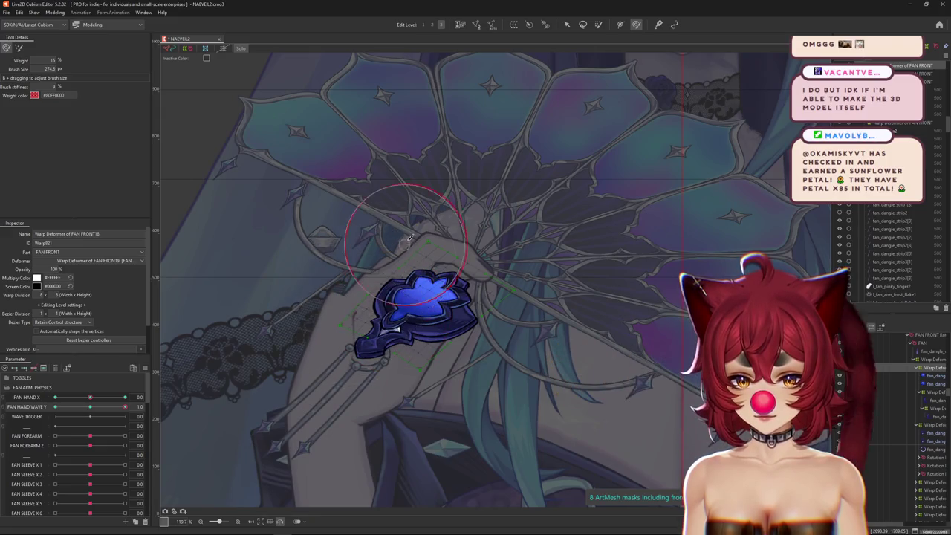
left_click_drag(409, 238, 409, 232)
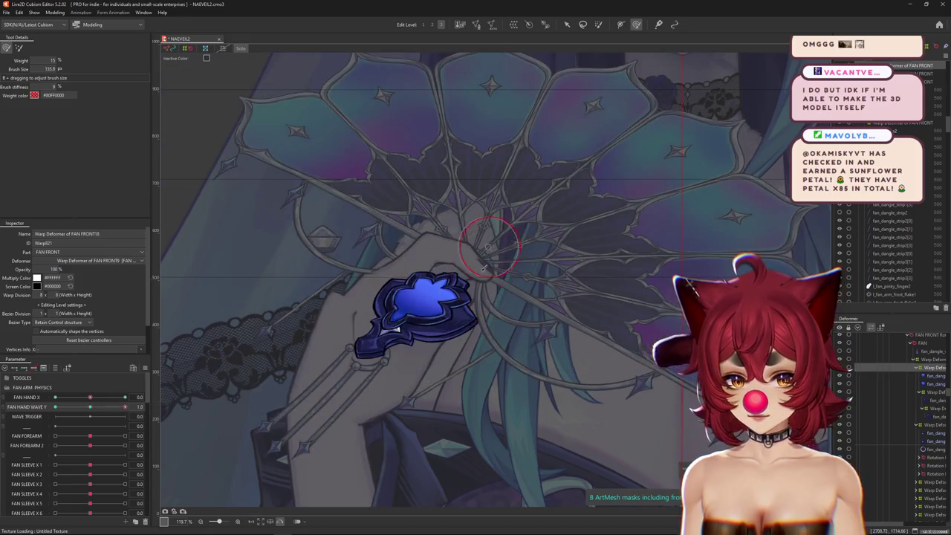
left_click_drag(444, 278, 475, 251)
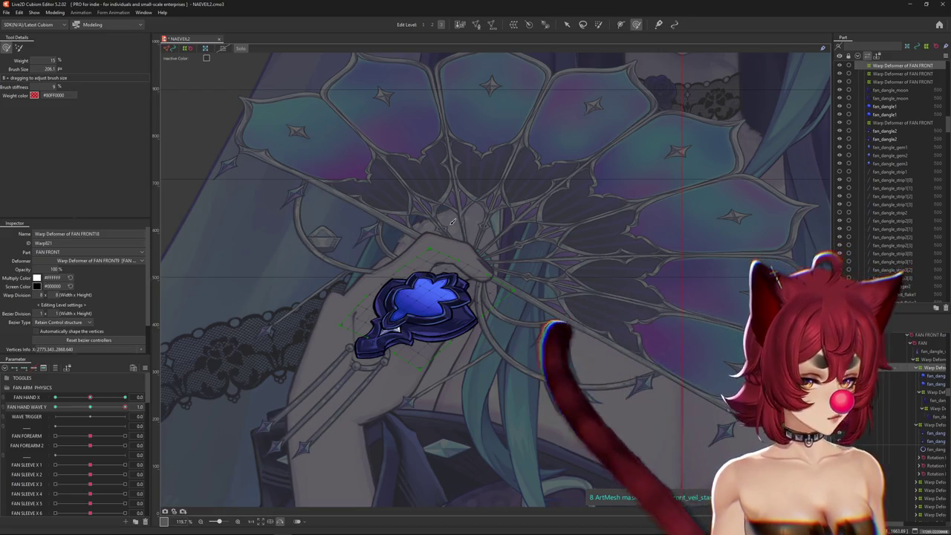
left_click(116, 404)
left_click(116, 404)
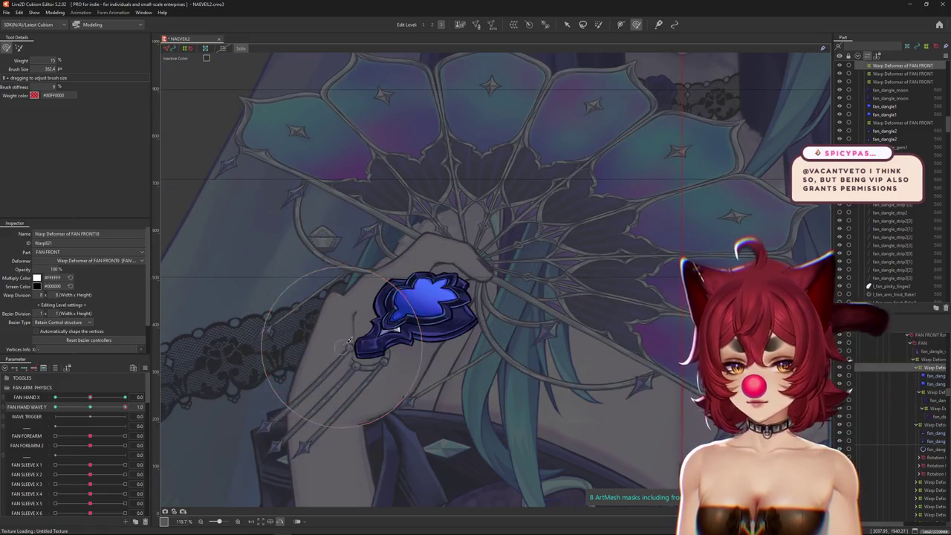
mouse_move(359, 332)
left_mouse_down()
mouse_move(462, 324)
mouse_move(451, 306)
mouse_move(426, 297)
left_mouse_up()
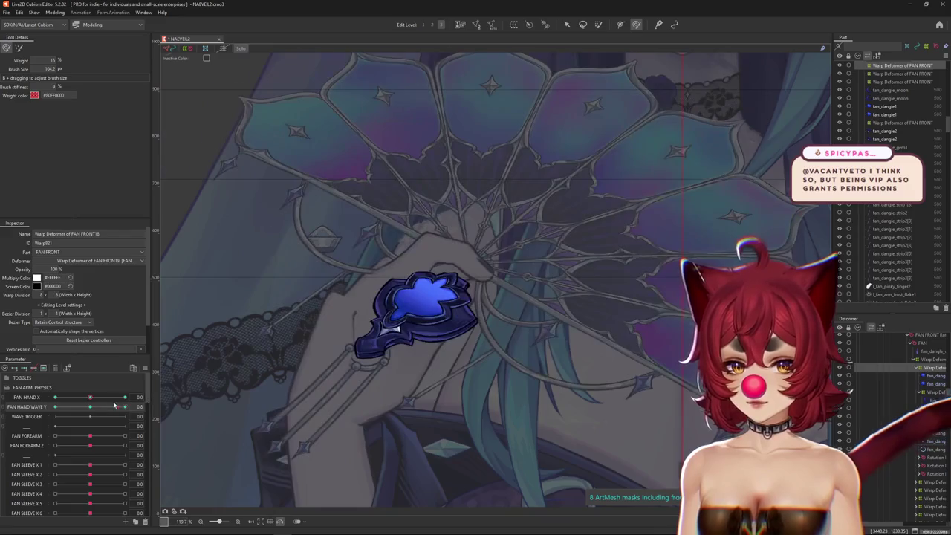
Step: Preview the fan's poses and keep warping the gem with the brush near 203–332
left_click_drag(87, 407, 90, 407)
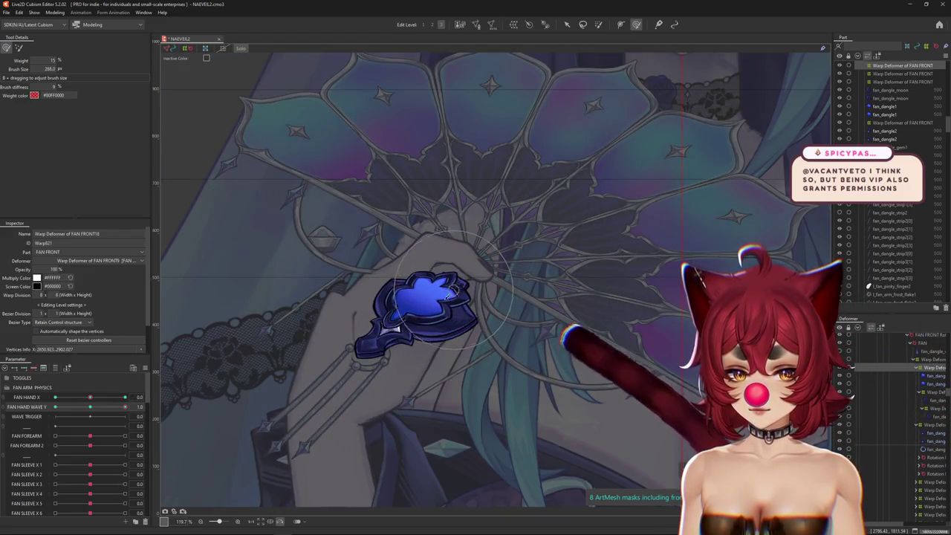
left_click_drag(79, 406, 90, 408)
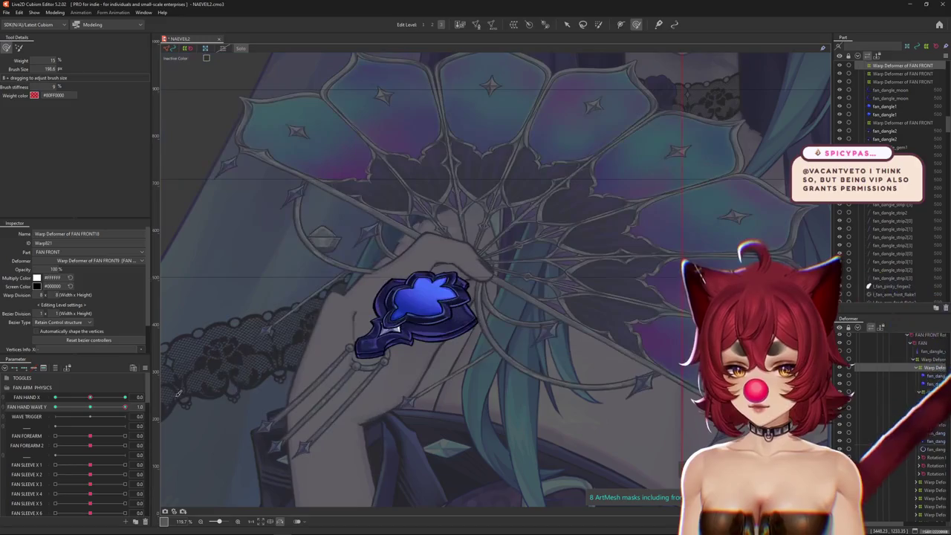
left_click_drag(297, 327, 342, 327)
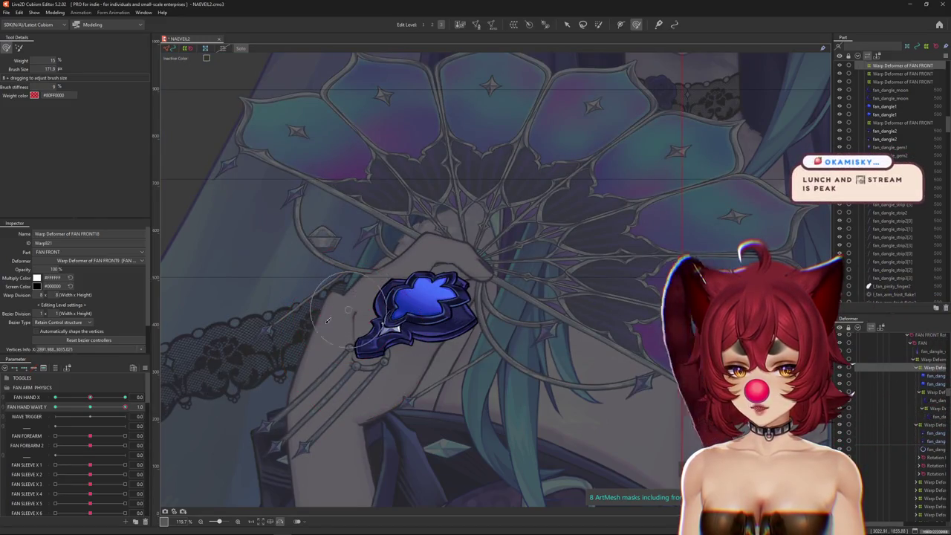
scroll(413, 283, "up", 2)
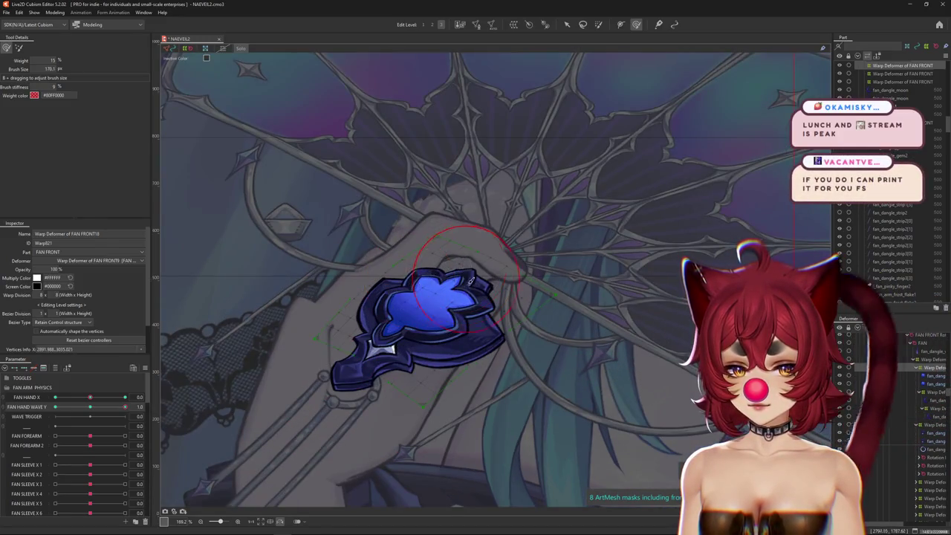
left_click_drag(421, 300, 380, 362)
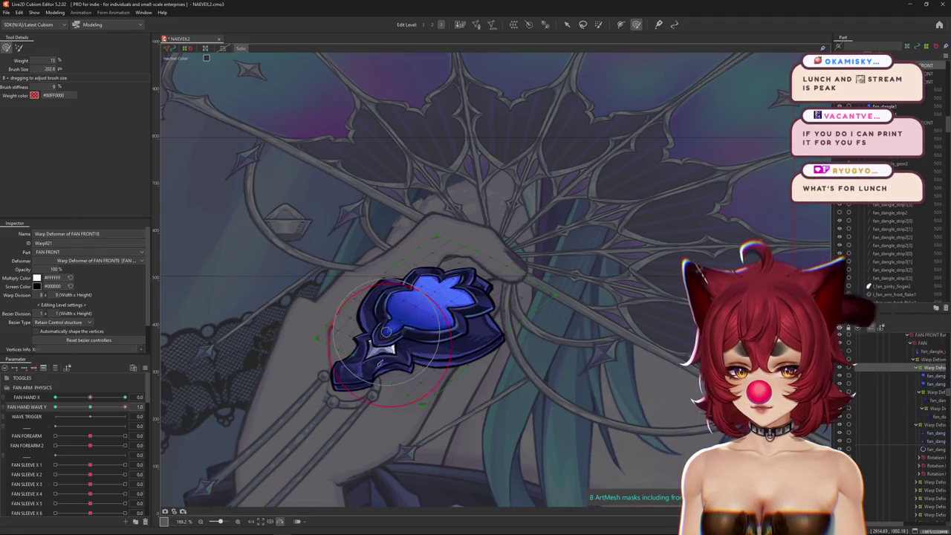
left_click_drag(364, 309, 367, 275)
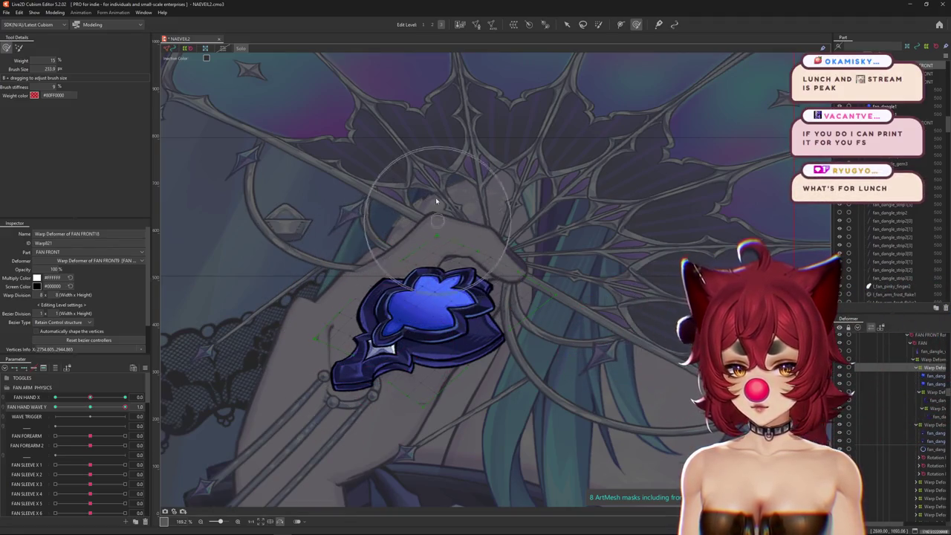
Step: Toggle FAN HAND WAVE Y between 0.0 and 1.0 and settle the brush near 333
left_click_drag(91, 406, 125, 406)
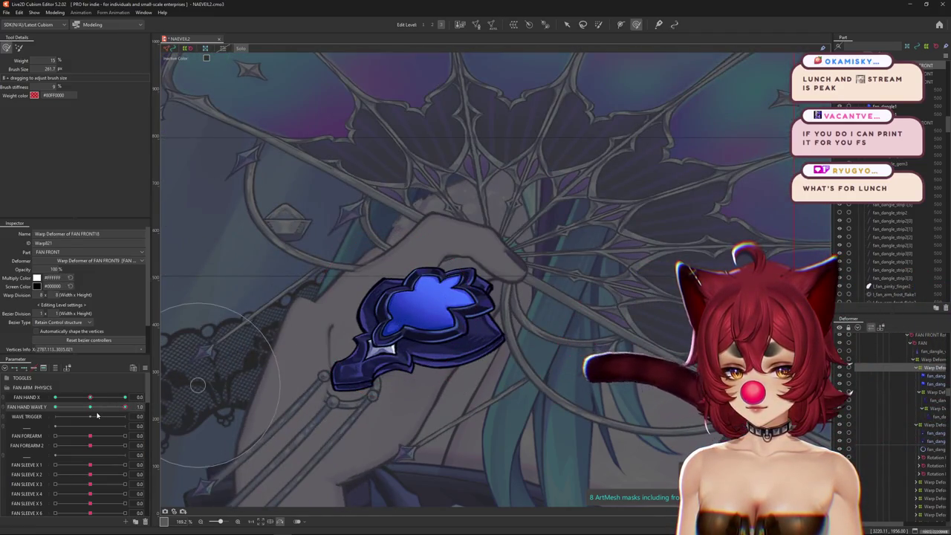
left_click(94, 411)
left_click_drag(104, 408, 134, 406)
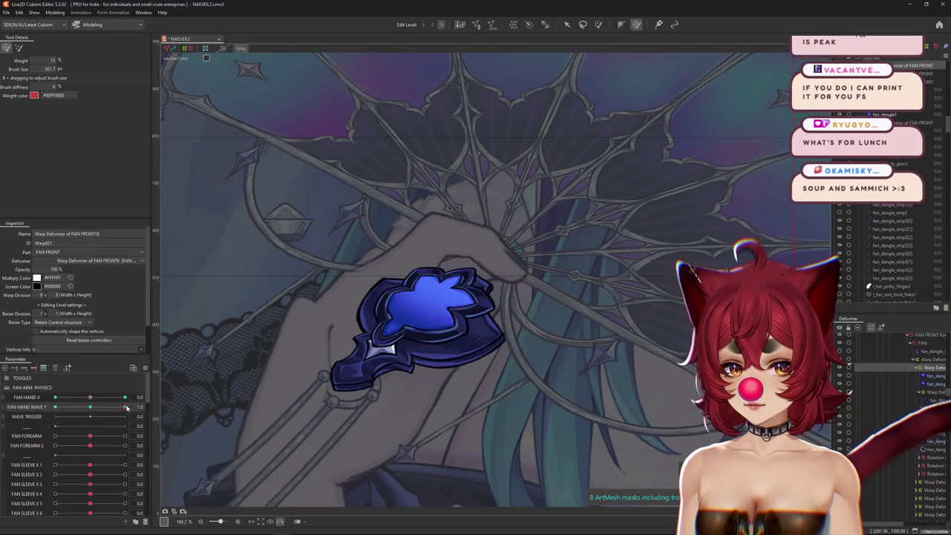
left_click(520, 281)
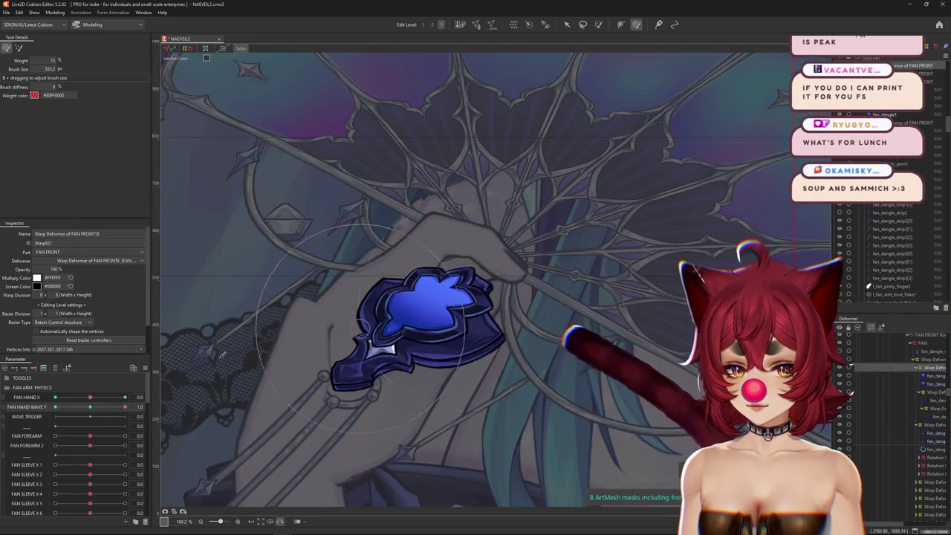
left_click_drag(91, 407, 90, 407)
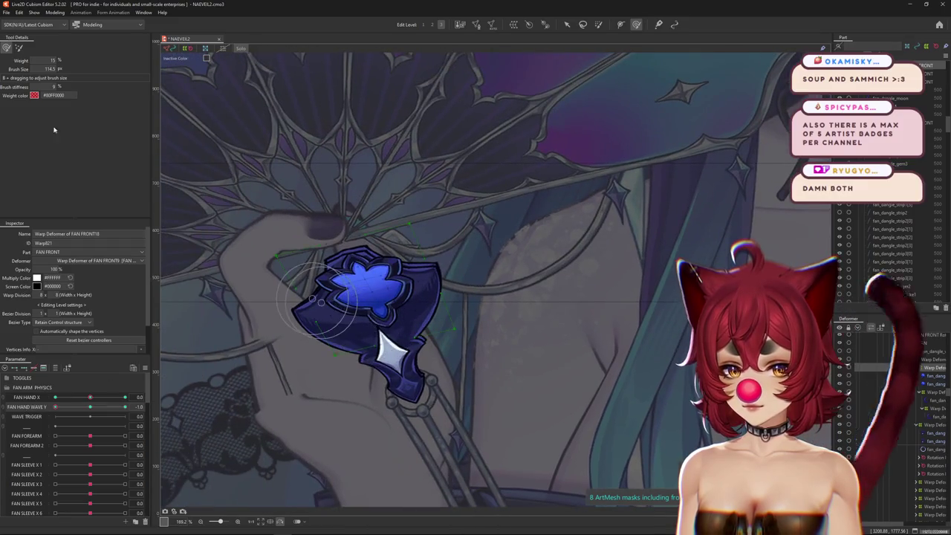
Step: Warp the gem at -1.0 with the brush resized between about 225 and 390
mouse_move(339, 297)
left_mouse_down()
mouse_move(370, 289)
mouse_move(368, 309)
left_mouse_up()
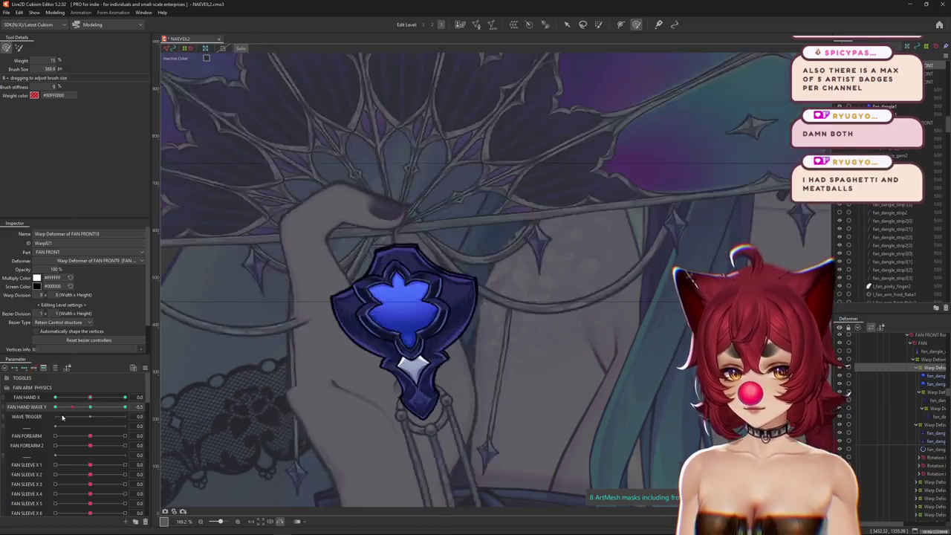
left_click_drag(391, 316, 344, 307)
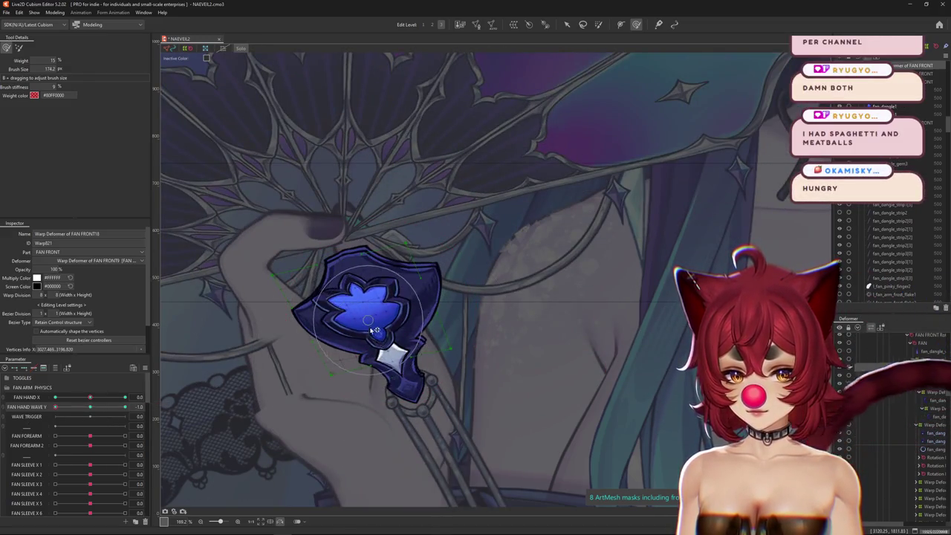
left_click_drag(384, 336, 407, 253)
left_click_drag(344, 238, 335, 278)
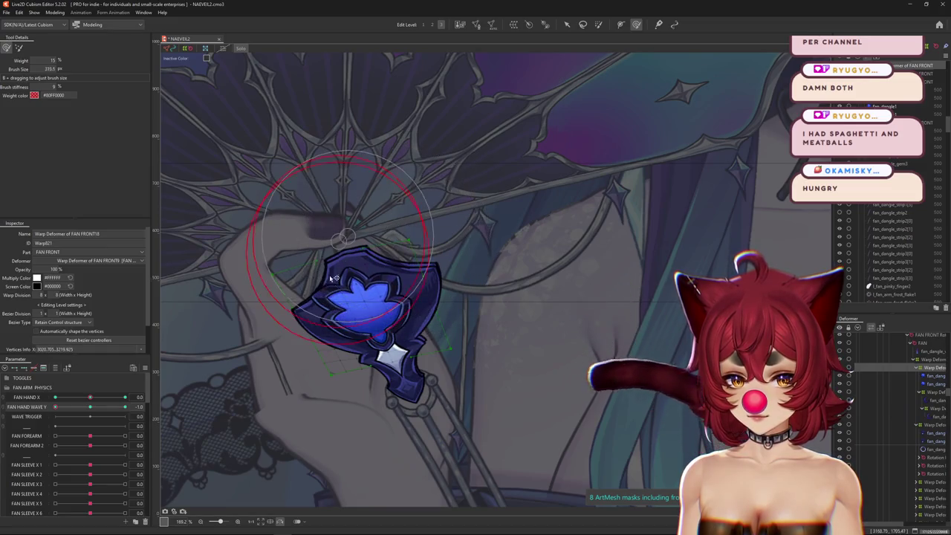
left_click_drag(288, 328, 292, 405)
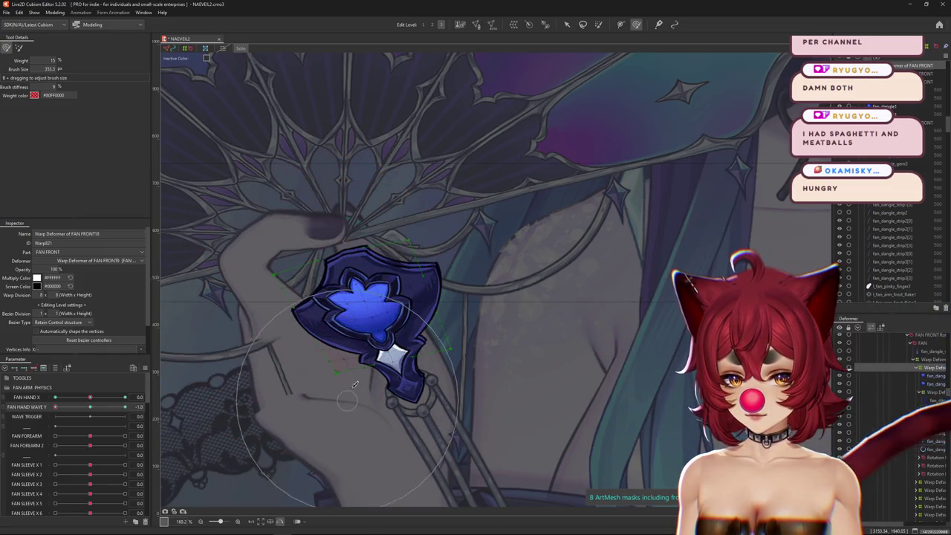
left_click_drag(269, 215, 260, 231)
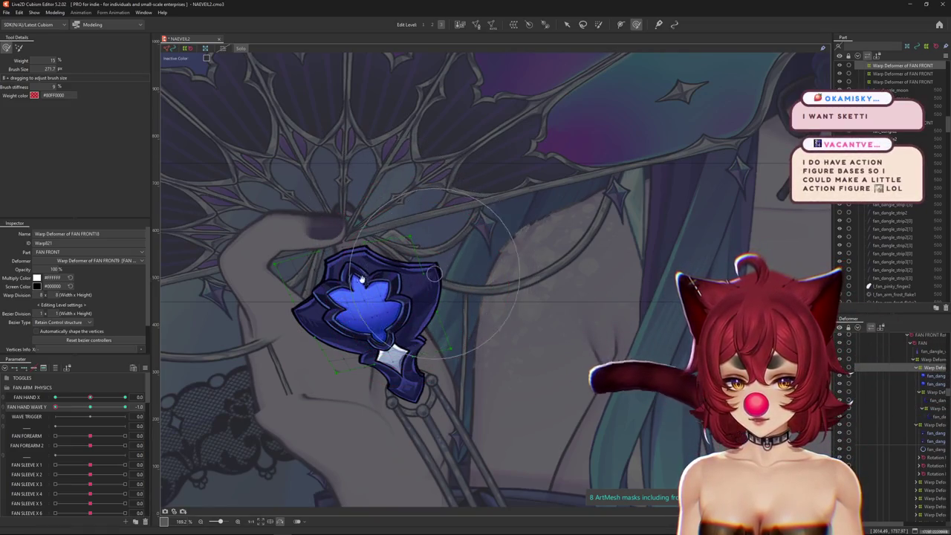
mouse_move(328, 199)
left_mouse_down()
mouse_move(353, 231)
mouse_move(375, 295)
left_mouse_up()
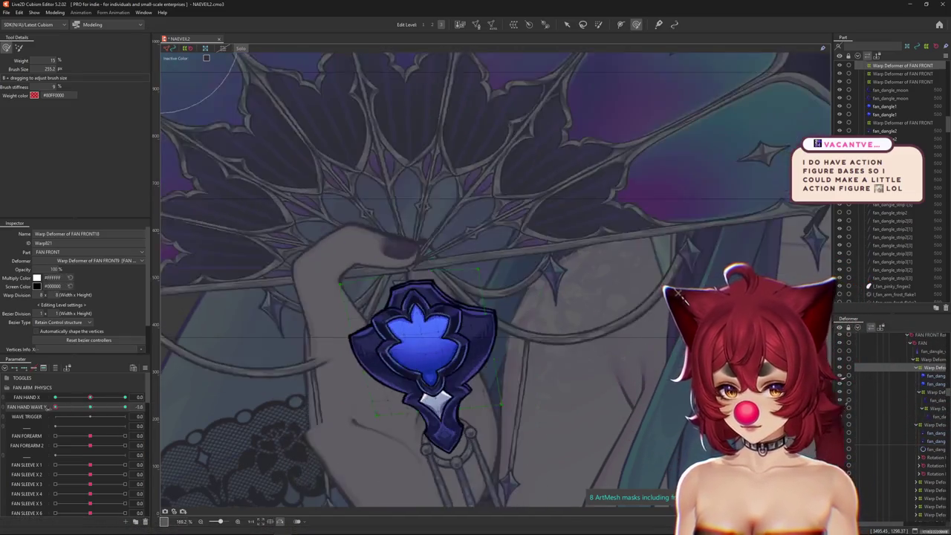
Step: Switch deform brush mode and work the gem with brush sizes down to about 74
left_click_drag(124, 429, 119, 427)
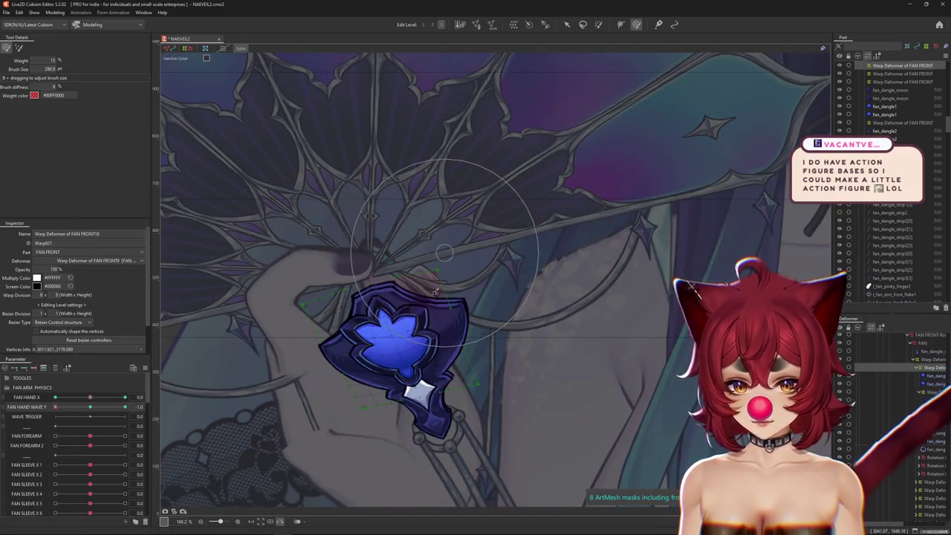
left_click_drag(322, 332, 356, 321)
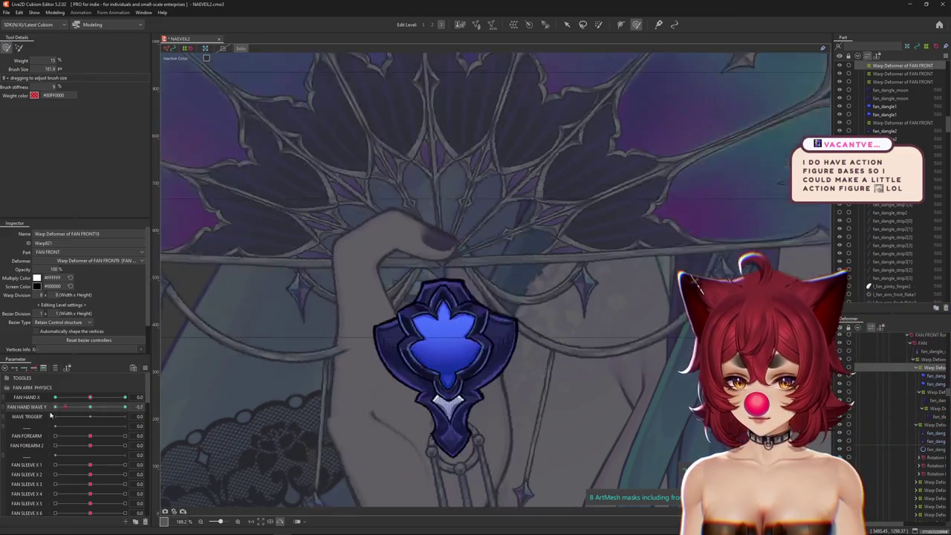
left_click_drag(328, 366, 416, 393)
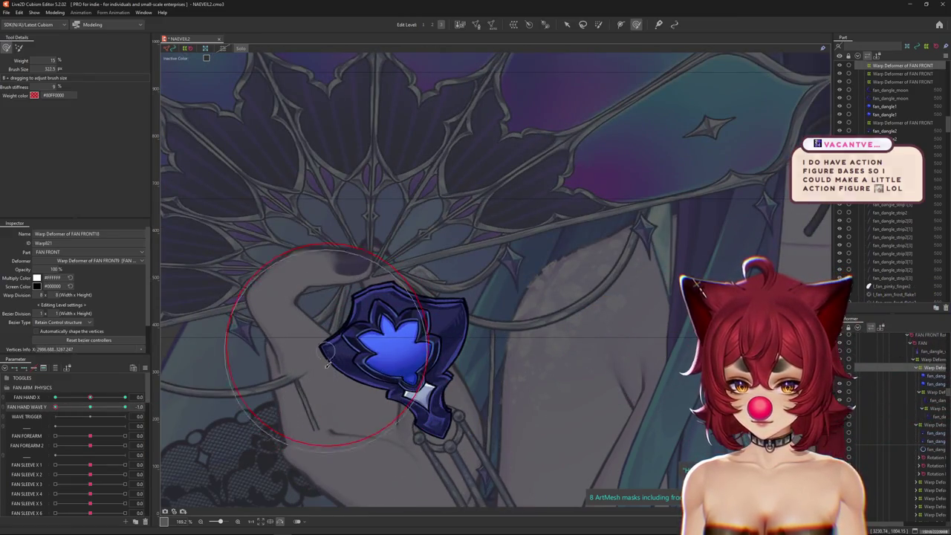
left_click(21, 48)
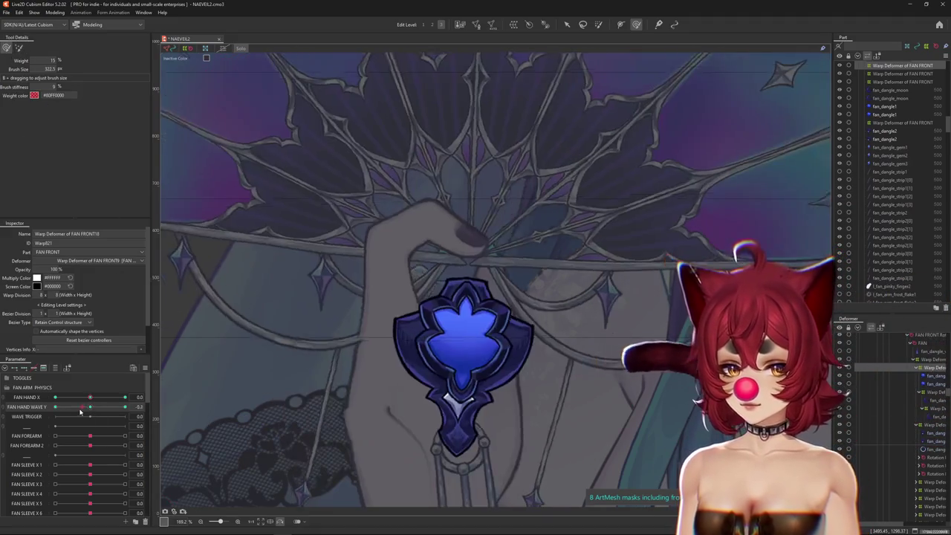
left_click_drag(446, 312, 398, 334)
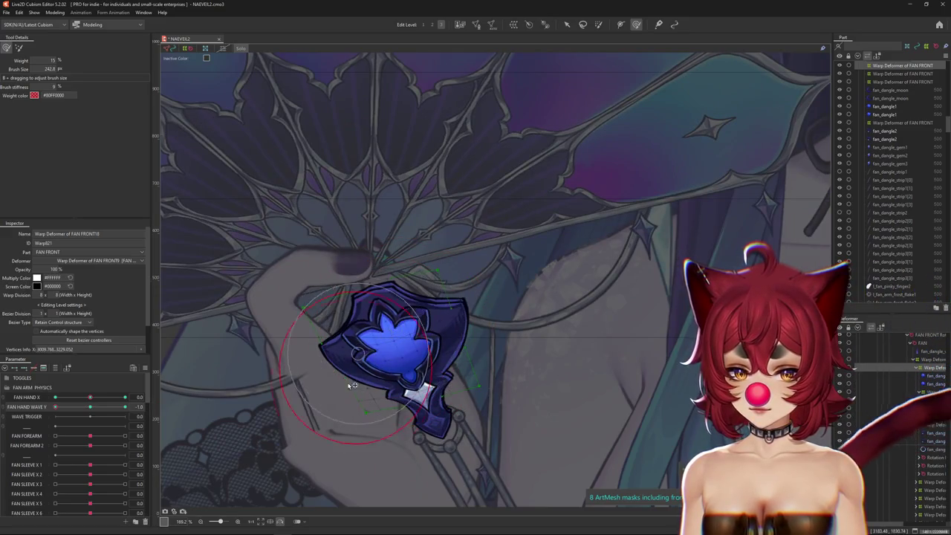
mouse_move(352, 385)
left_mouse_down()
mouse_move(414, 327)
mouse_move(356, 346)
left_mouse_up()
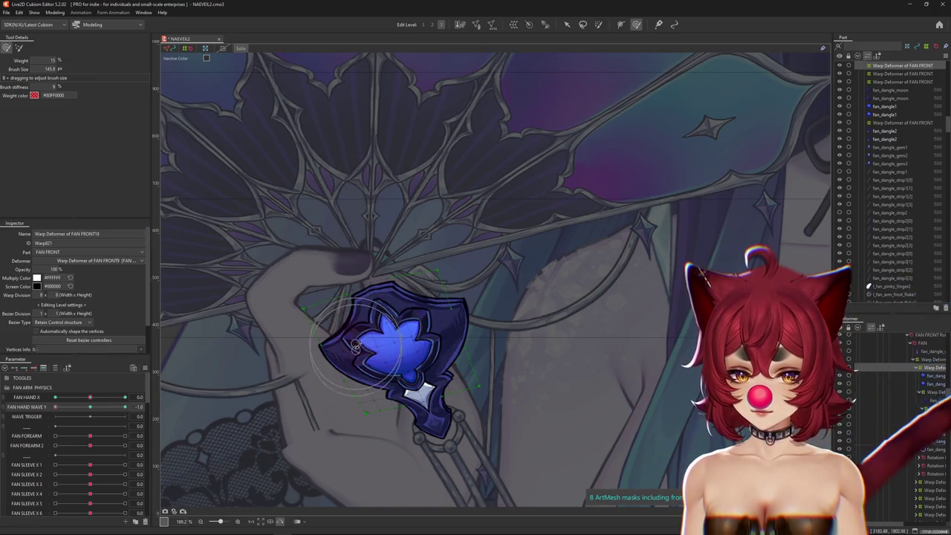
left_click(97, 418)
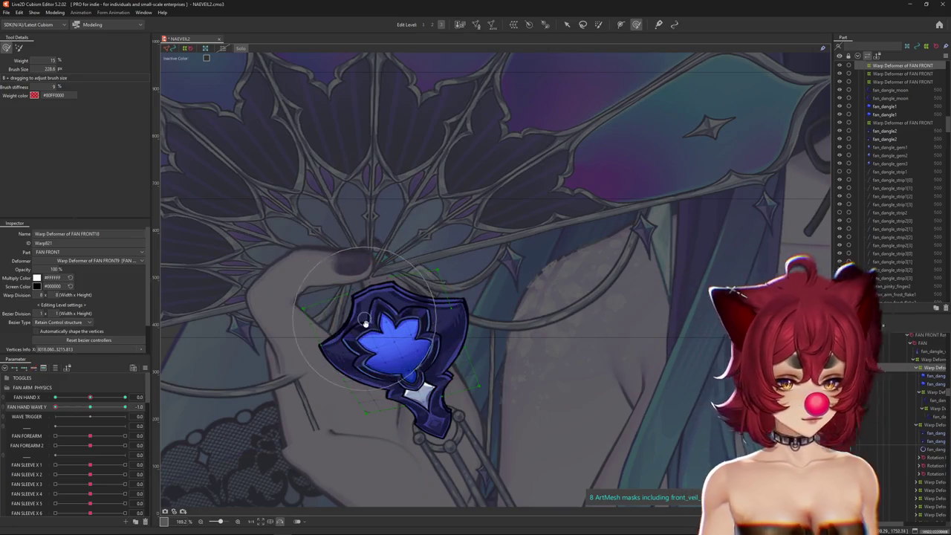
left_click_drag(364, 321, 365, 296)
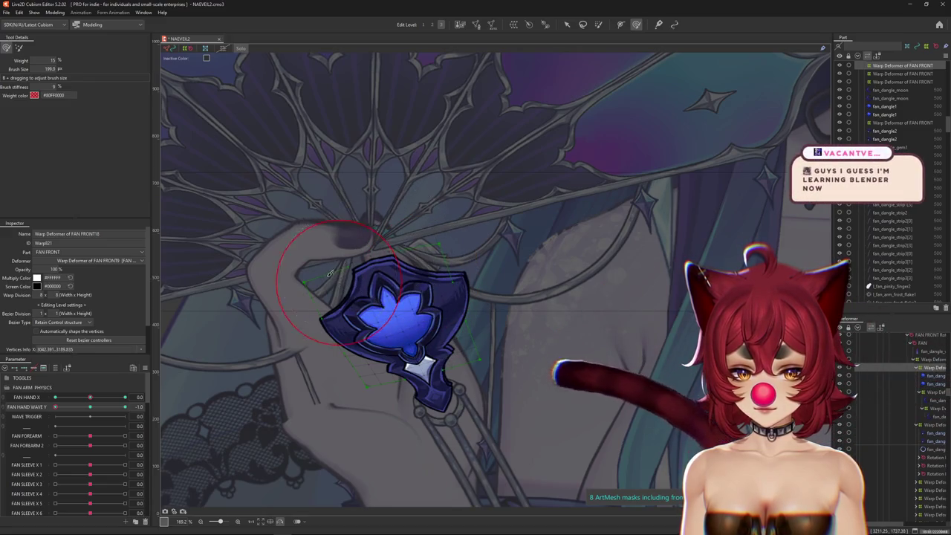
Step: Alternate broad low-weight and stronger brush modes (about 156–520 px) to fit the gem to the hand
left_click(19, 47)
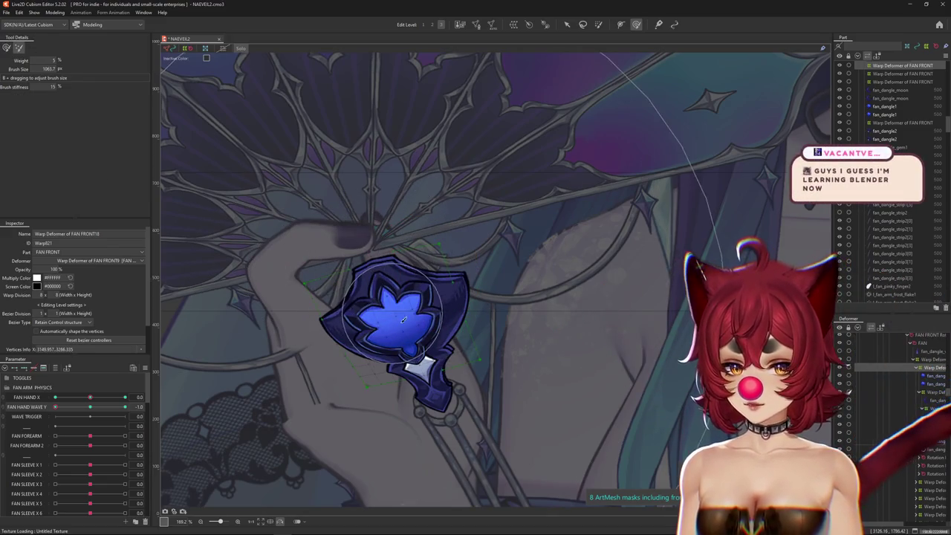
left_click_drag(404, 320, 387, 289)
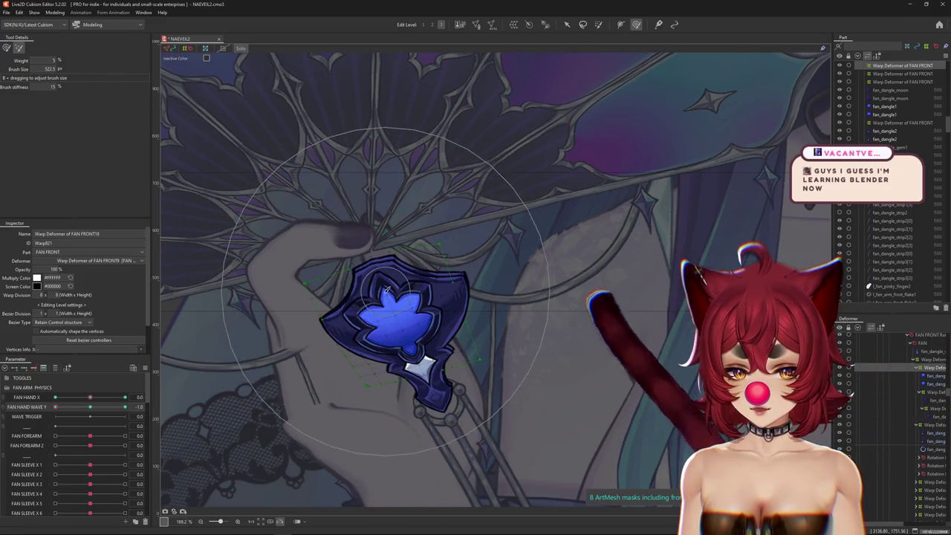
left_click_drag(295, 190, 323, 197)
left_click(7, 47)
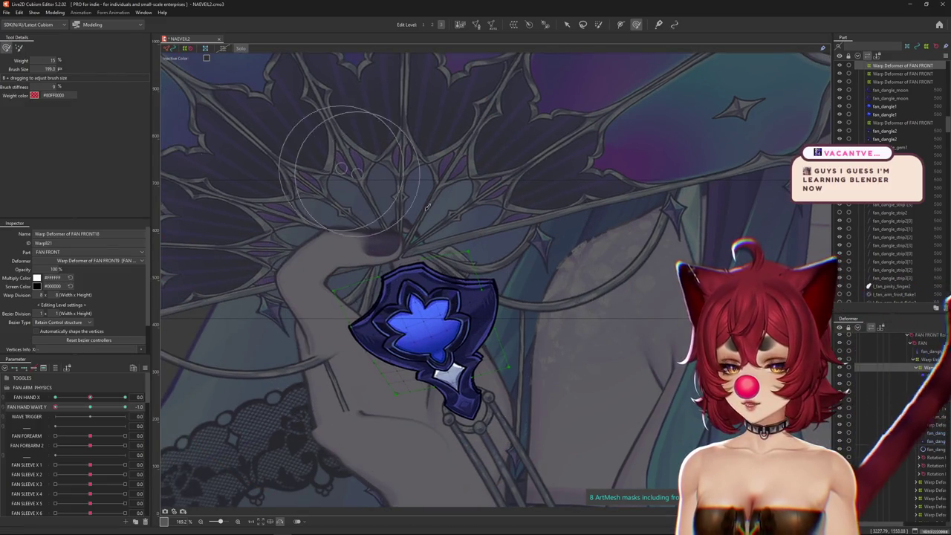
mouse_move(358, 254)
left_mouse_down()
mouse_move(345, 280)
mouse_move(386, 304)
mouse_move(458, 292)
mouse_move(387, 296)
left_mouse_up()
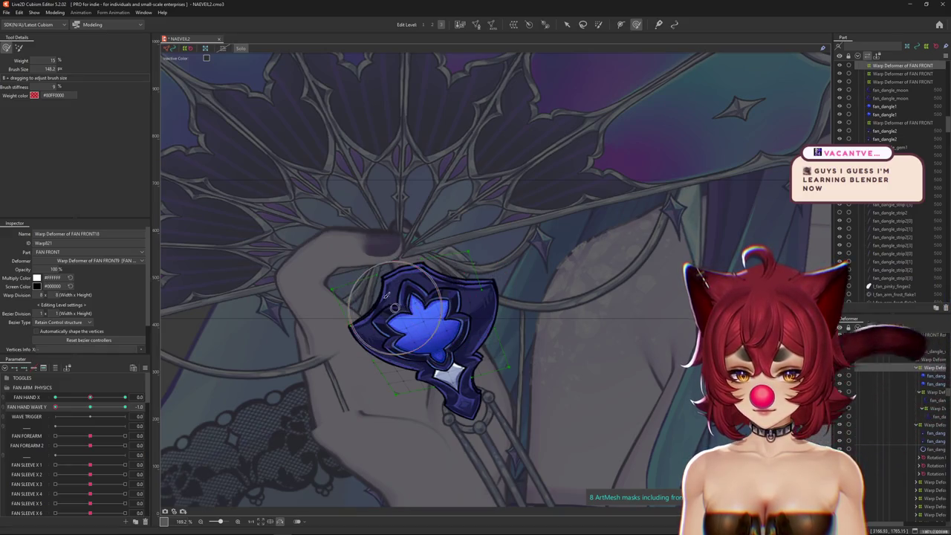
mouse_move(55, 407)
left_mouse_down()
mouse_move(65, 416)
mouse_move(55, 407)
left_mouse_up()
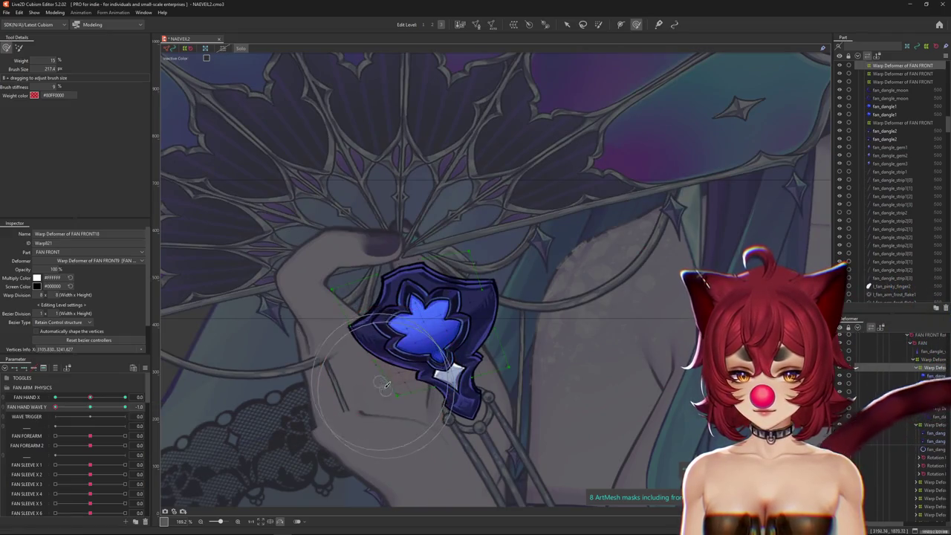
left_click_drag(387, 384, 379, 336)
scroll(412, 329, "down", 3)
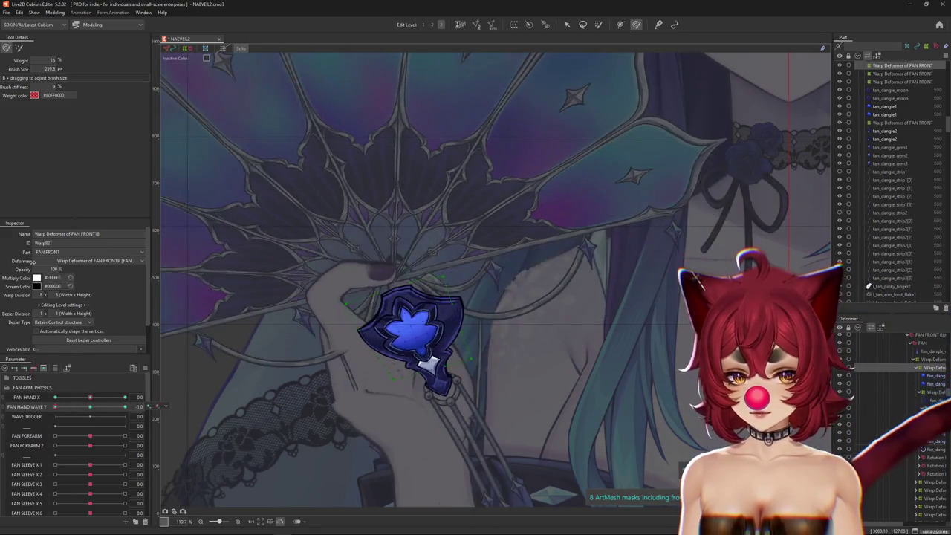
Step: Refine the gem warp at -1.0 with the broad low-weight brush, sized down to 176 px
left_click(18, 49)
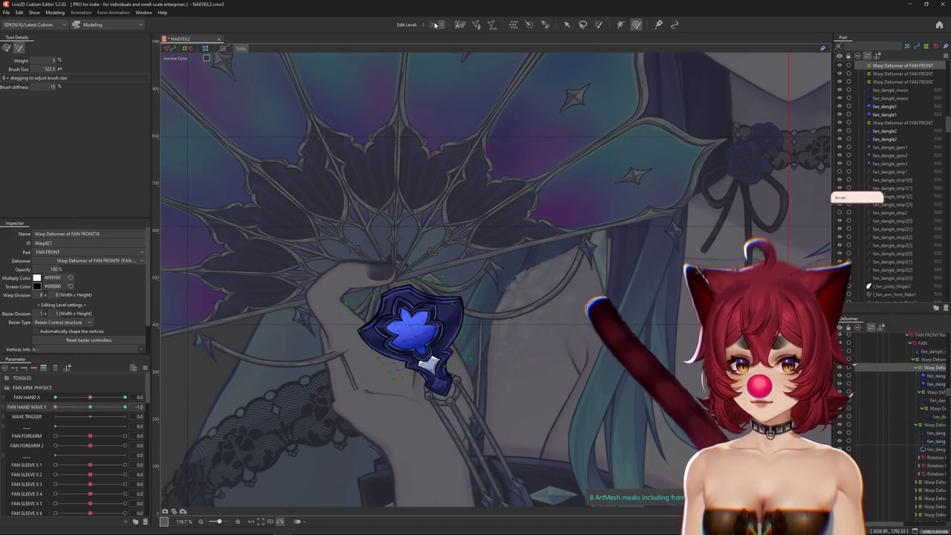
left_click_drag(399, 323, 414, 388)
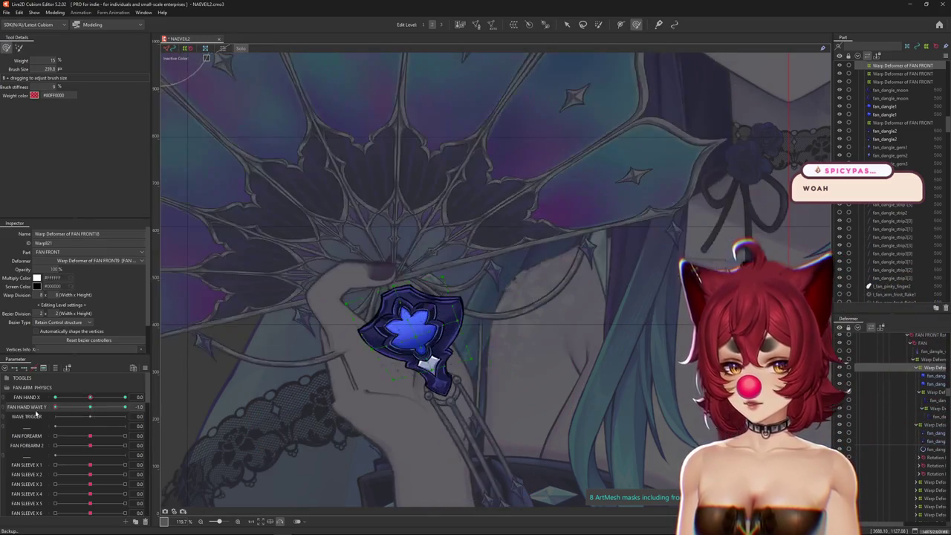
scroll(429, 344, "up", 4)
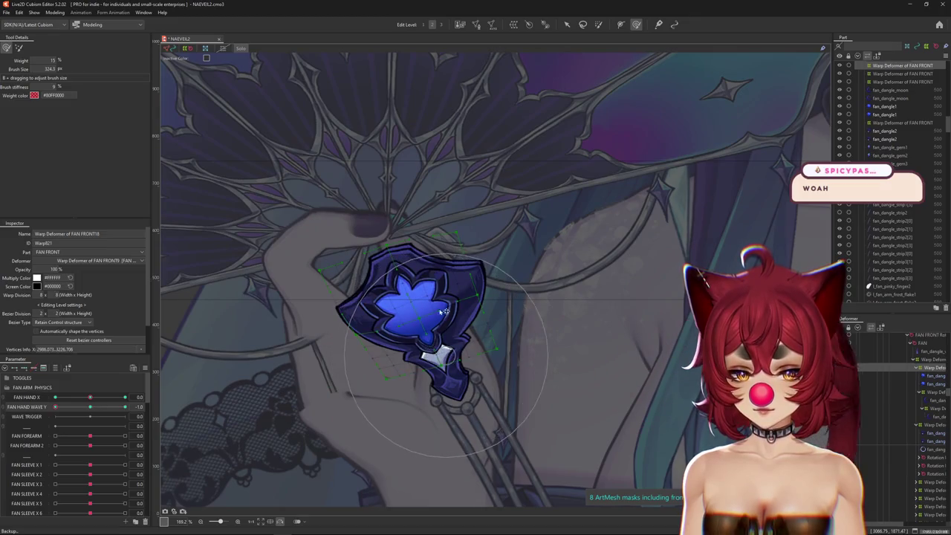
left_click_drag(444, 312, 425, 277)
left_click_drag(356, 260, 335, 275)
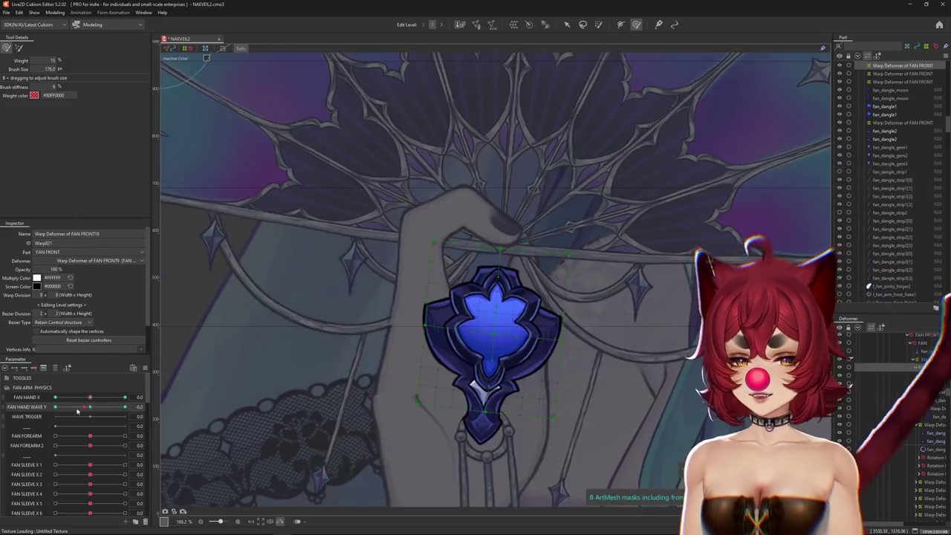
Step: Reselect the gem's warp deformer and swing FAN HAND WAVE Y to 1.0
left_click(345, 347)
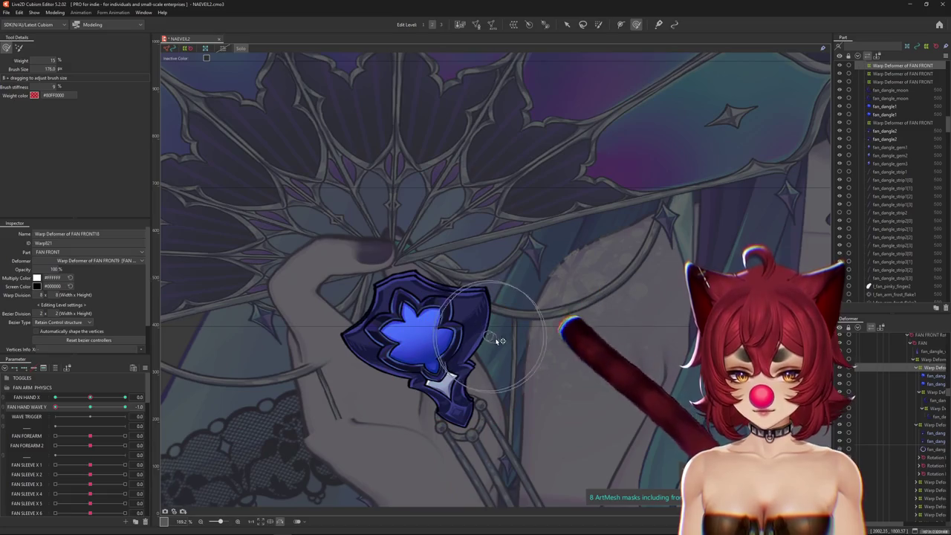
left_click_drag(460, 351, 436, 258)
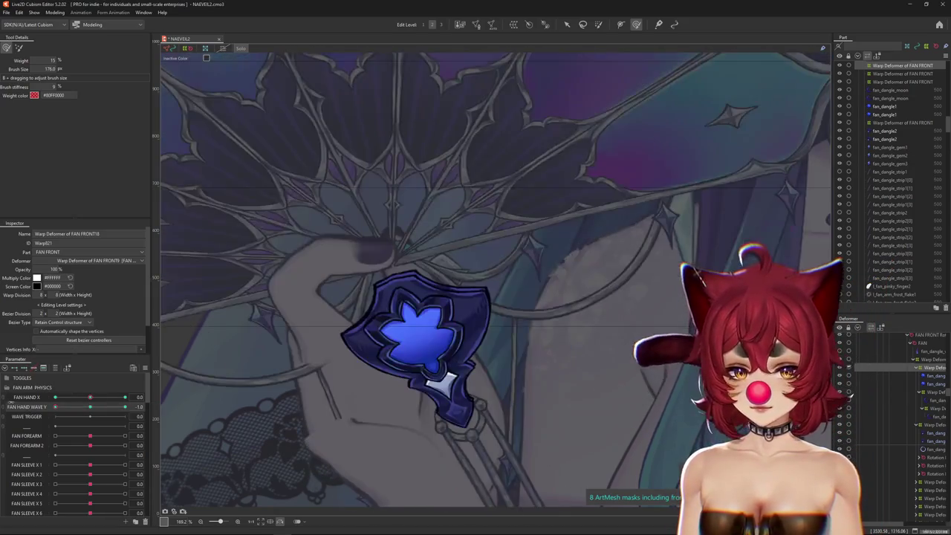
scroll(382, 320, "down", 4)
left_click_drag(87, 408, 72, 386)
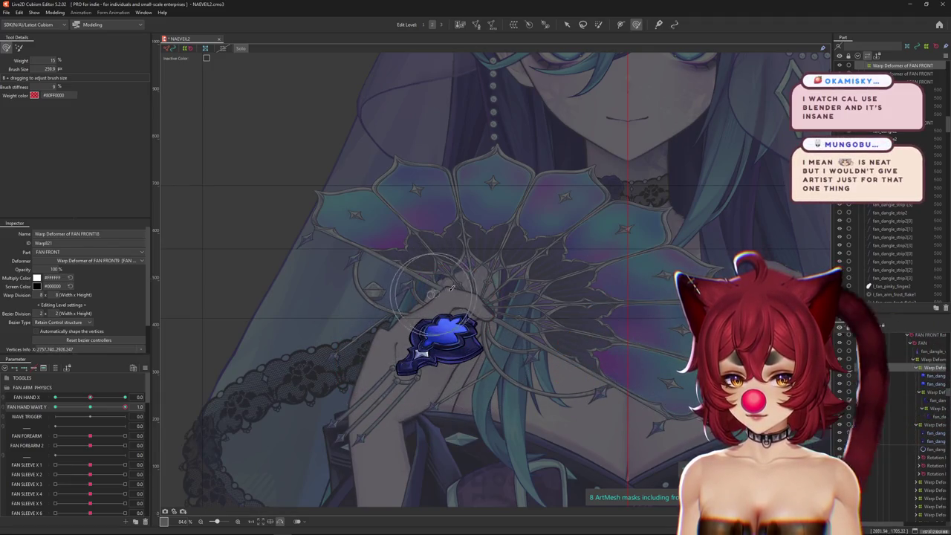
Step: Push the gem warp onto the hand at FAN HAND WAVE Y 1.0 with a ~110 px deform brush, then scrub to check
scroll(416, 333, "up", 4)
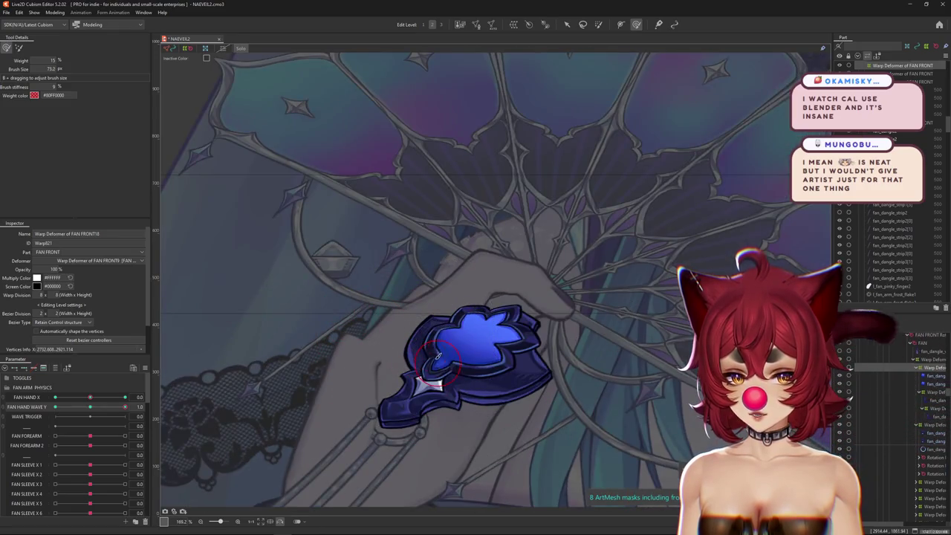
left_click_drag(429, 337, 431, 322)
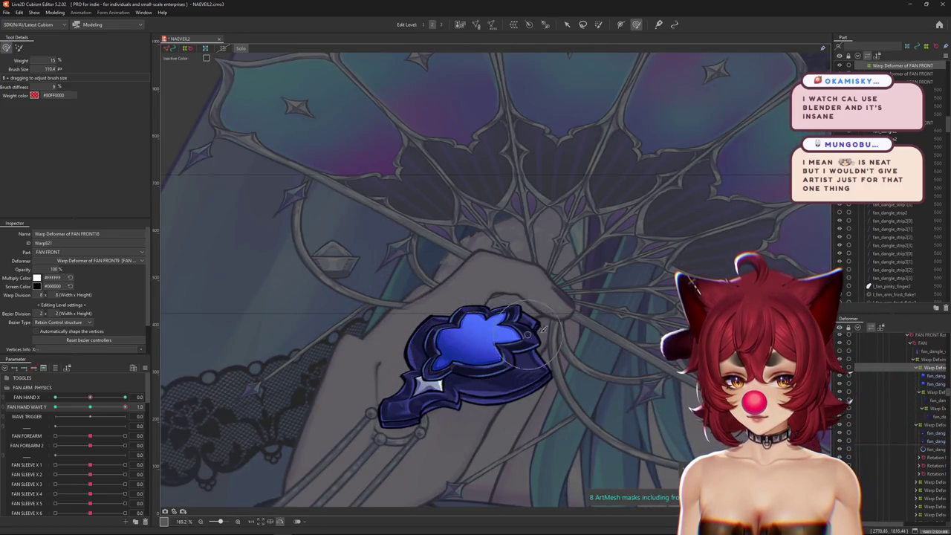
left_click_drag(533, 327, 446, 321)
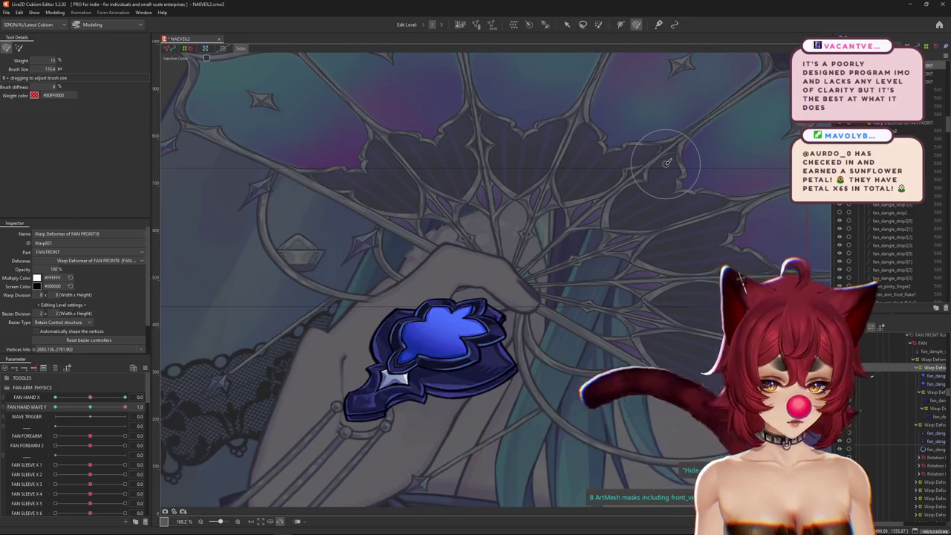
scroll(454, 349, "down", 3)
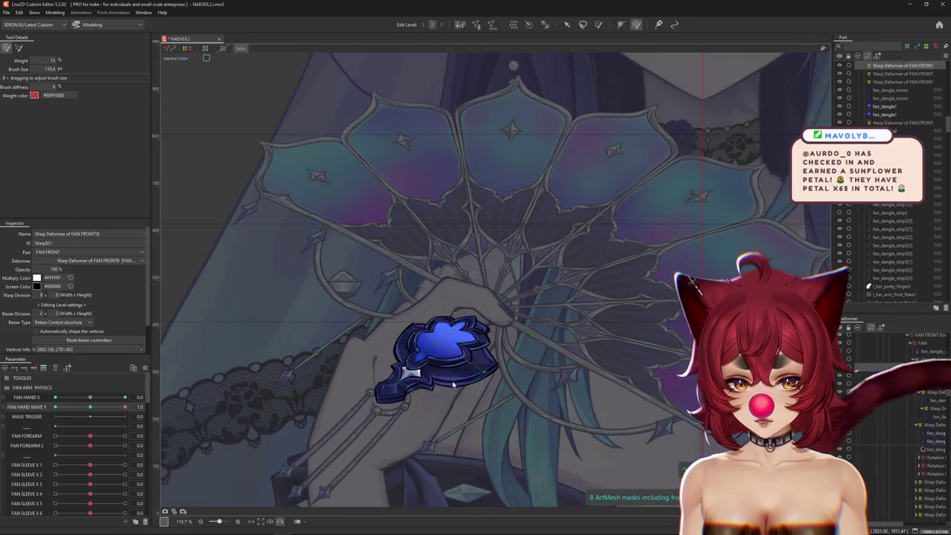
mouse_move(125, 407)
left_mouse_down()
mouse_move(46, 408)
mouse_move(126, 407)
left_mouse_up()
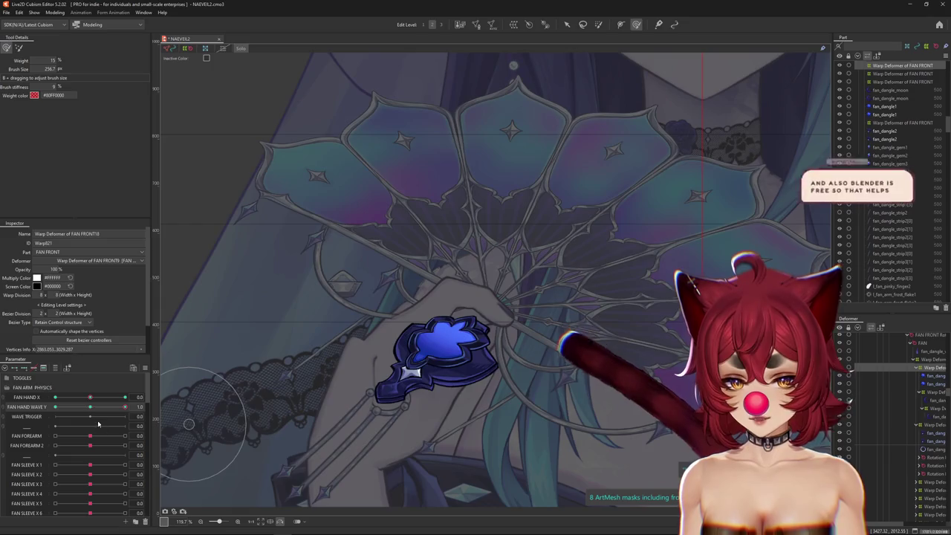
Step: At FAN HAND WAVE Y −1.0, resize the deform brush to about 120 px and switch to a broad low-weight brush
left_click_drag(125, 406, 55, 407)
left_click_drag(357, 331, 377, 301)
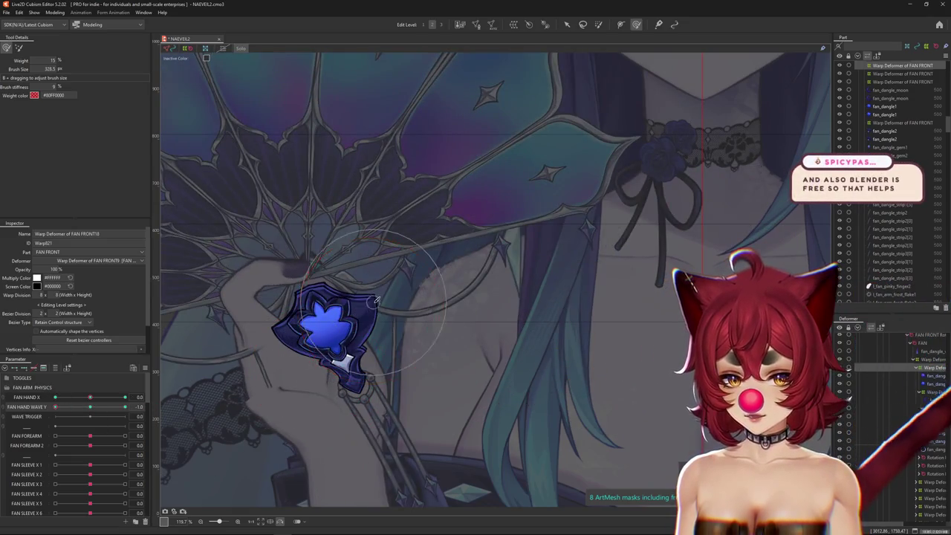
mouse_move(55, 407)
left_mouse_down()
mouse_move(135, 404)
mouse_move(66, 403)
left_mouse_up()
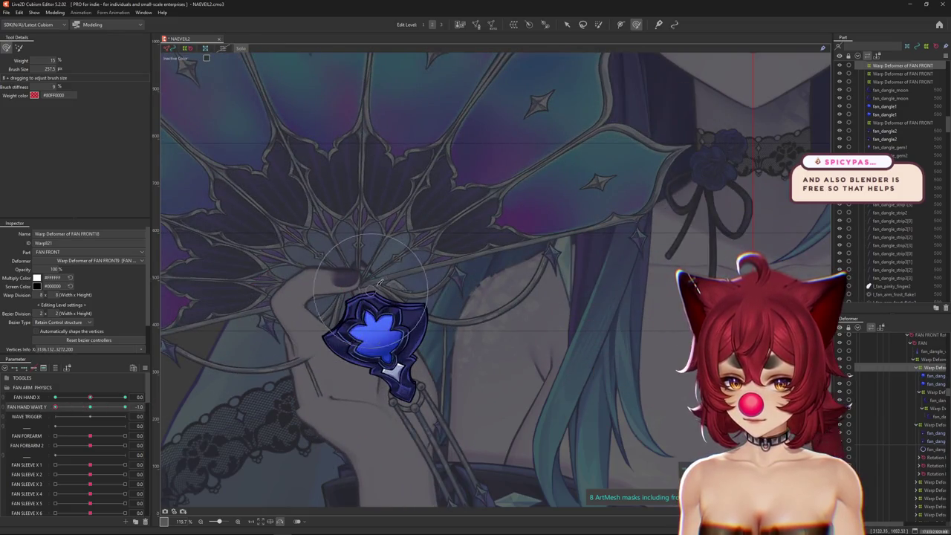
mouse_move(379, 282)
left_mouse_down()
mouse_move(343, 314)
mouse_move(294, 314)
left_mouse_up()
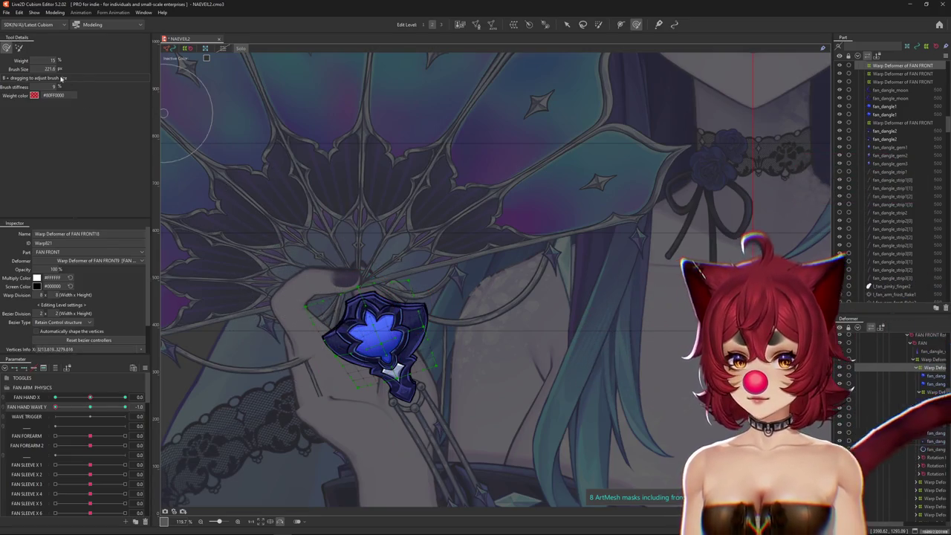
left_click_drag(62, 78, 279, 220)
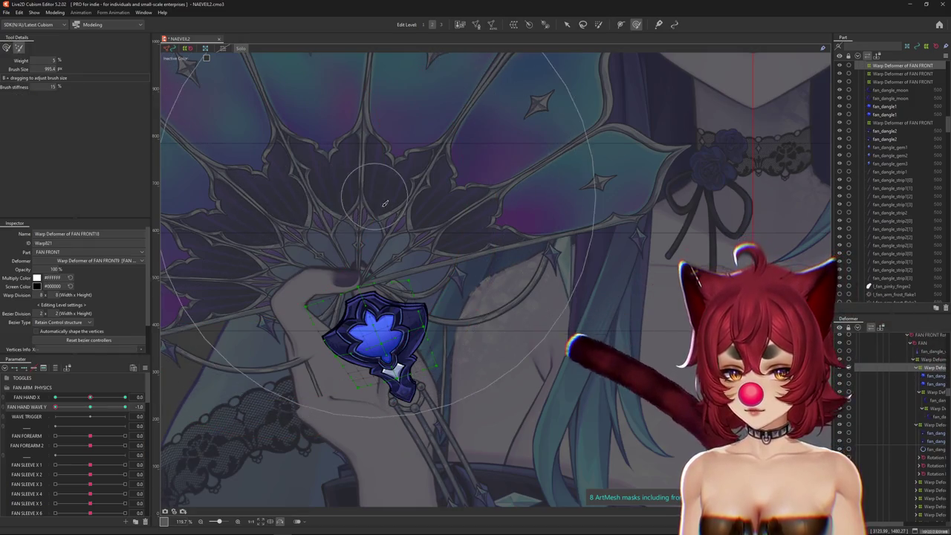
key("Escape")
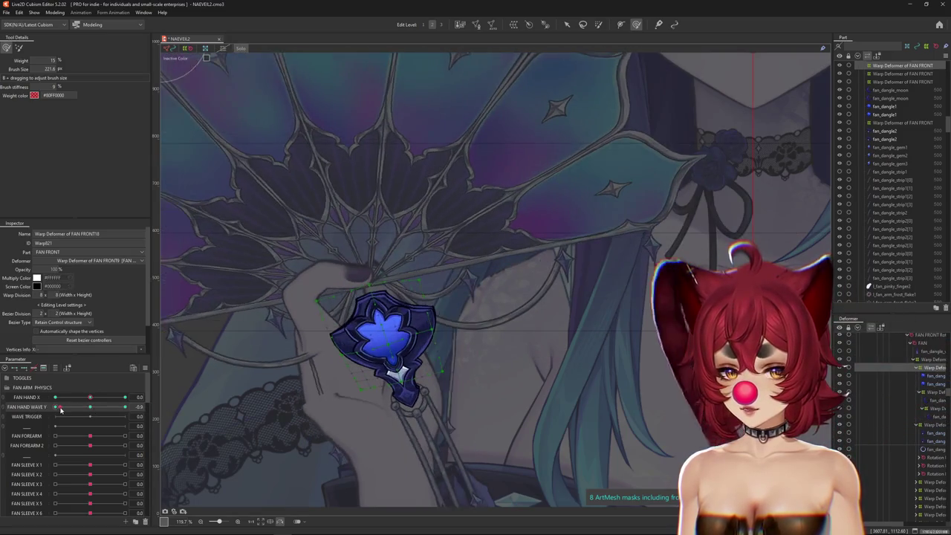
Step: Stroke the gem's lower warp points with a 280 px brush, then scrub FAN HAND WAVE Y toward centre
left_click_drag(353, 253, 322, 355)
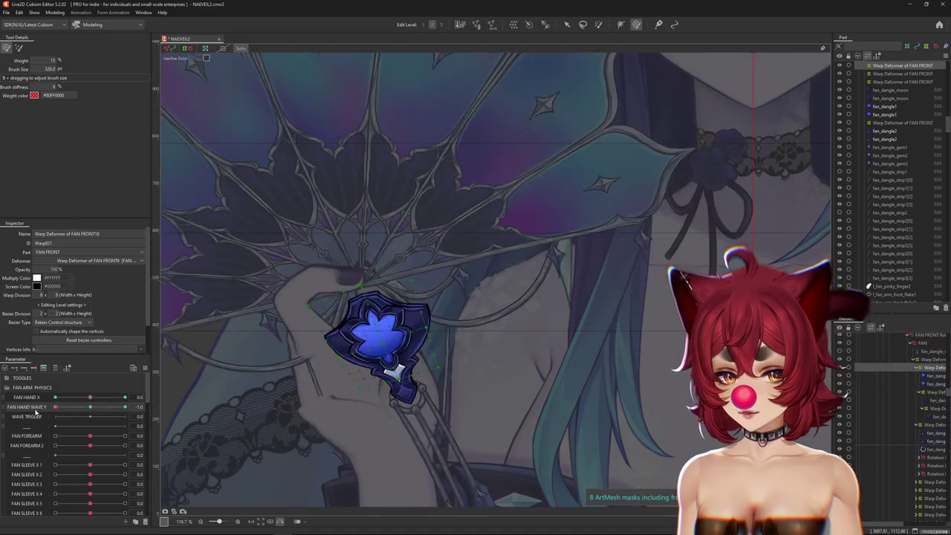
mouse_move(301, 385)
left_mouse_down()
mouse_move(399, 408)
mouse_move(402, 389)
left_mouse_up()
left_click_drag(364, 429, 421, 408)
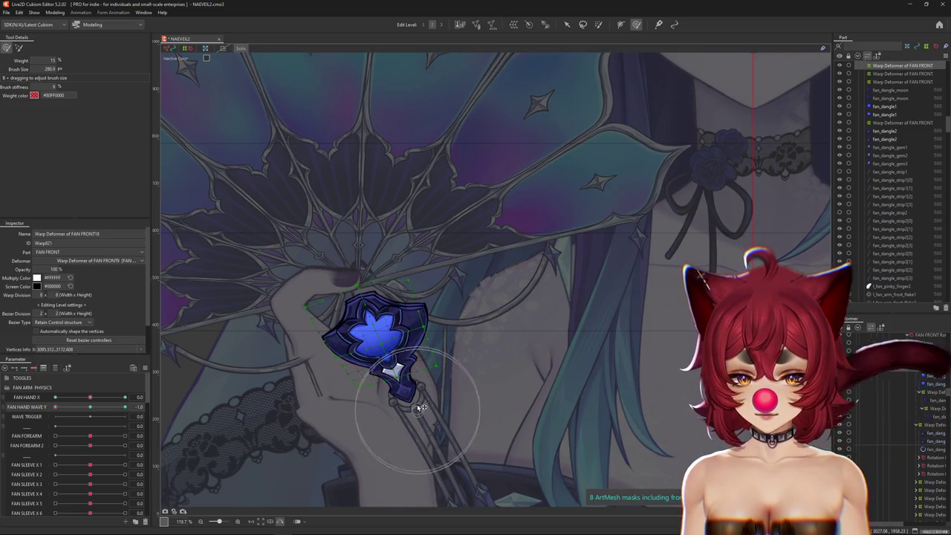
left_click_drag(377, 355, 356, 311)
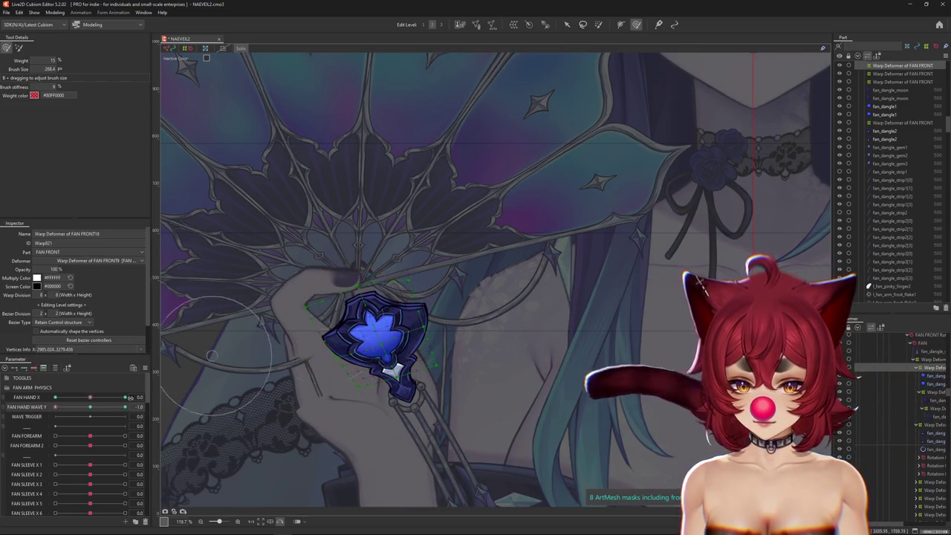
left_click_drag(131, 398, 45, 417)
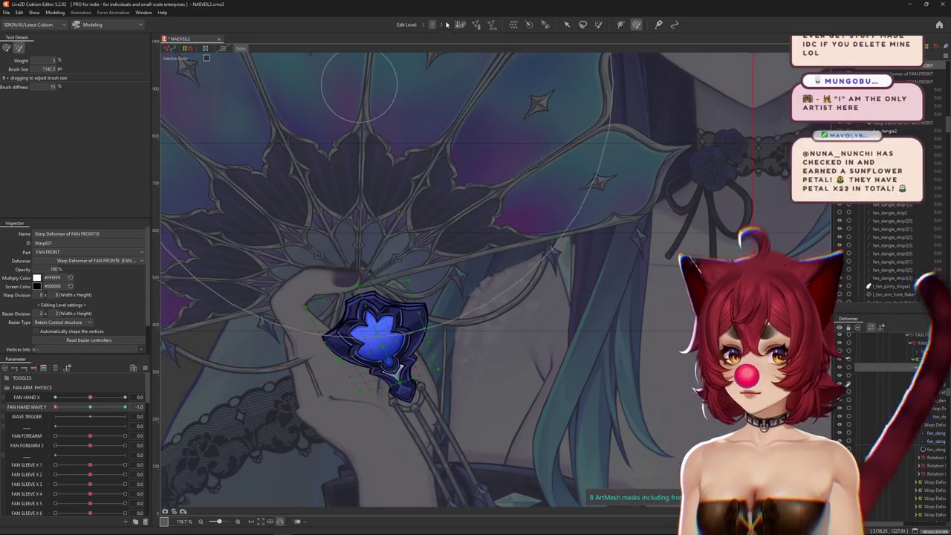
left_click_drag(88, 67, 384, 281)
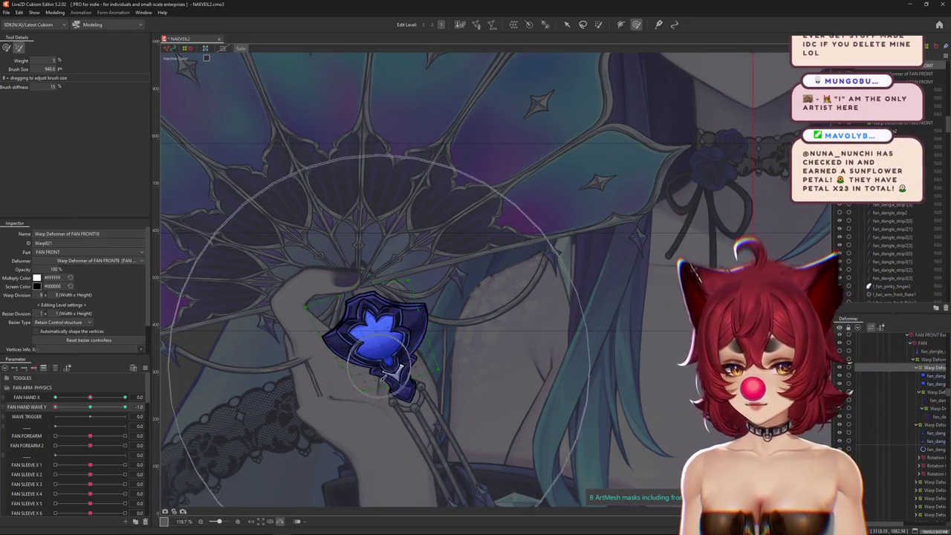
key("w")
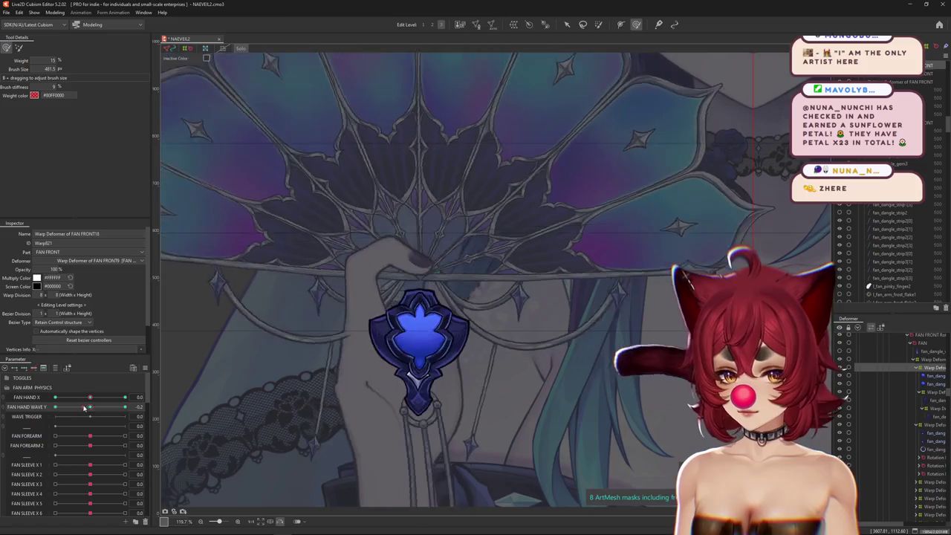
Step: Shrink the deform brush, adjust the gem warp at FAN HAND WAVE Y −1, and fit the whole model in view
left_click_drag(376, 339, 302, 325)
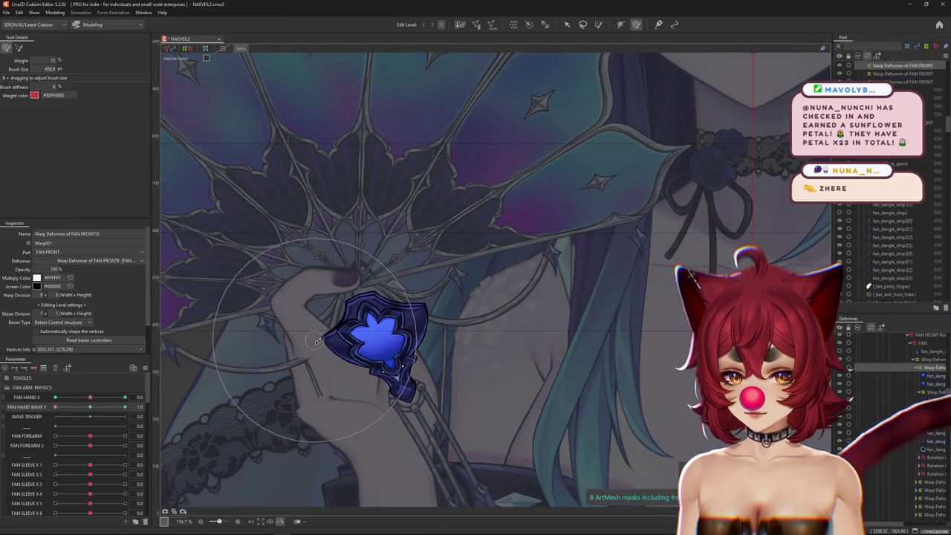
left_click_drag(483, 304, 375, 425)
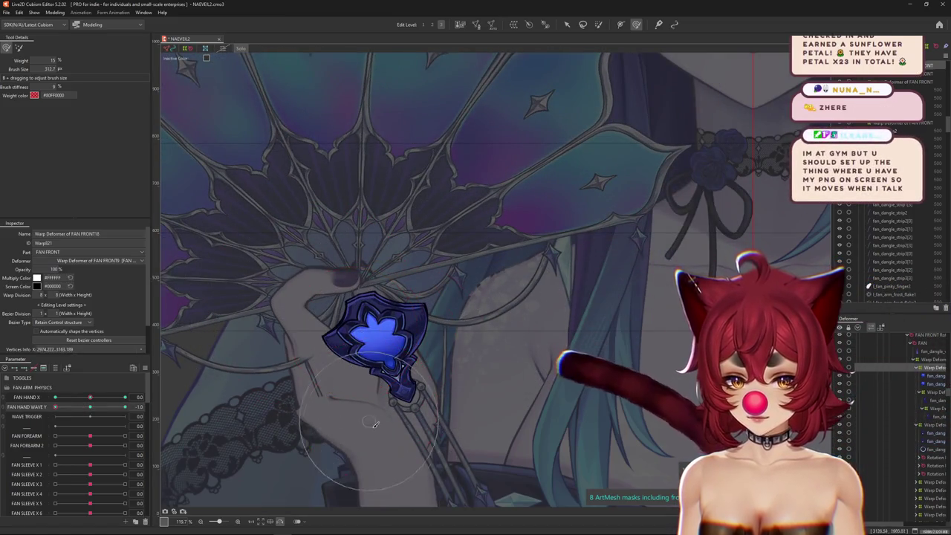
left_click_drag(321, 387, 346, 350)
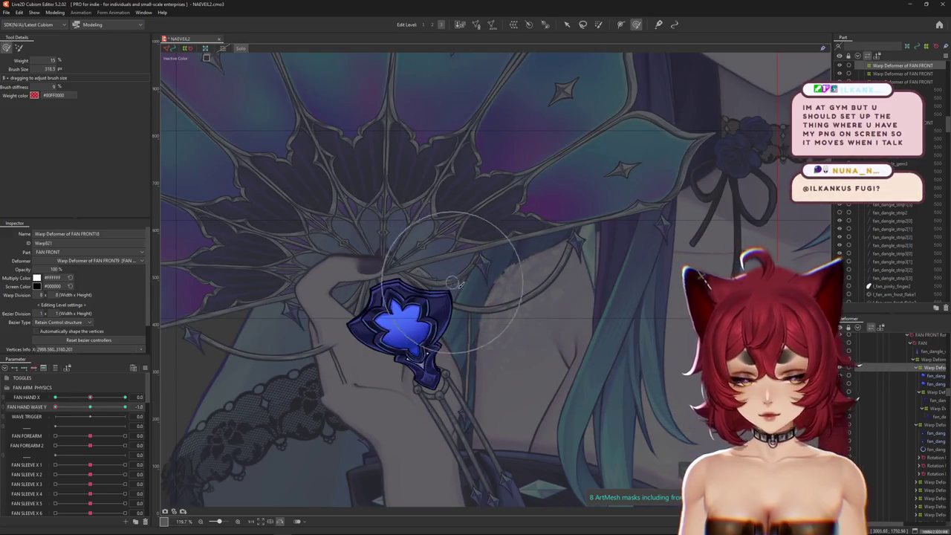
scroll(455, 284, "left", 1)
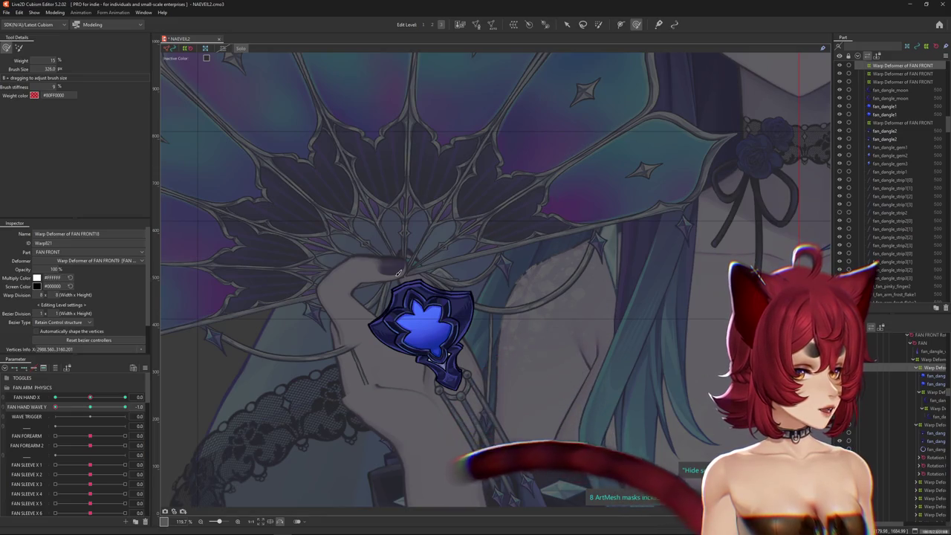
key("ctrl+0")
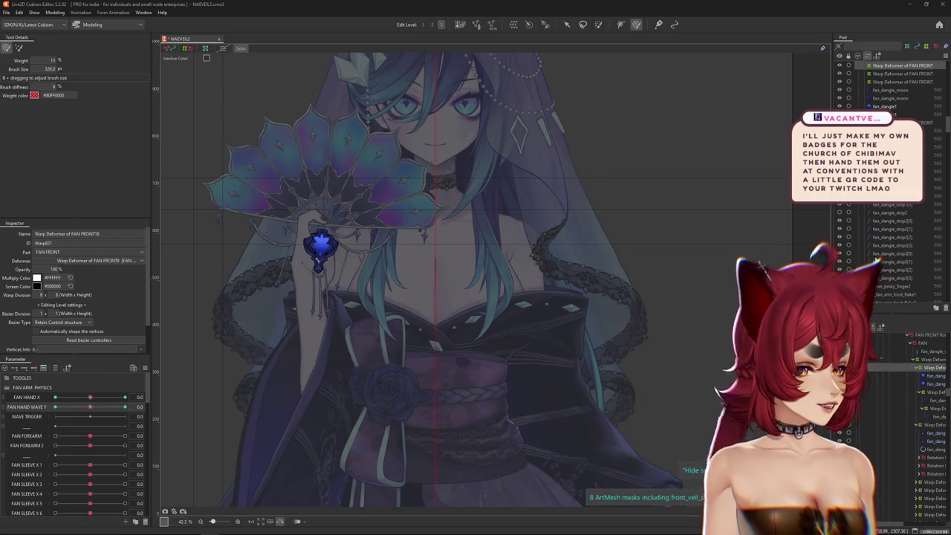
Step: Pose FAN HAND WAVE Y at −1 and size the deform brush around the gem to warp it onto the tilted hand
scroll(448, 301, "down", 3)
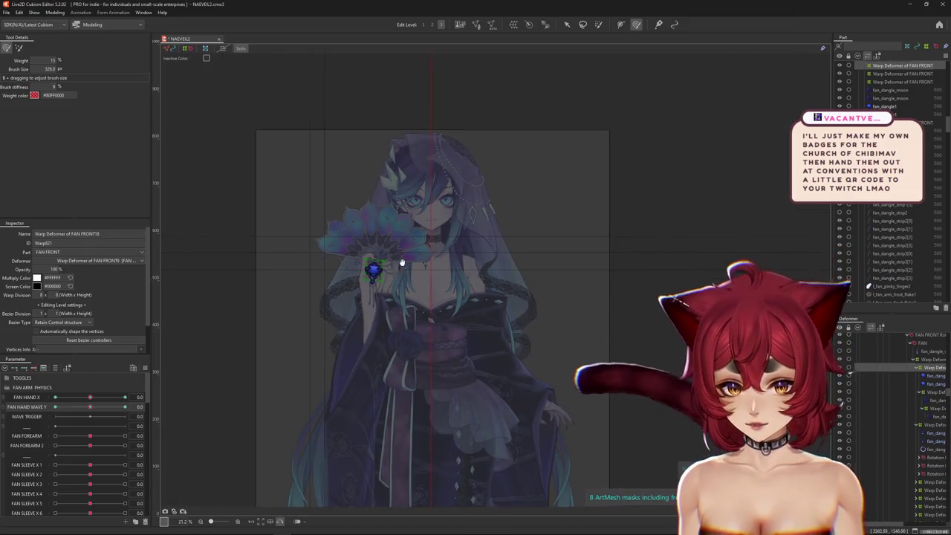
scroll(448, 301, "up", 5)
scroll(448, 301, "up", 5)
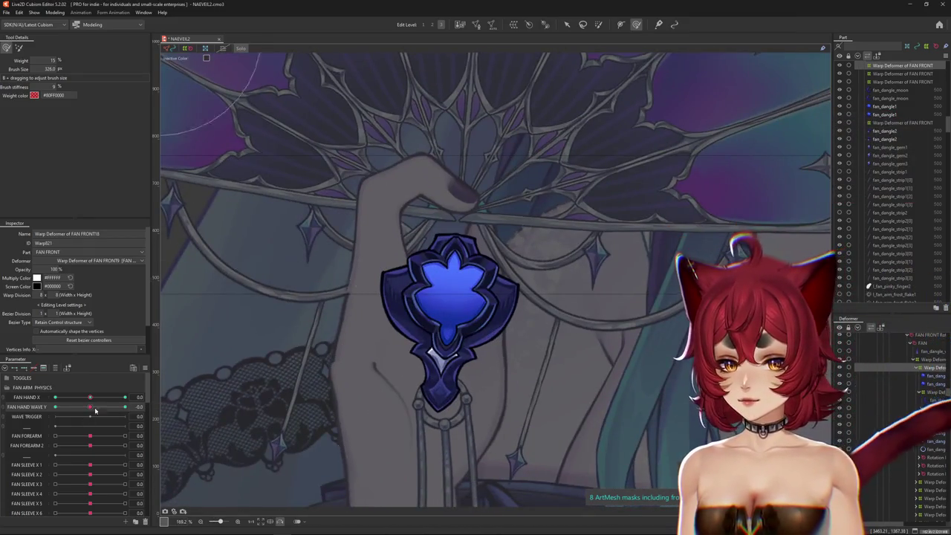
left_click_drag(95, 411, 55, 407)
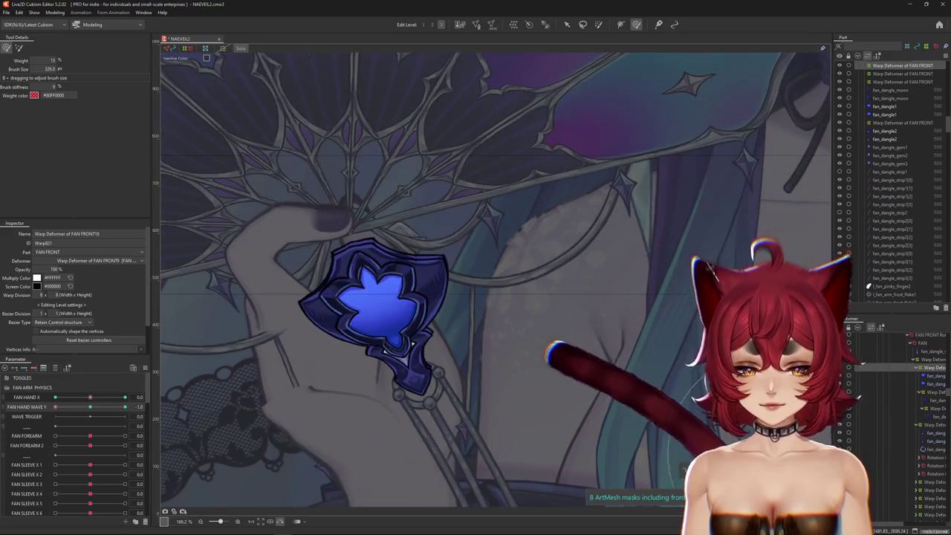
left_click_drag(446, 305, 405, 304)
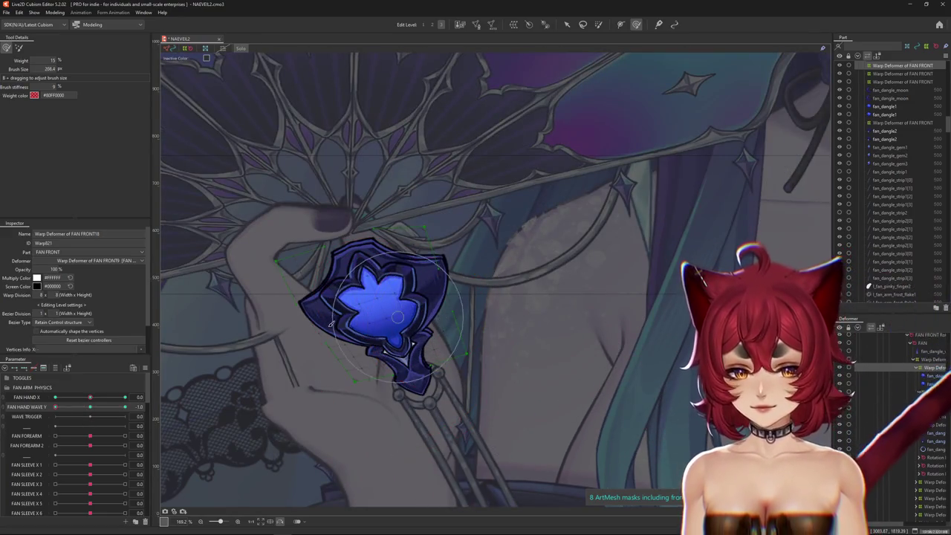
left_click_drag(285, 328, 313, 358)
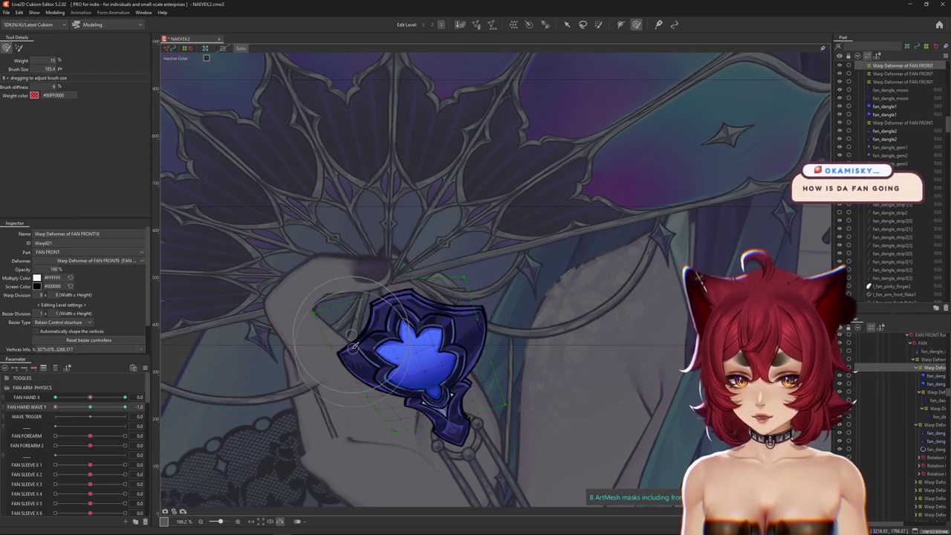
left_click_drag(402, 356, 357, 301)
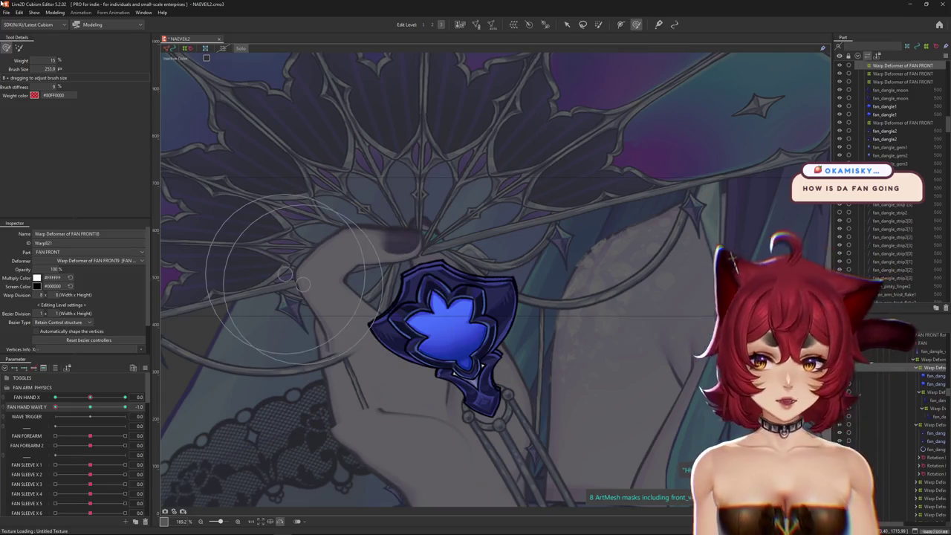
left_click(55, 13)
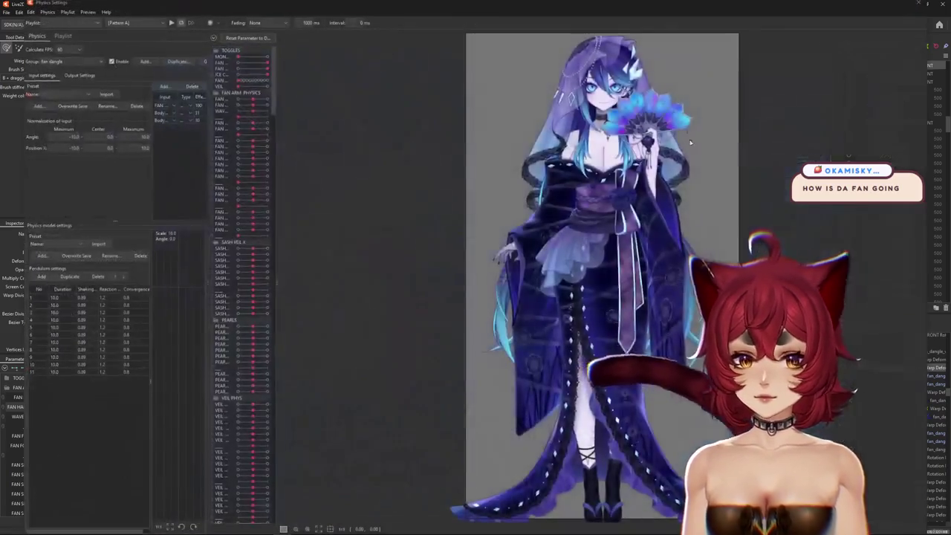
scroll(604, 227, "up", 5)
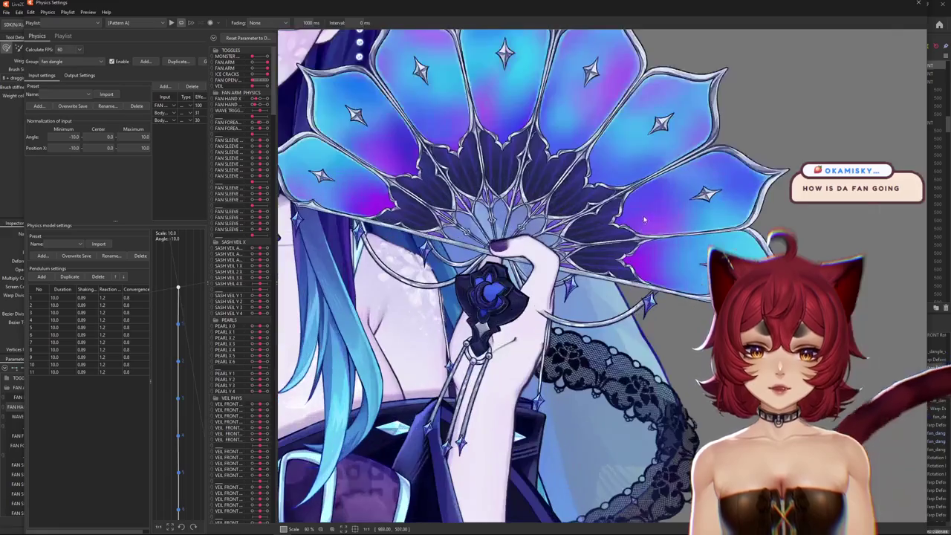
scroll(603, 227, "down", 1)
scroll(603, 226, "down", 1)
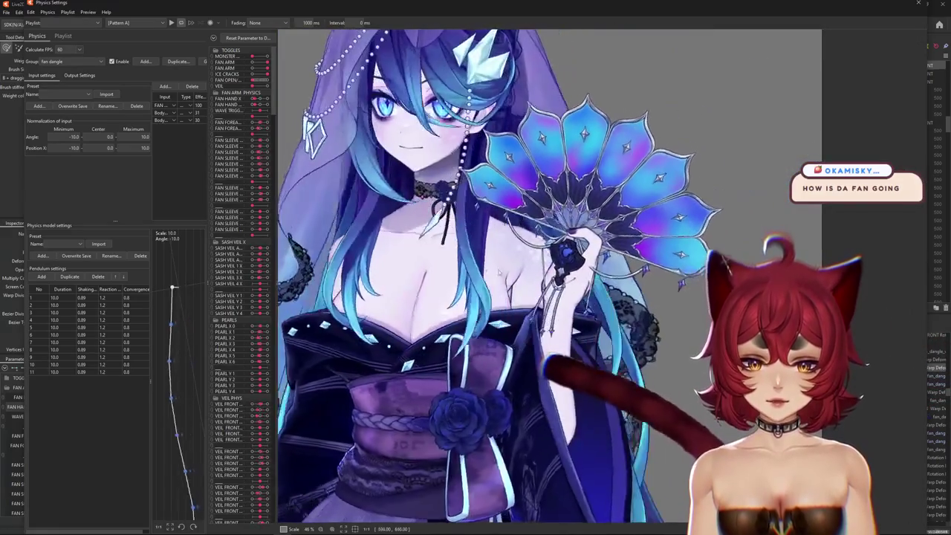
scroll(594, 253, "up", 2)
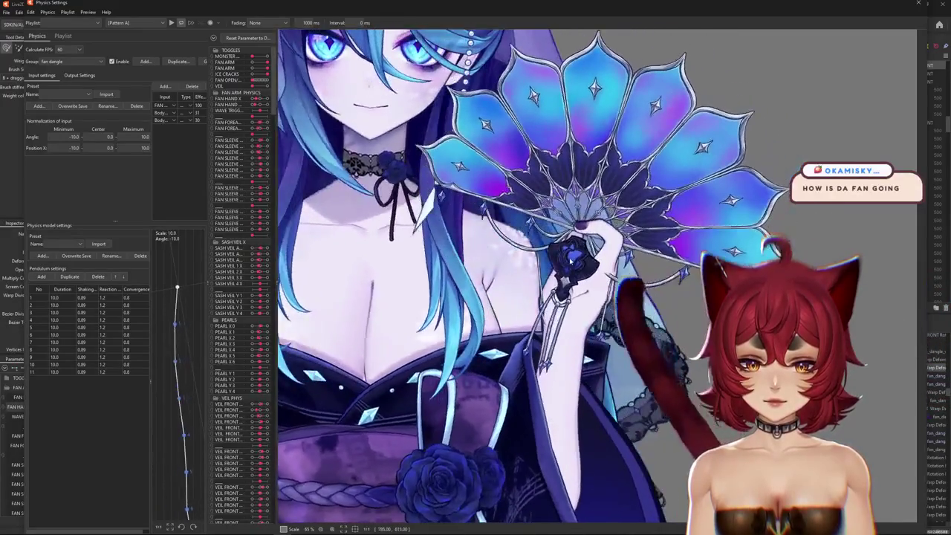
scroll(615, 274, "up", 4)
scroll(624, 312, "down", 4)
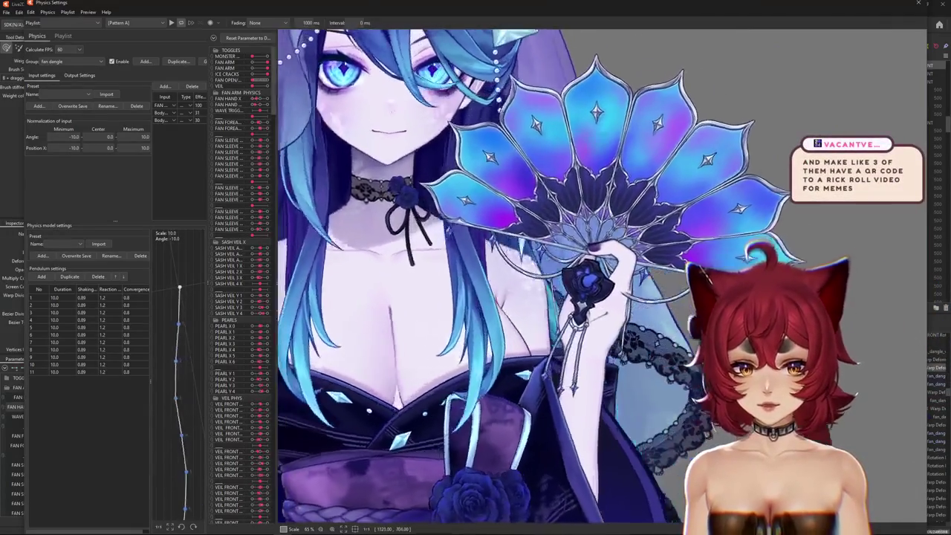
scroll(387, 278, "down", 2)
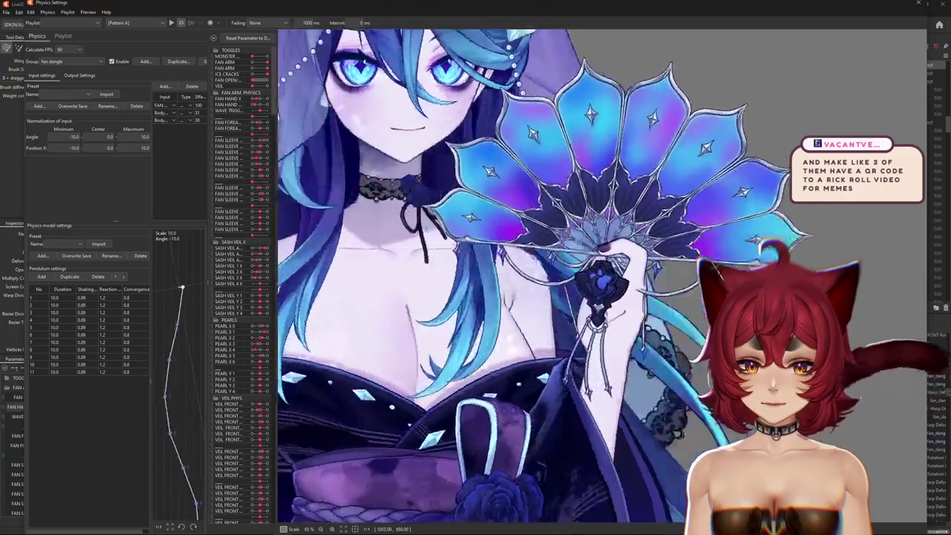
scroll(388, 278, "down", 3)
scroll(387, 278, "down", 1)
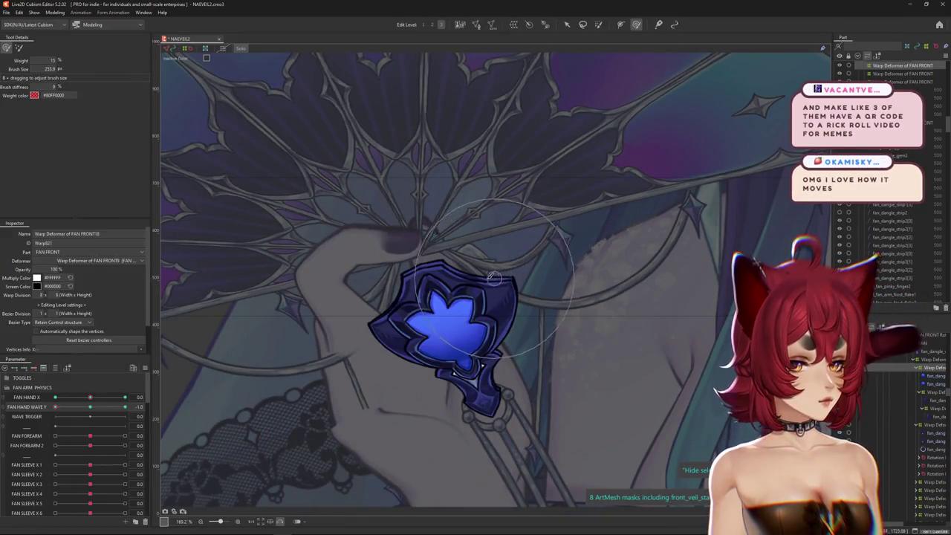
Step: Preview the fan sway in Modeling > Physics Settings, then select the fan_dangle1 gem mesh
scroll(414, 329, "up", 2)
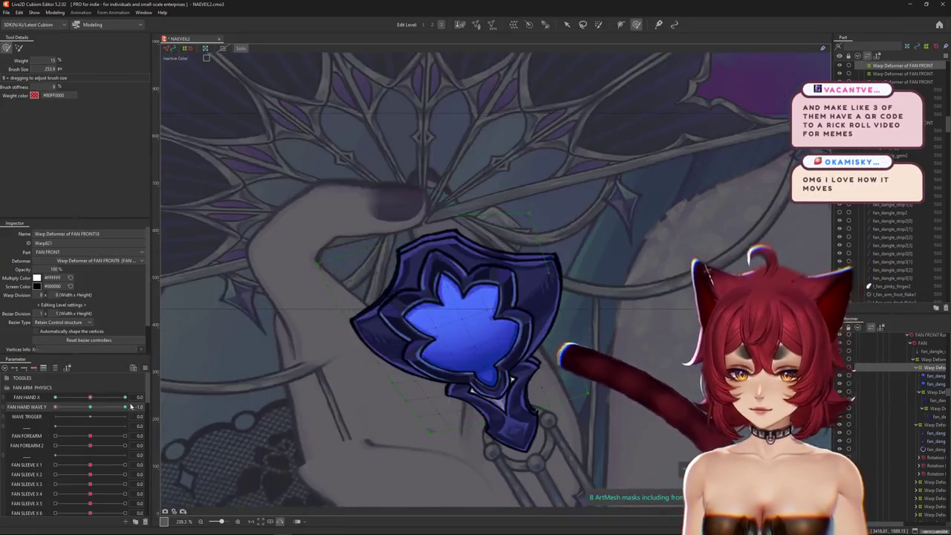
scroll(461, 383, "down", 1)
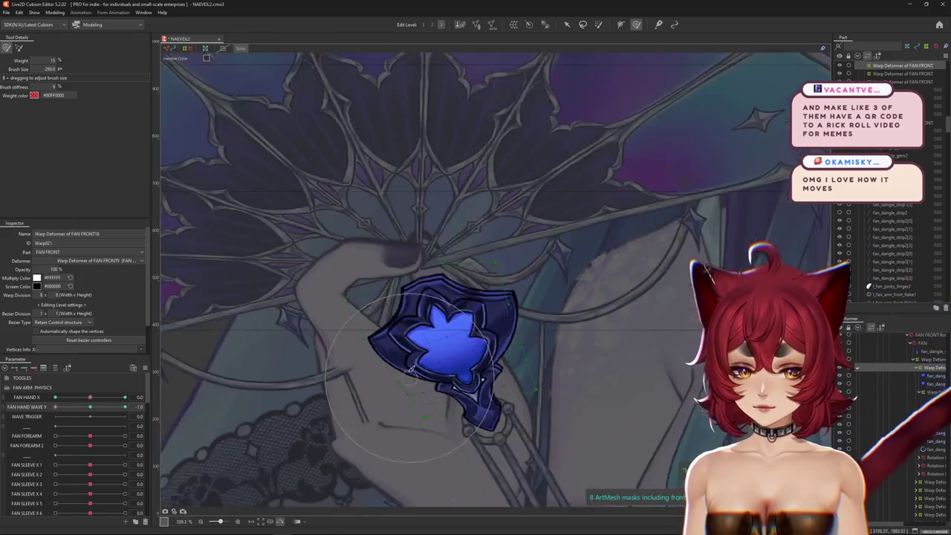
scroll(457, 334, "down", 2)
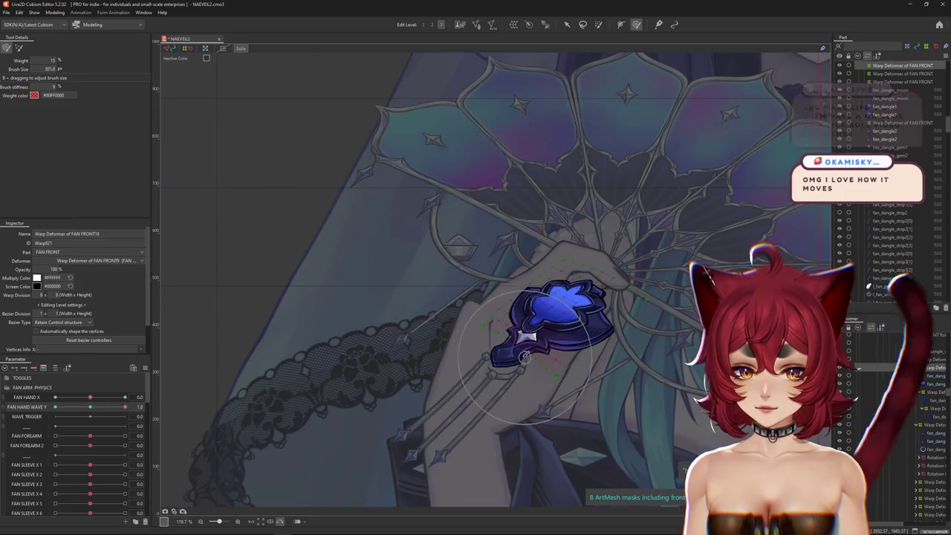
left_click(55, 12)
left_click(70, 179)
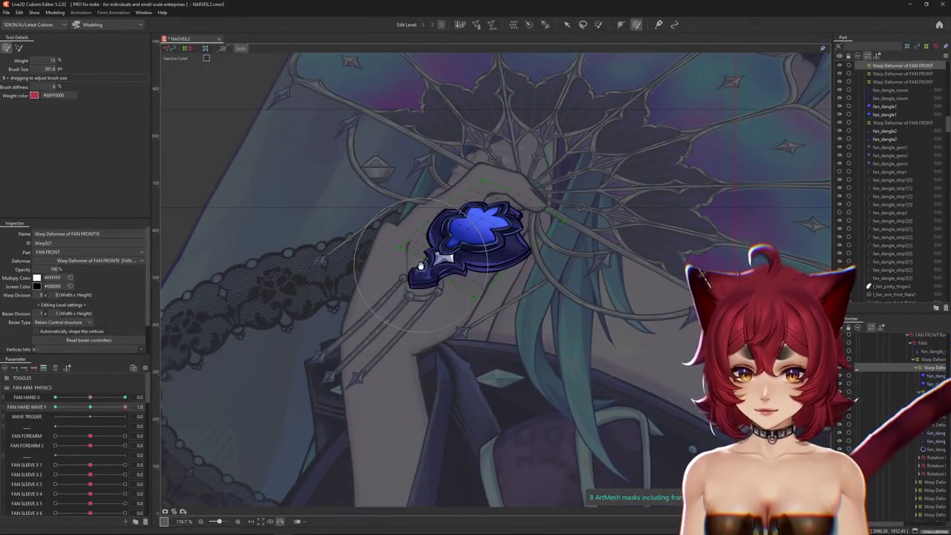
left_click(472, 256)
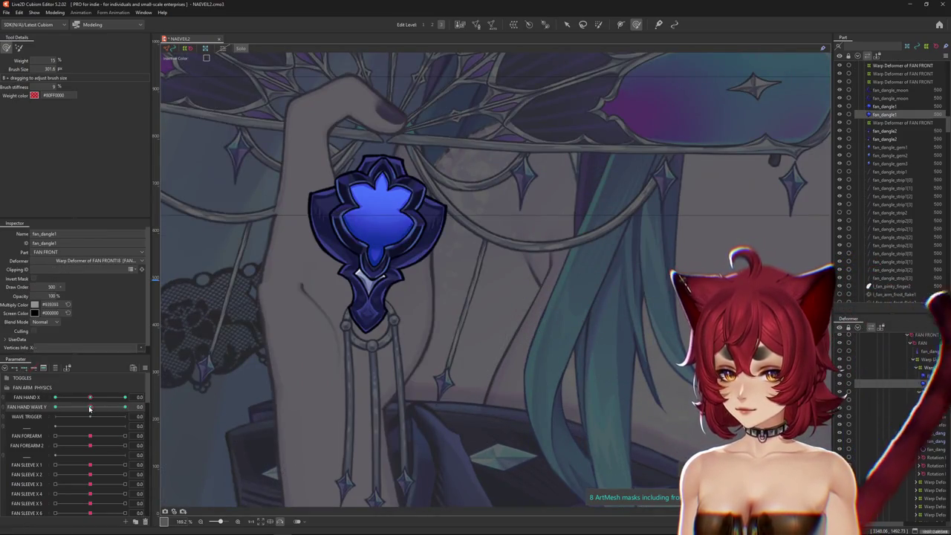
Step: Compare FAN HAND WAVE Y poses while shrinking the deform brush and adding the second fan_dangle1 mesh
left_click_drag(87, 406, 125, 406)
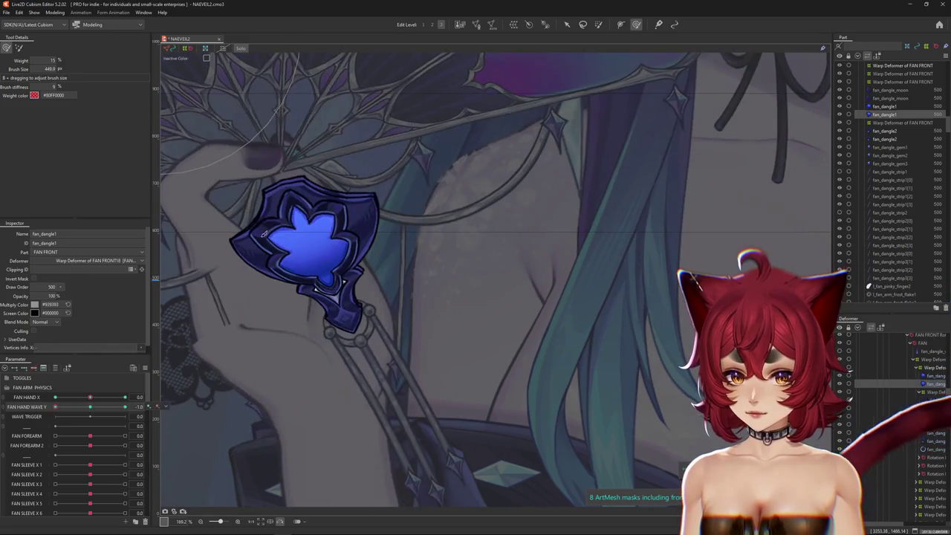
left_click_drag(264, 234, 354, 185)
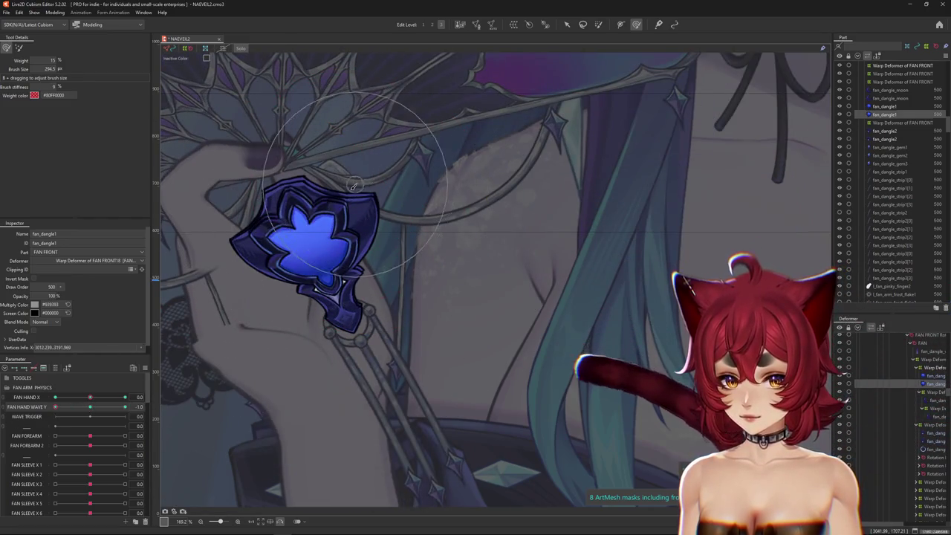
left_click_drag(55, 407, 87, 413)
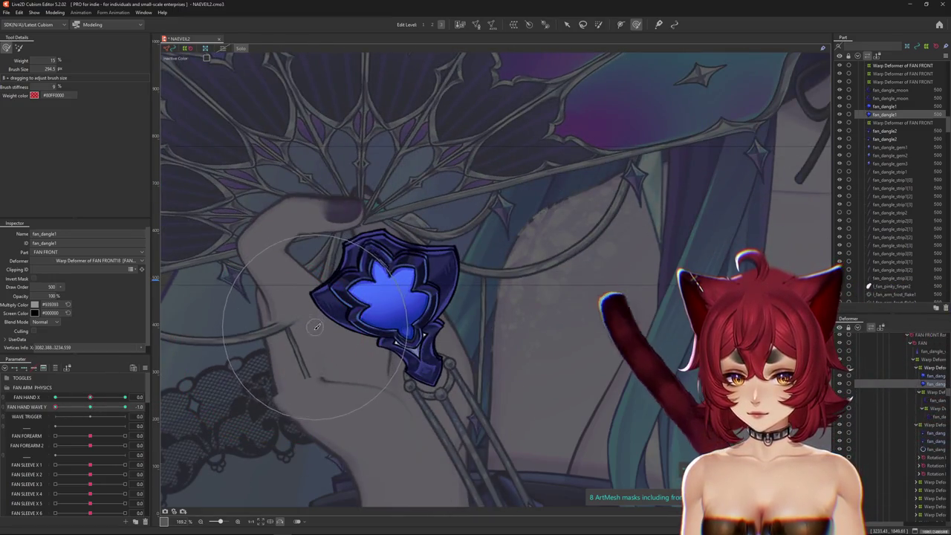
left_click_drag(315, 327, 340, 191)
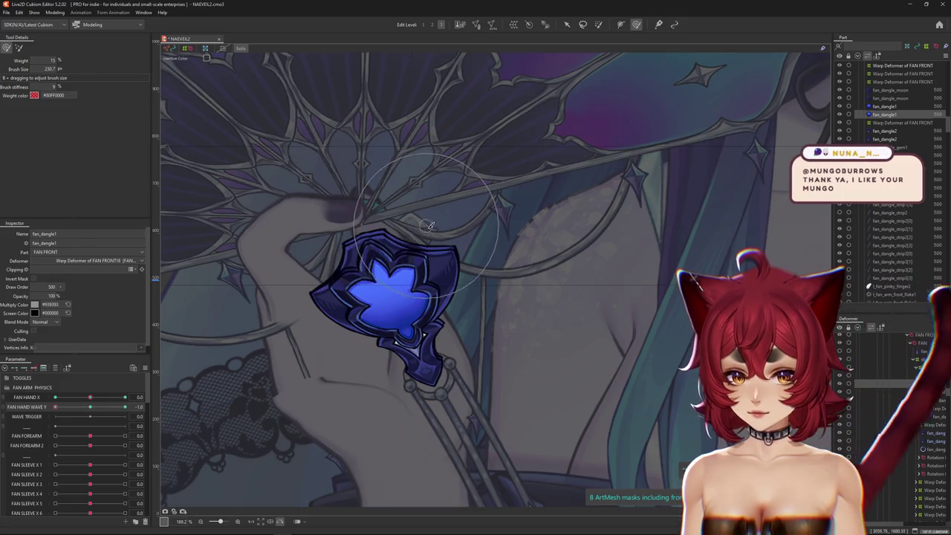
left_click(911, 406, "ctrl")
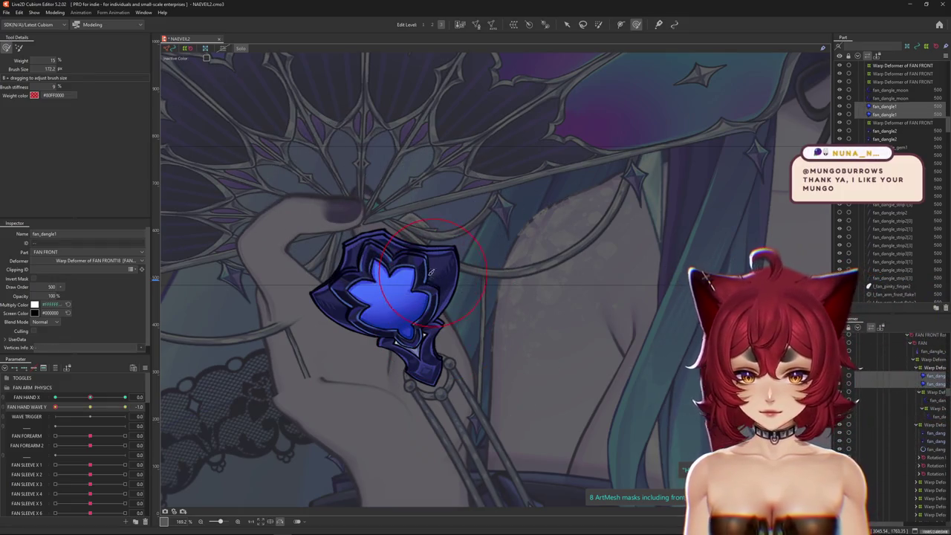
left_click_drag(430, 272, 376, 266)
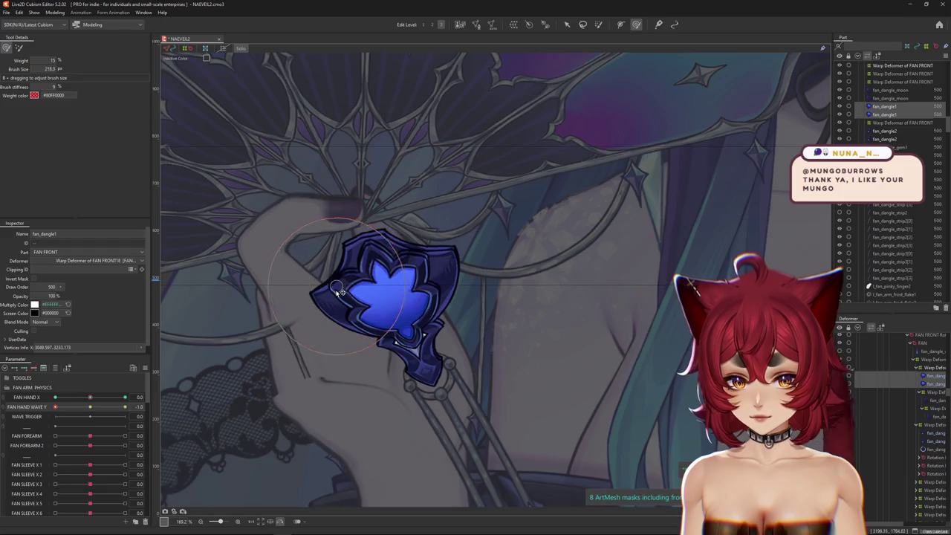
Step: Return FAN HAND WAVE Y to −1, reselect the two fan_dangle meshes, and widen the deform brush
left_click(90, 406)
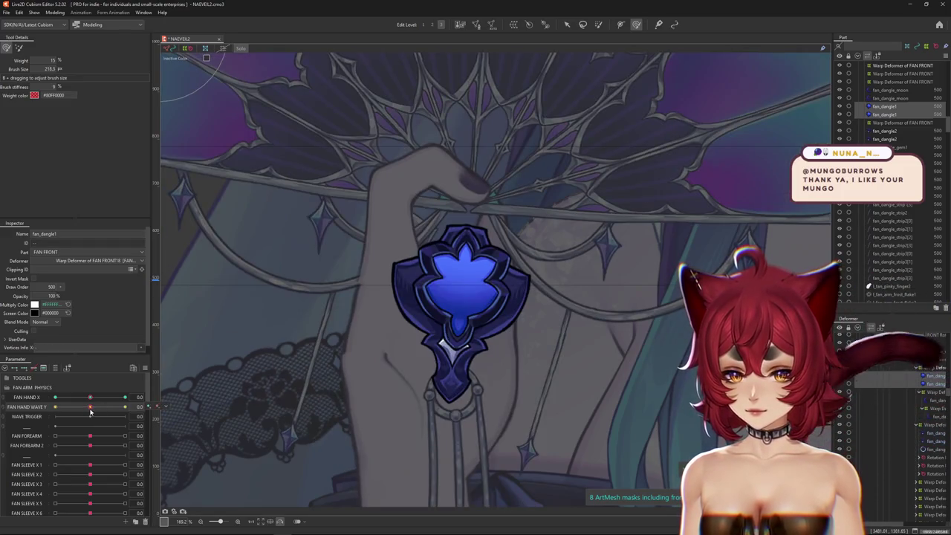
left_click(89, 407)
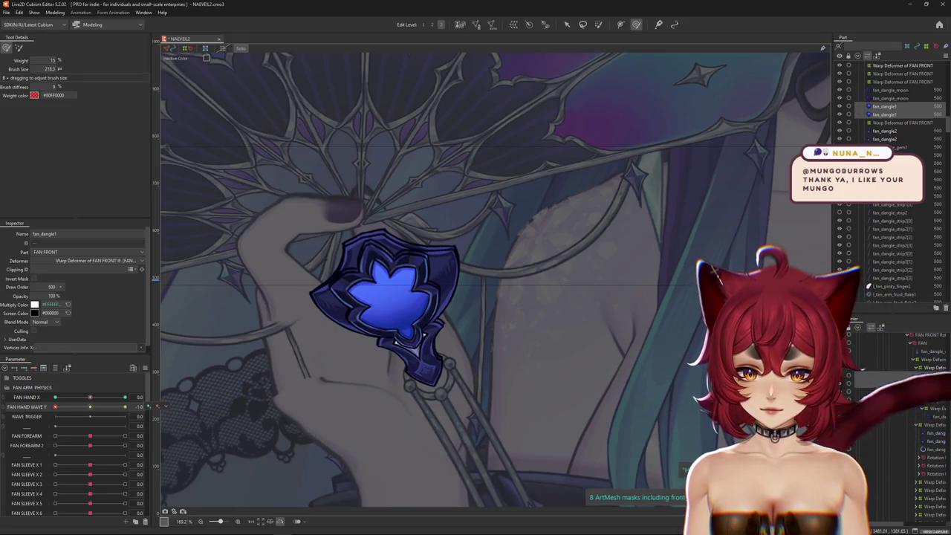
left_click(928, 383)
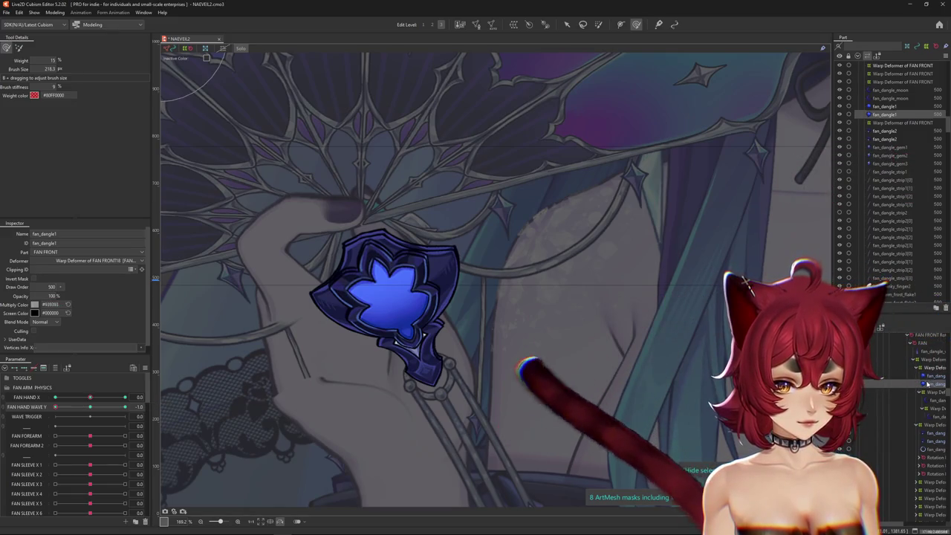
left_click(929, 384)
left_click(928, 376, "ctrl")
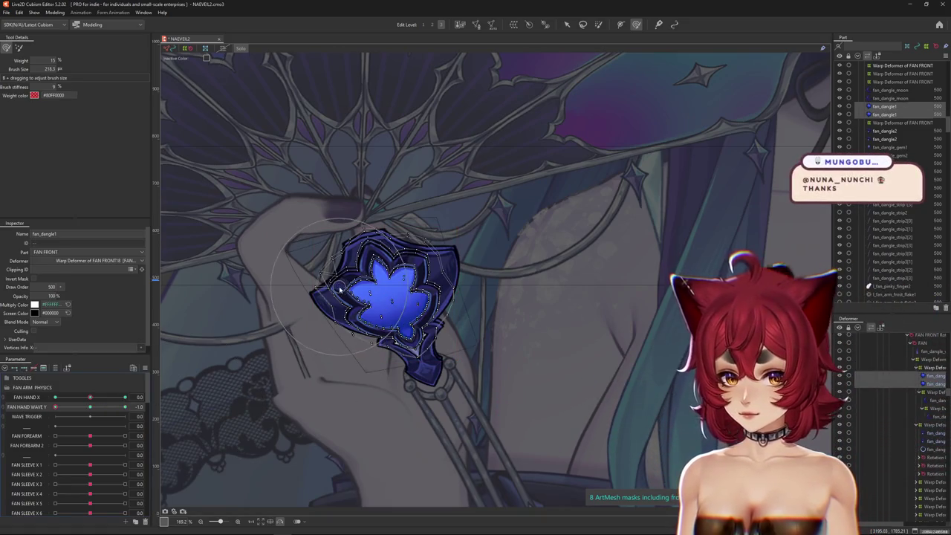
left_click_drag(339, 289, 344, 276)
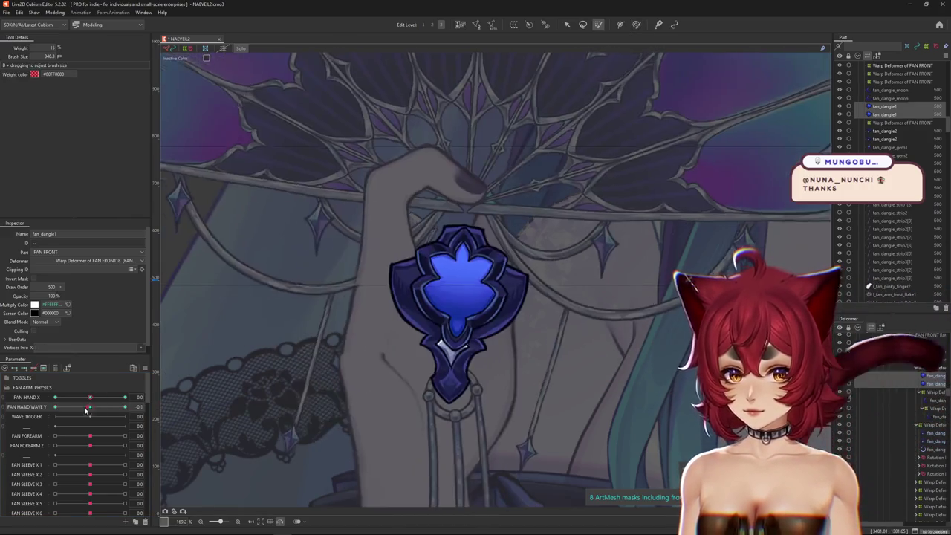
Step: Return to mesh reshaping mode and fit the brush size over the gem
left_click_drag(92, 408, 90, 408)
left_click(599, 24)
left_click(637, 24)
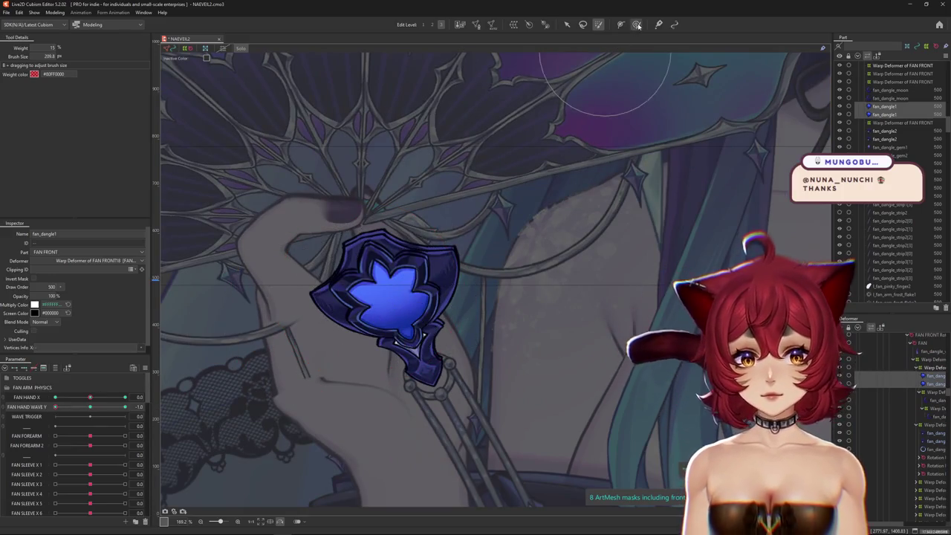
left_click_drag(293, 286, 326, 297)
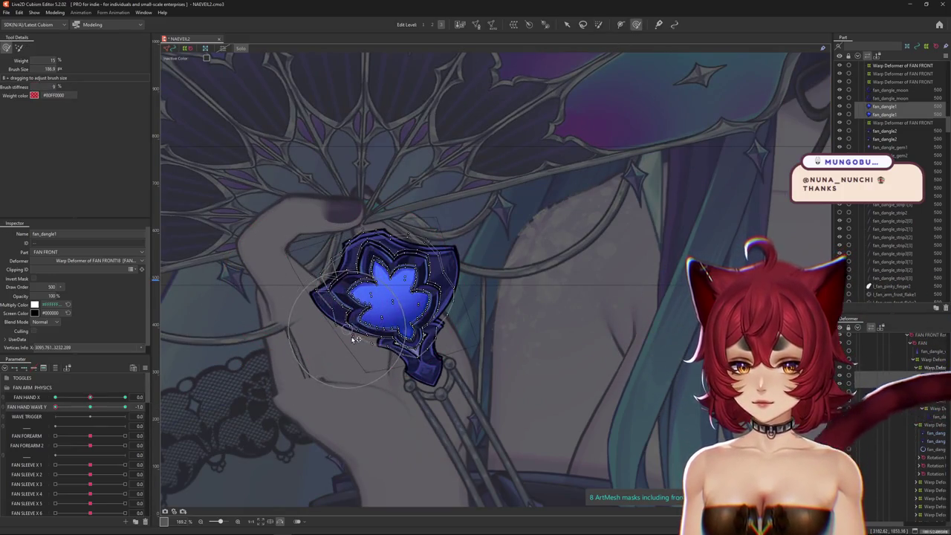
mouse_move(435, 345)
left_mouse_down()
mouse_move(441, 358)
mouse_move(427, 366)
left_mouse_up()
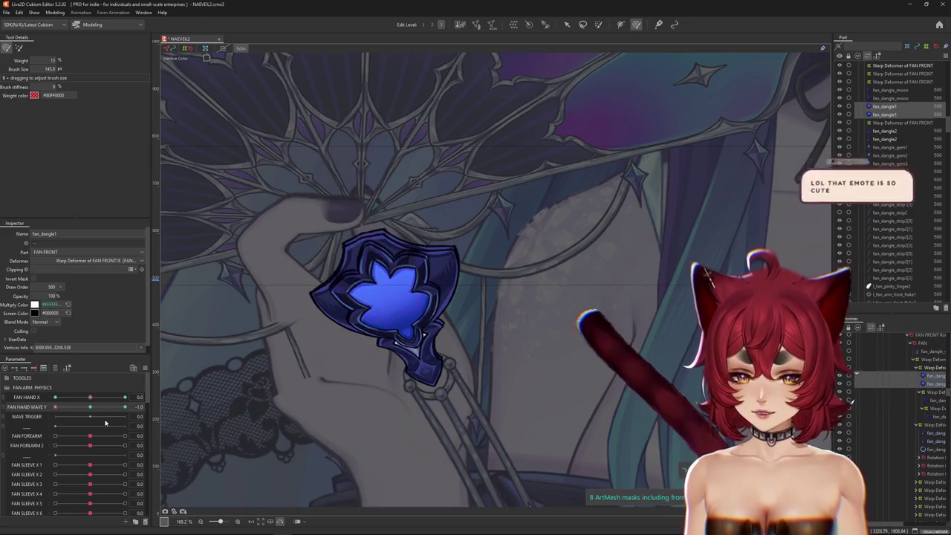
Step: Compare FAN HAND WAVE Y at 0 and −1.0 and nudge the gem's outline into shape
left_click_drag(56, 407, 90, 408)
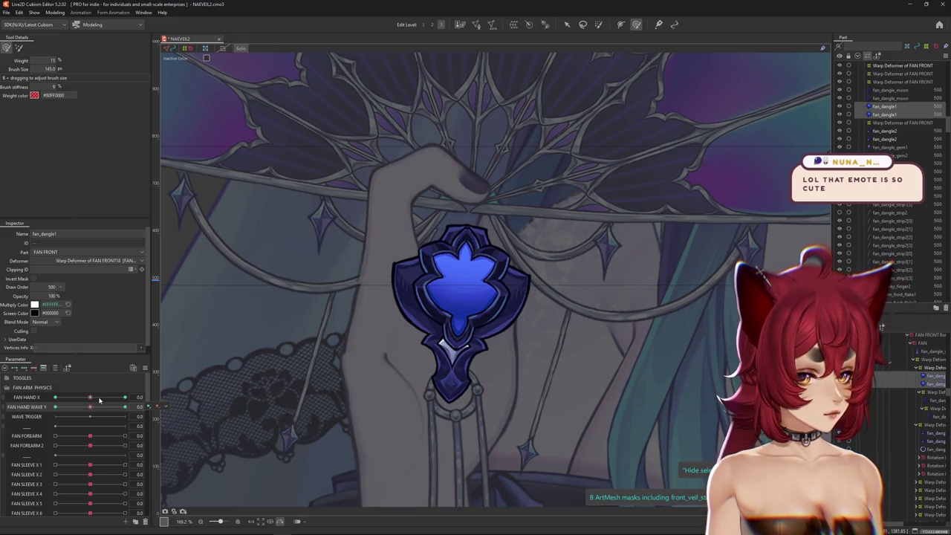
left_click_drag(90, 407, 55, 407)
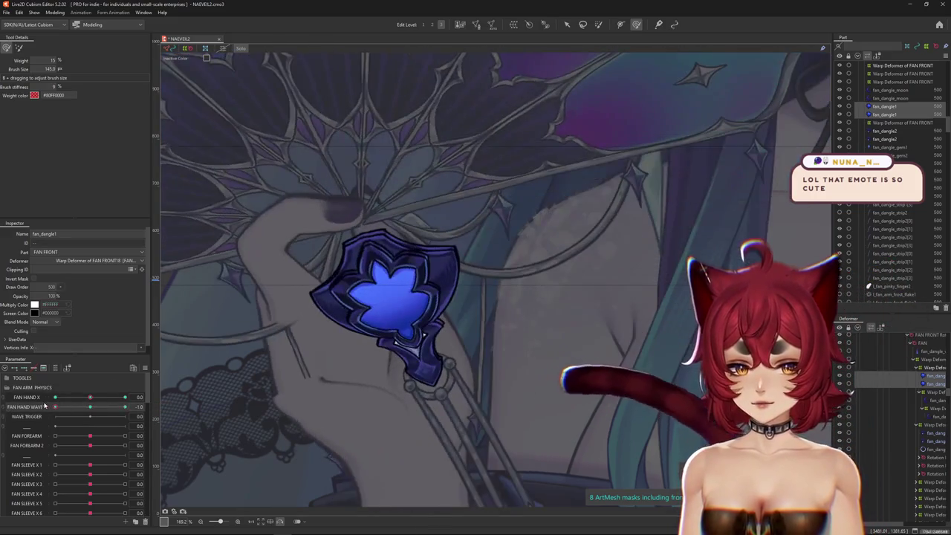
left_click_drag(416, 377, 430, 369)
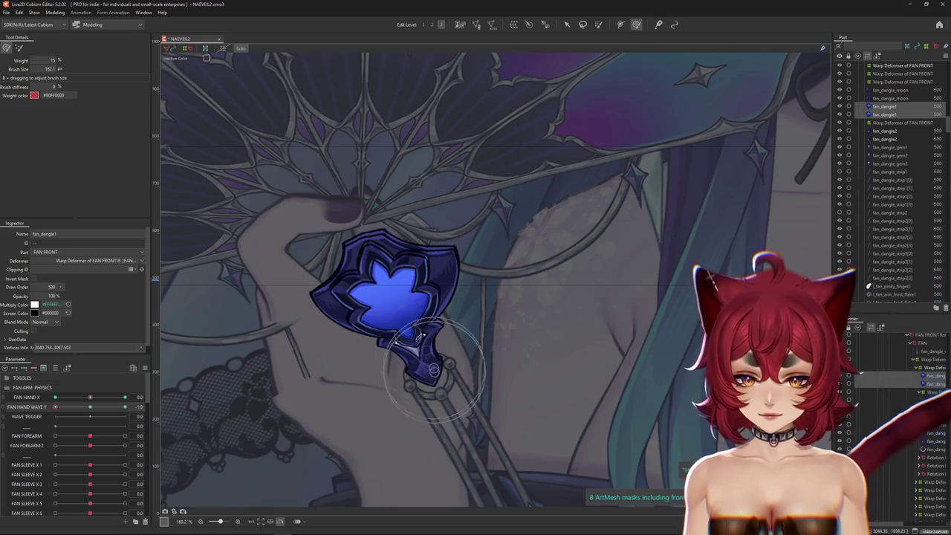
left_click_drag(366, 347, 318, 373)
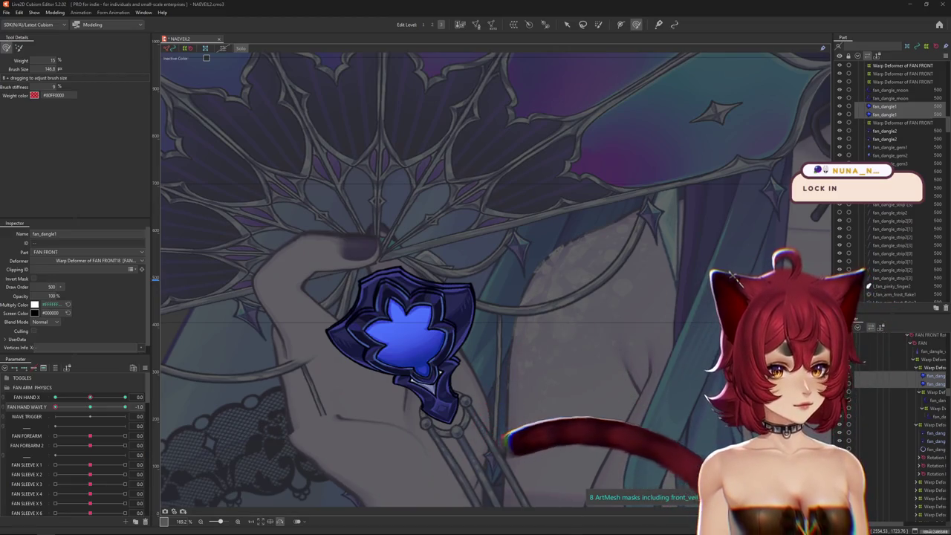
key("alt+Tab")
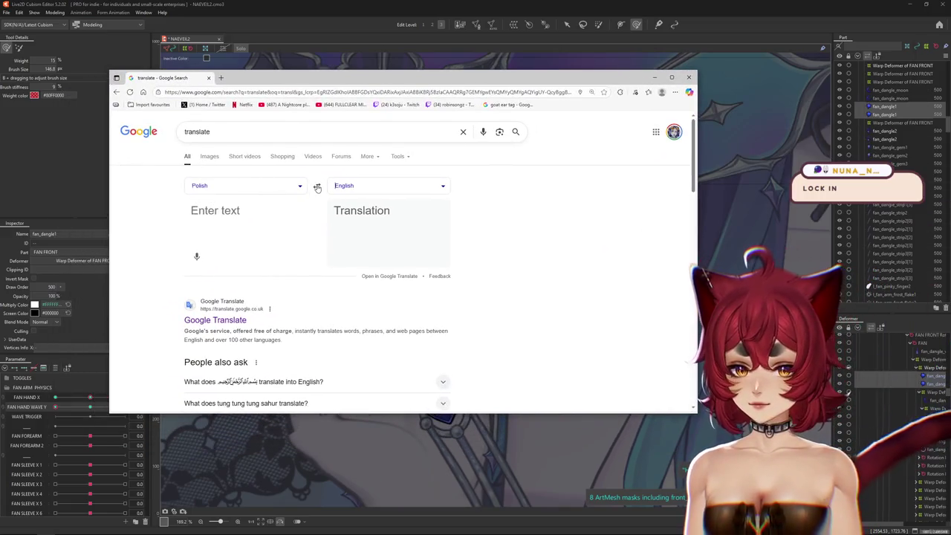
Step: Translate 'lock in' to Polish and select the result 'zablokować' before returning to Cubism
type("lock in")
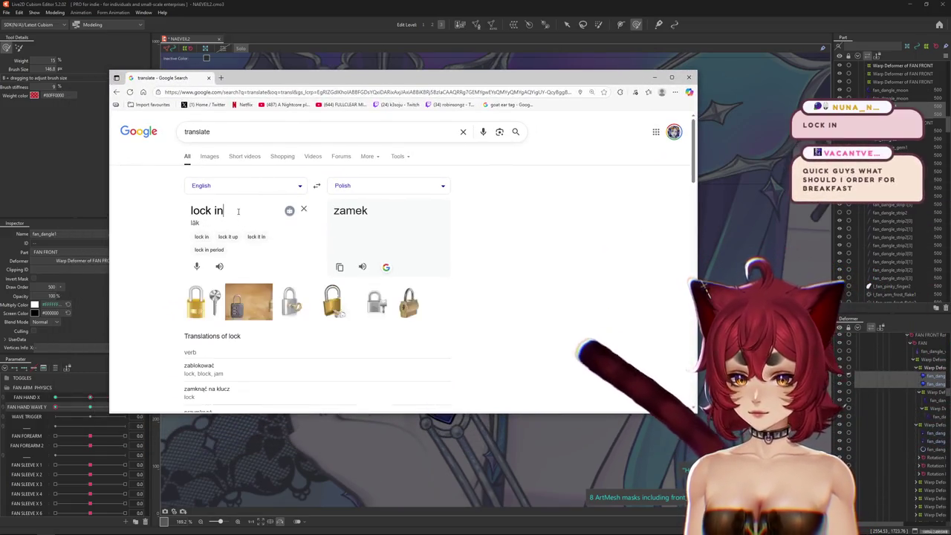
double_click(356, 212)
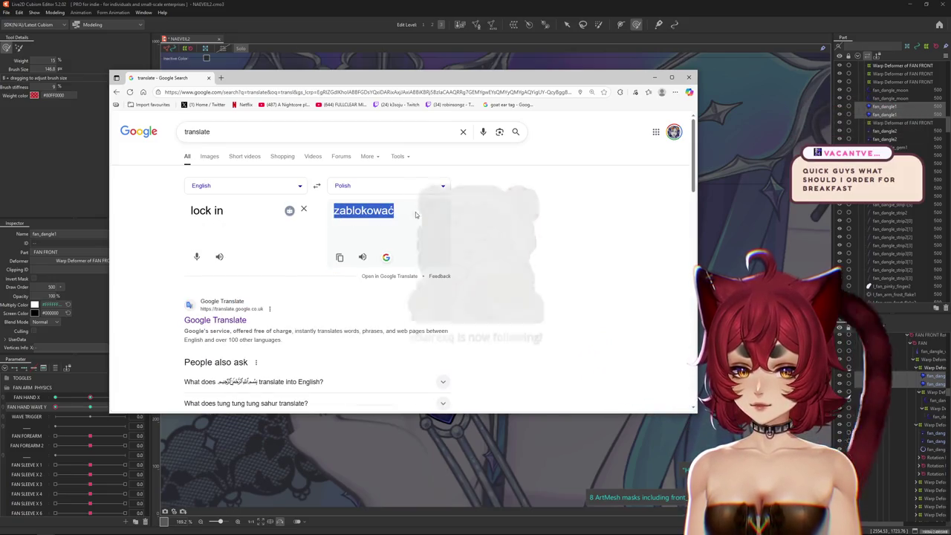
left_click(572, 235)
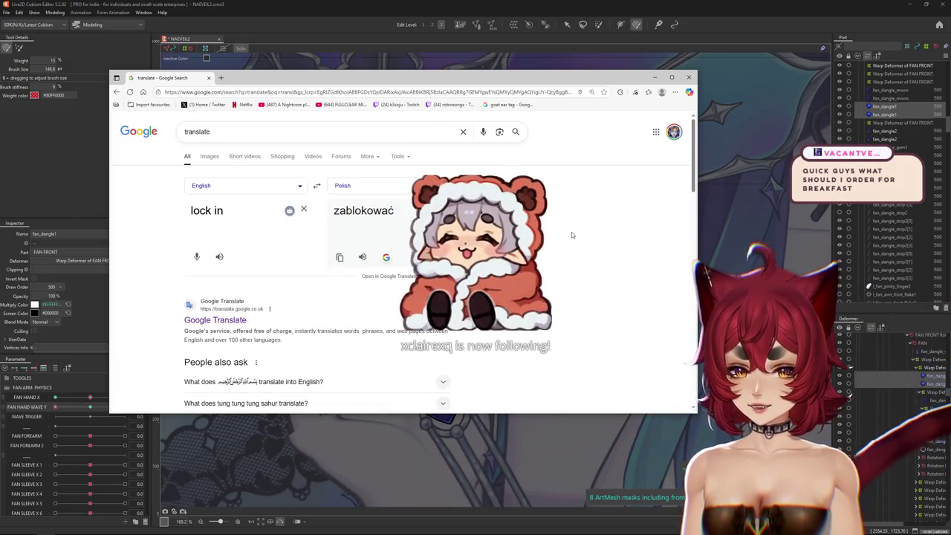
left_click_drag(399, 217, 396, 214)
left_click(402, 216)
left_click_drag(334, 211, 411, 217)
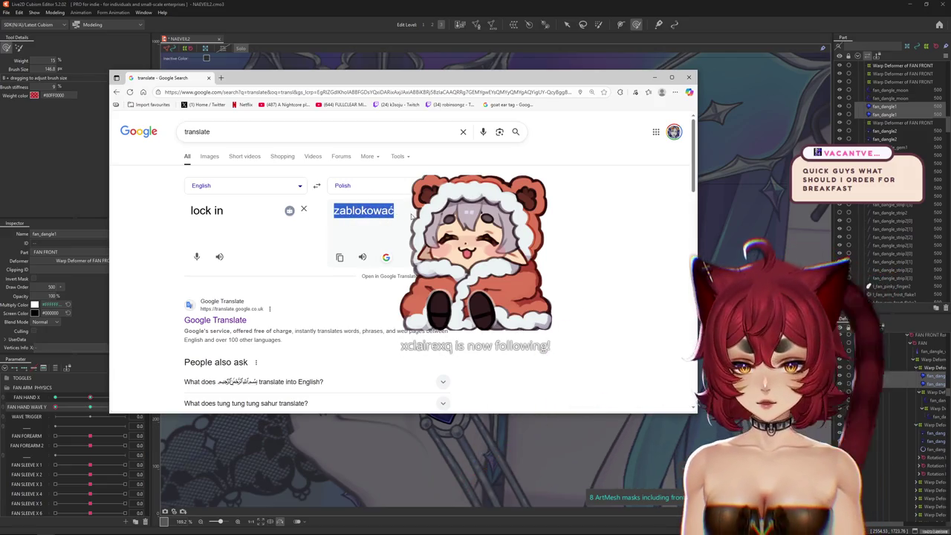
key("alt+Tab")
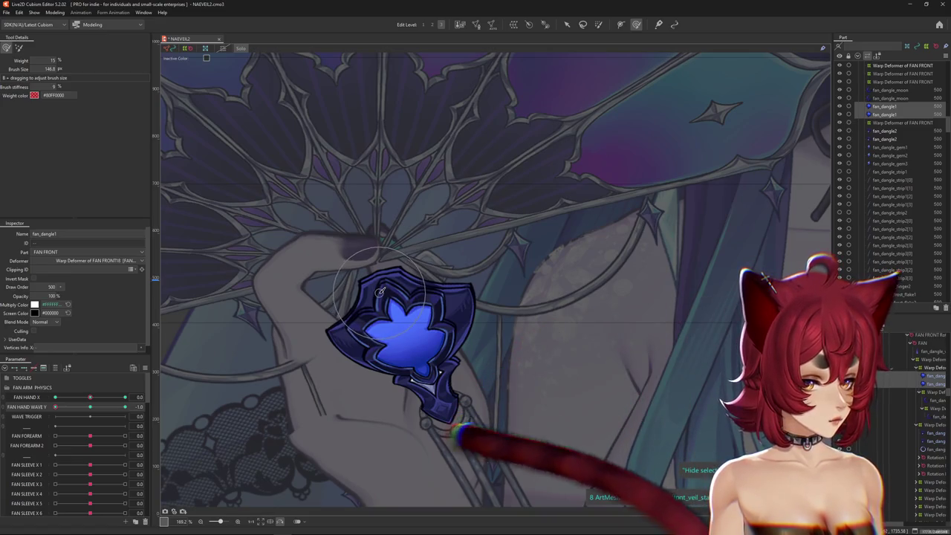
Step: At FAN HAND WAVE Y −1.0, enlarge the deform brush and push the gem's vertices into place
left_click(90, 408)
left_click_drag(89, 408, 81, 415)
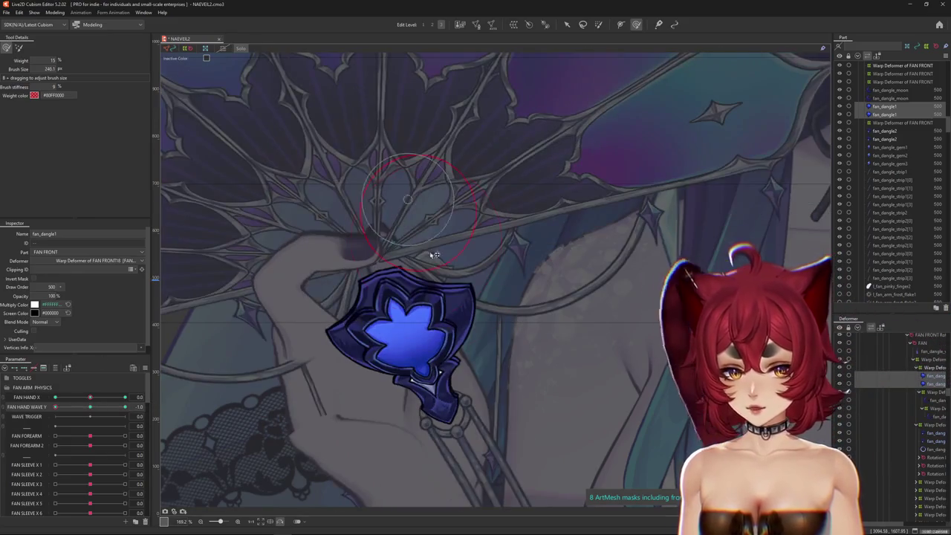
left_click_drag(382, 195, 444, 244)
left_click(427, 281)
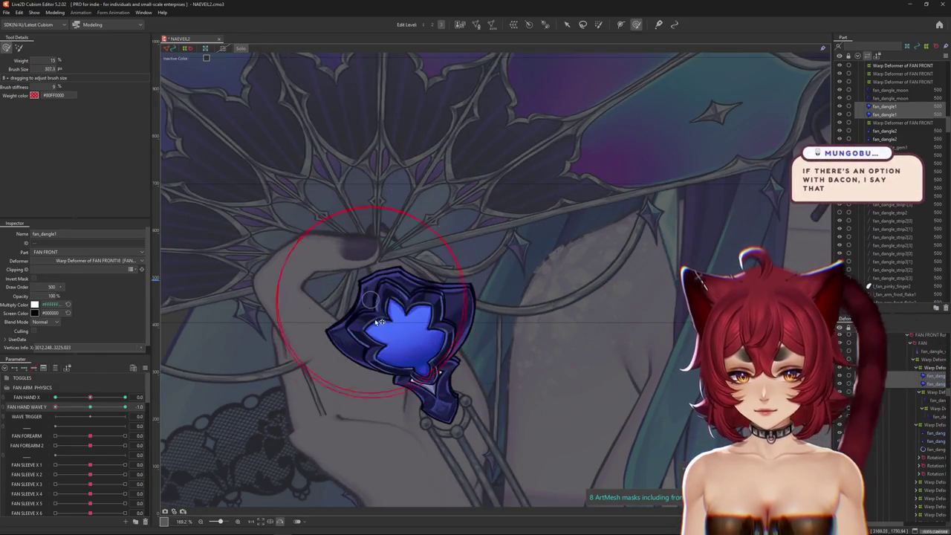
left_click_drag(379, 321, 364, 387)
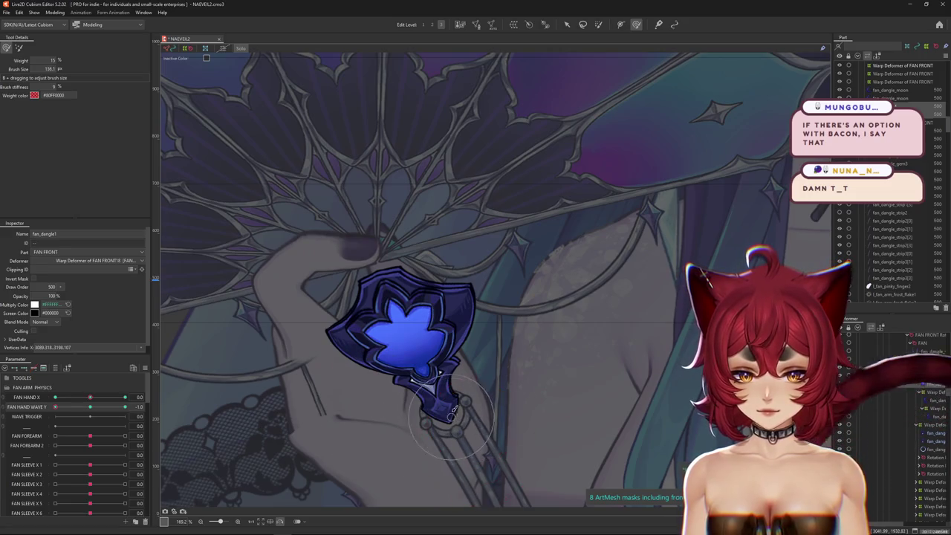
Step: Zoom out and back in to check the gem against the whole fan
scroll(429, 403, "down", 1)
scroll(402, 386, "down", 2)
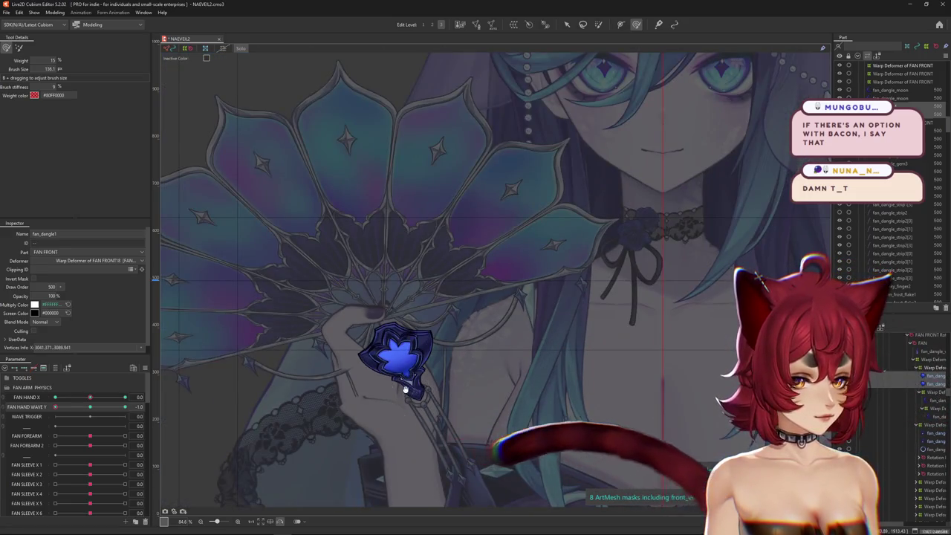
scroll(374, 374, "down", 1)
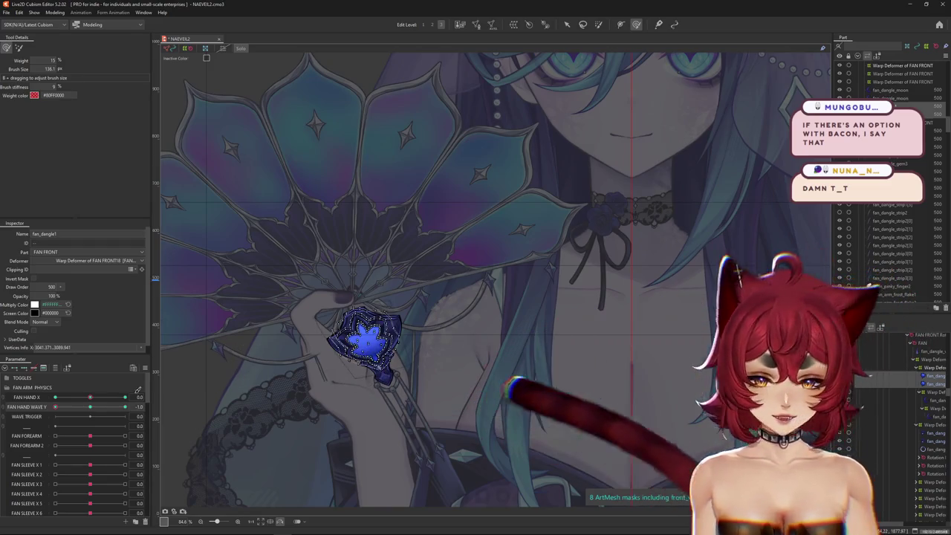
left_click(36, 416)
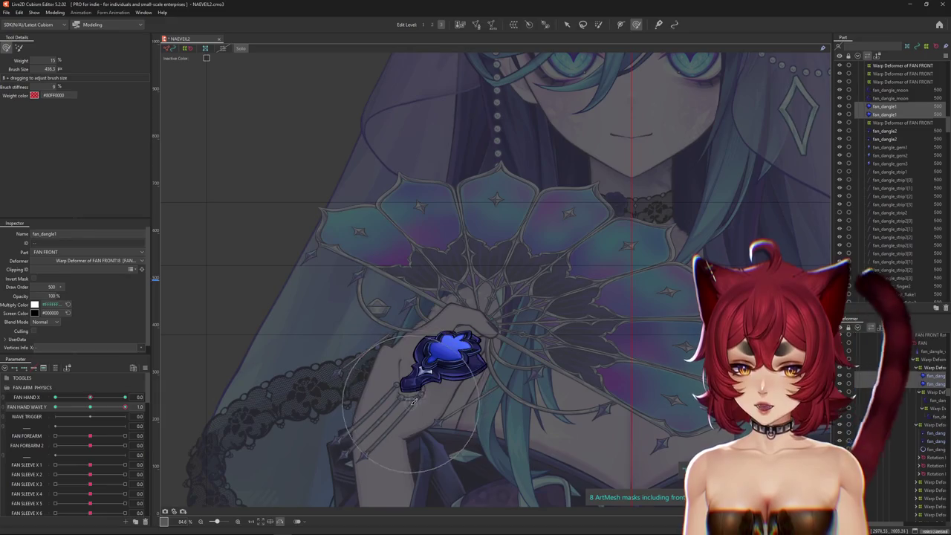
scroll(417, 390, "up", 4)
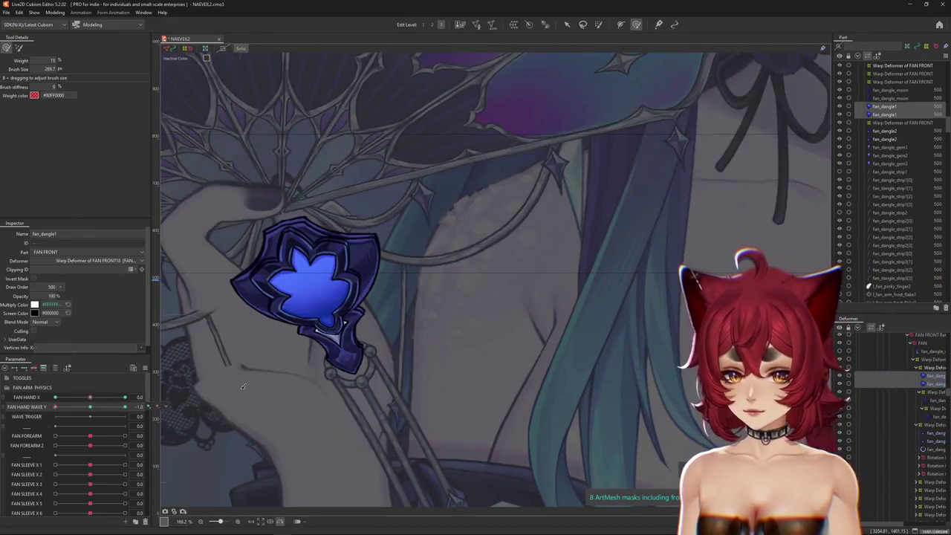
scroll(416, 369, "down", 4)
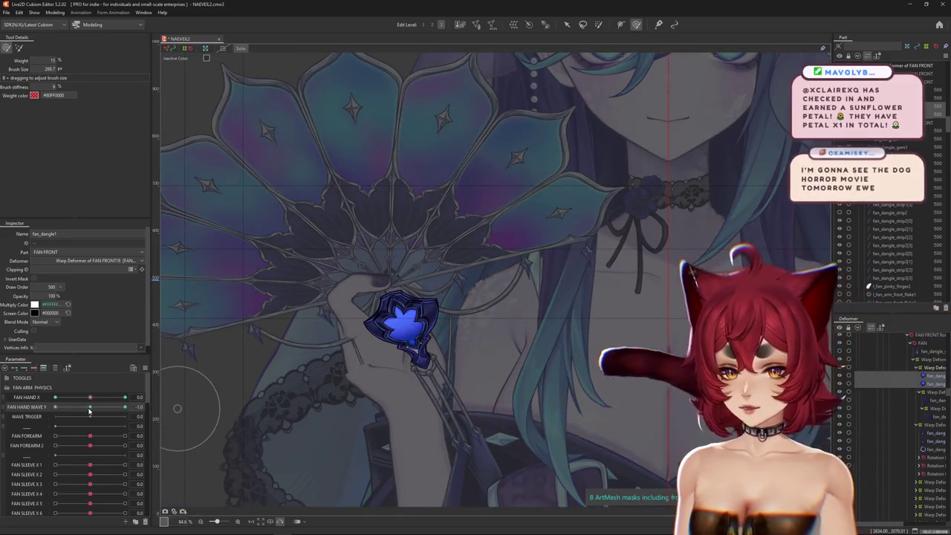
Step: Browse the fan deformers (FAN FRONT18, FAN FRONT9, fan_dangle_moon) and select warp deformer FAN FRONT19
mouse_move(55, 407)
left_mouse_down()
mouse_move(119, 409)
mouse_move(43, 417)
left_mouse_up()
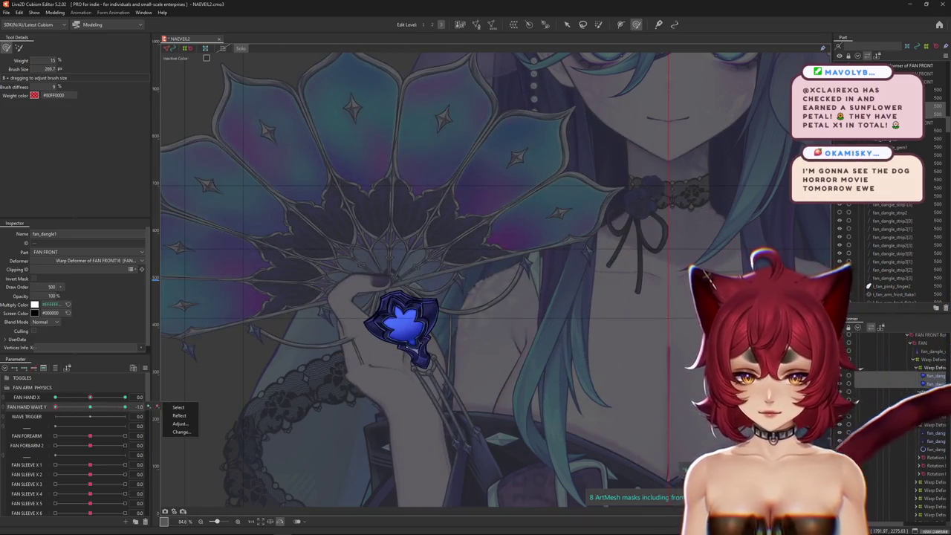
left_click(921, 369)
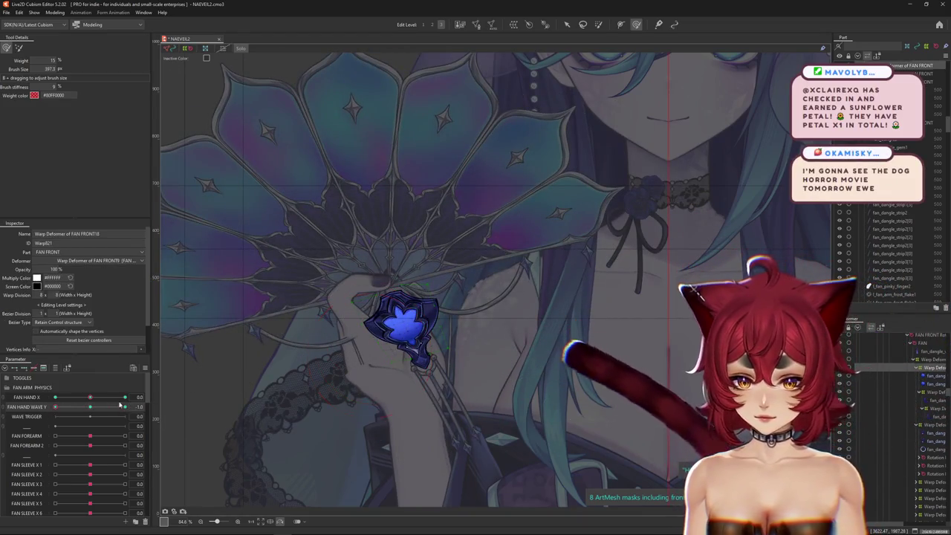
left_click(929, 359)
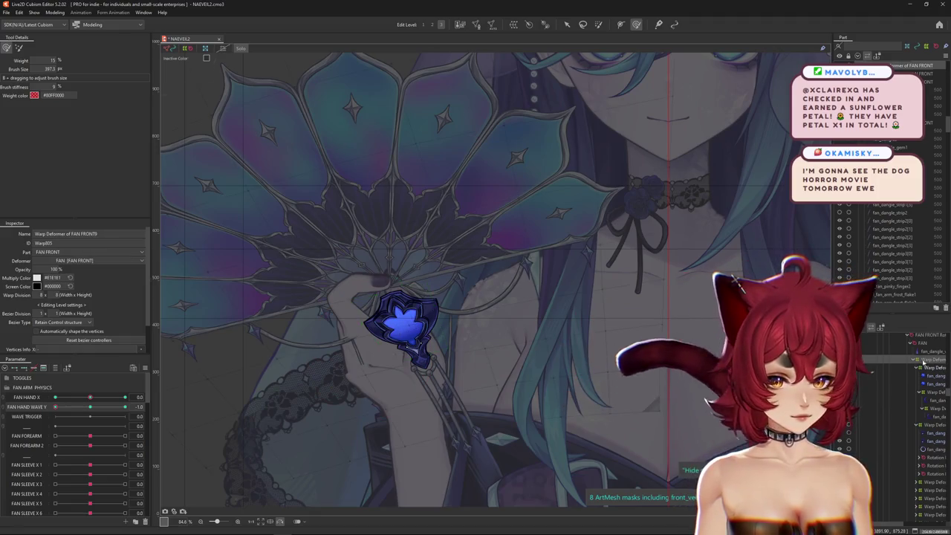
left_click(900, 367)
left_click(92, 408)
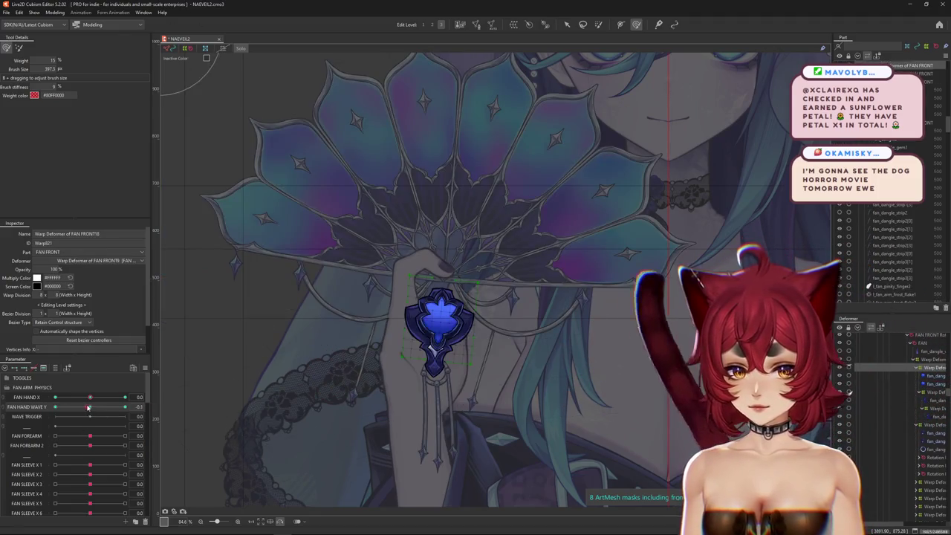
left_click_drag(88, 408, 157, 405)
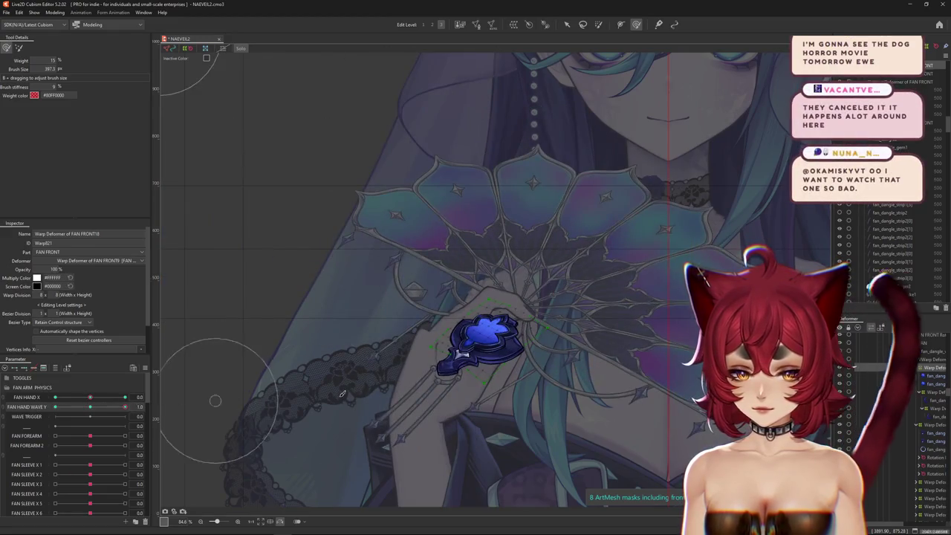
left_click(932, 418)
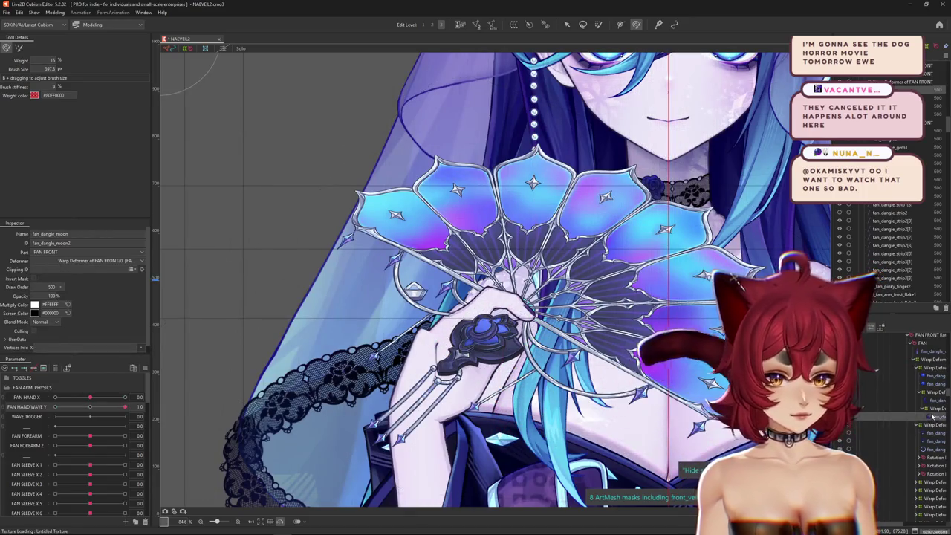
left_click(933, 391)
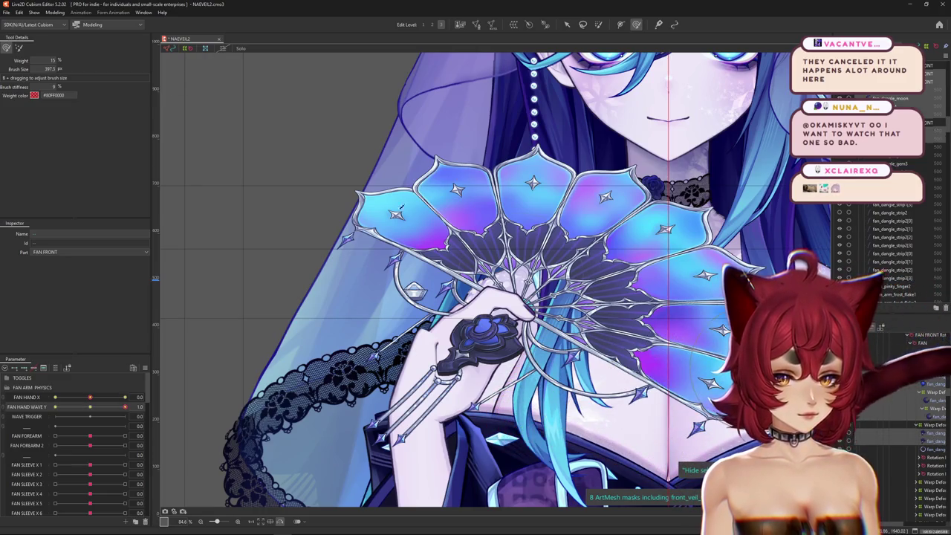
left_click(885, 392)
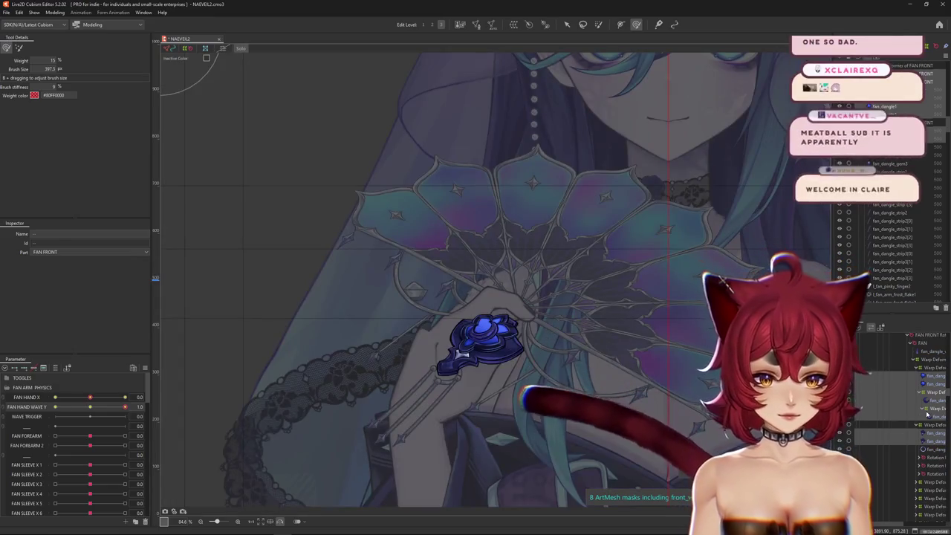
Step: At FAN HAND WAVE Y 1, brush the blue gem into place on the fan
scroll(465, 341, "up", 4)
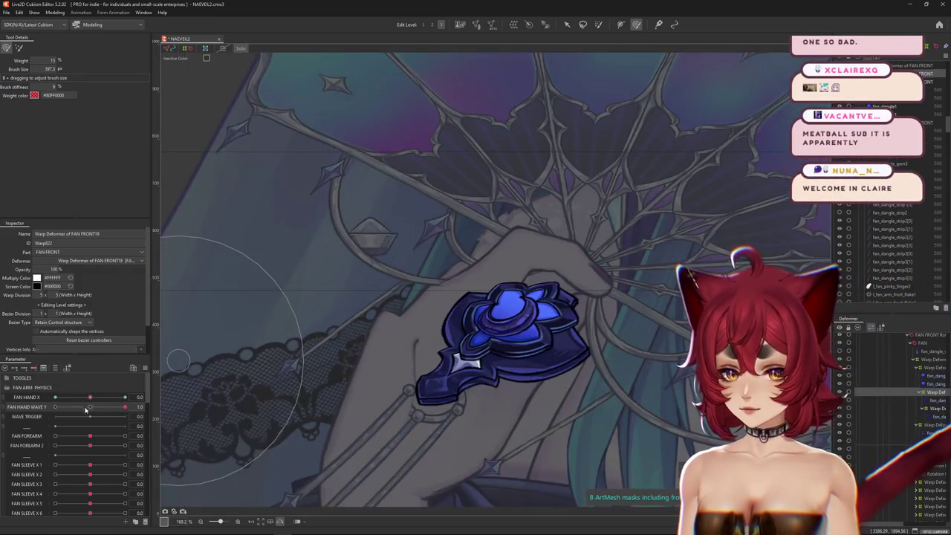
left_click(85, 408)
left_click_drag(93, 413, 125, 407)
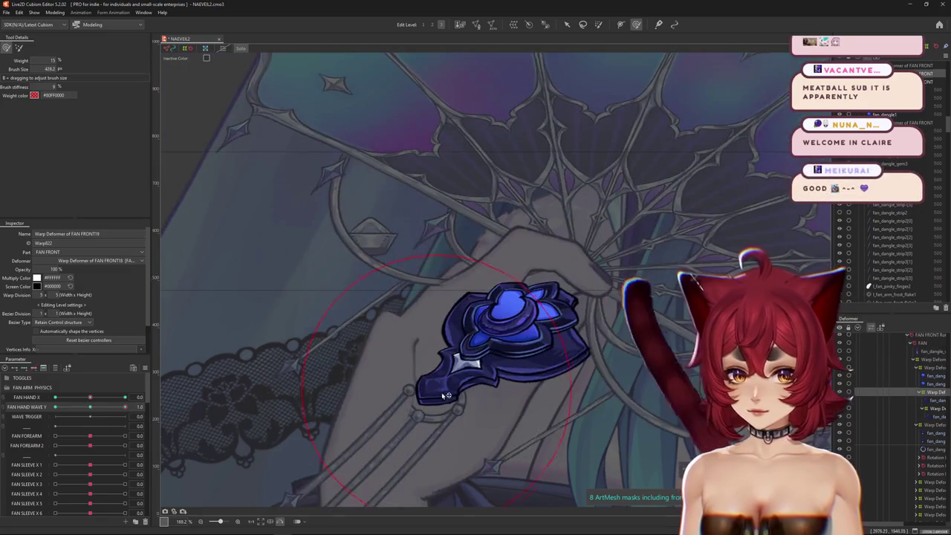
left_click_drag(482, 298, 417, 298)
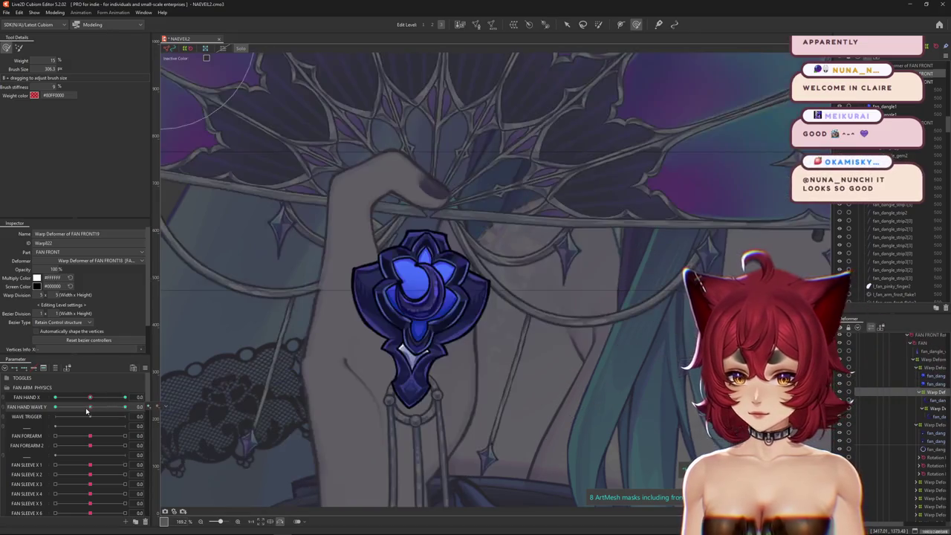
left_click_drag(514, 331, 542, 314)
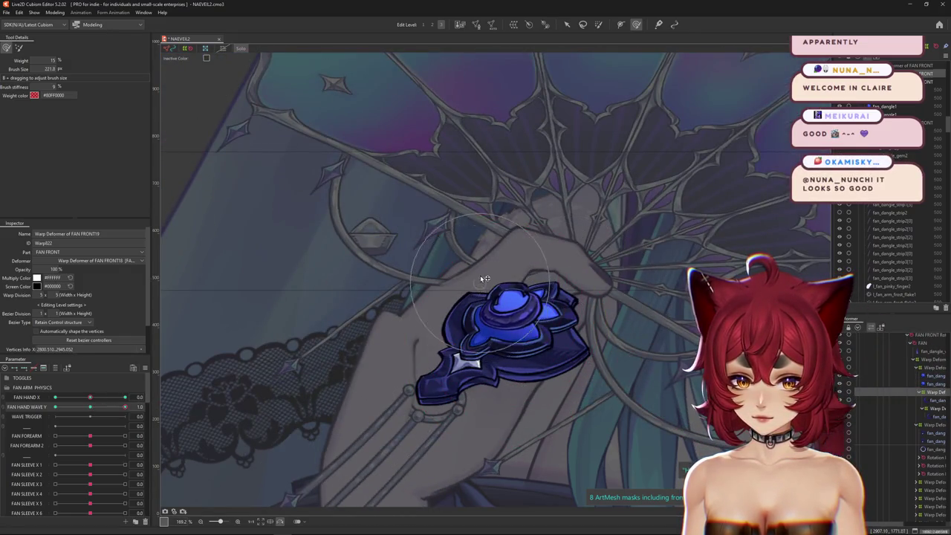
Step: Switch to FAN HAND WAVE Y −1 and enlarge the warp brush over the gem
left_click_drag(124, 407, 148, 406)
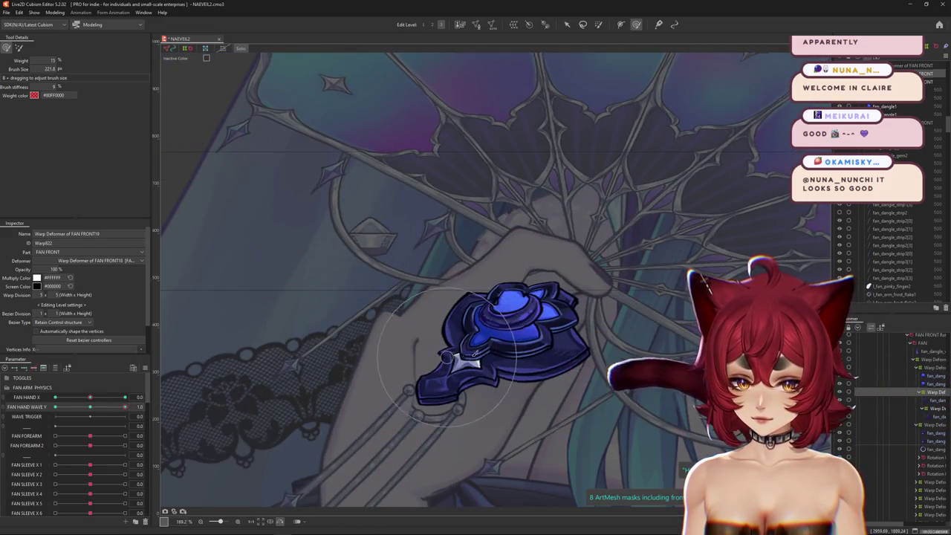
left_click_drag(536, 348, 359, 341)
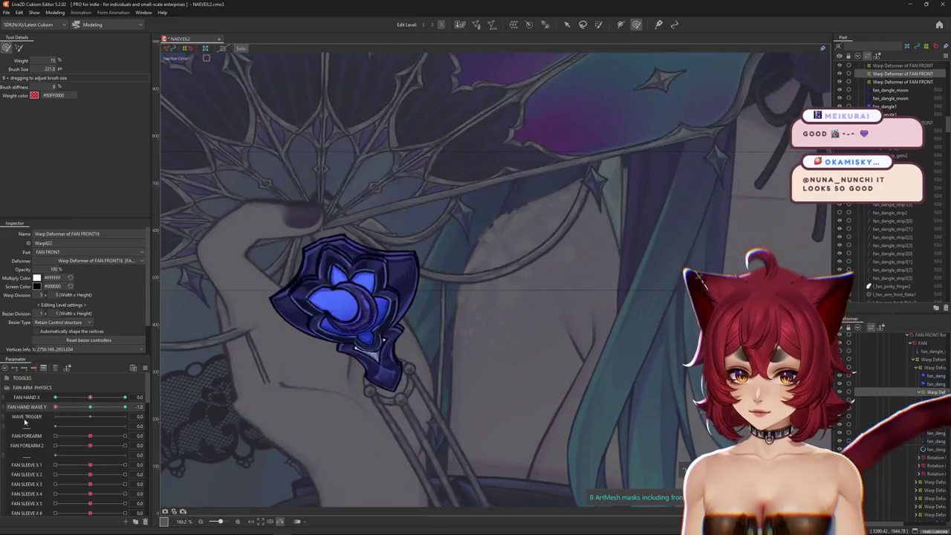
left_click_drag(374, 244, 372, 281)
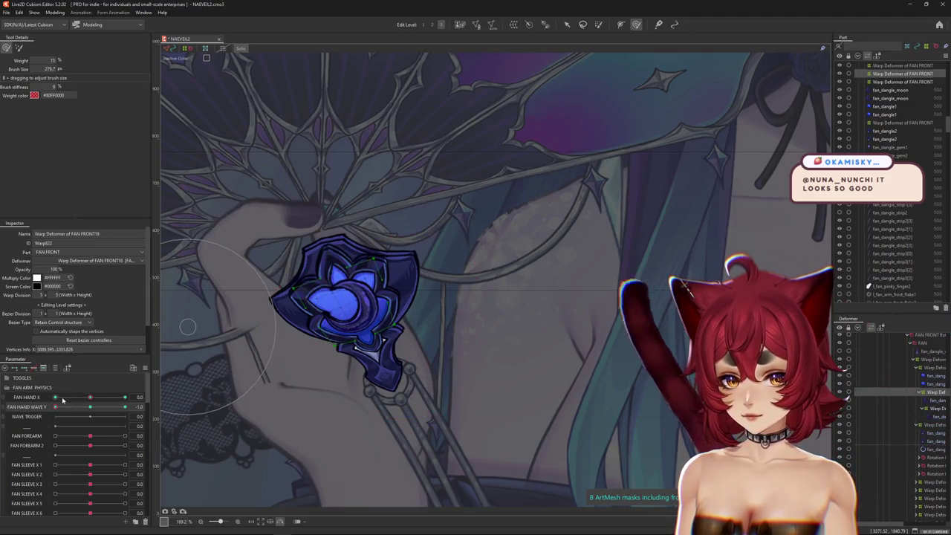
left_click(85, 408)
left_click(84, 408)
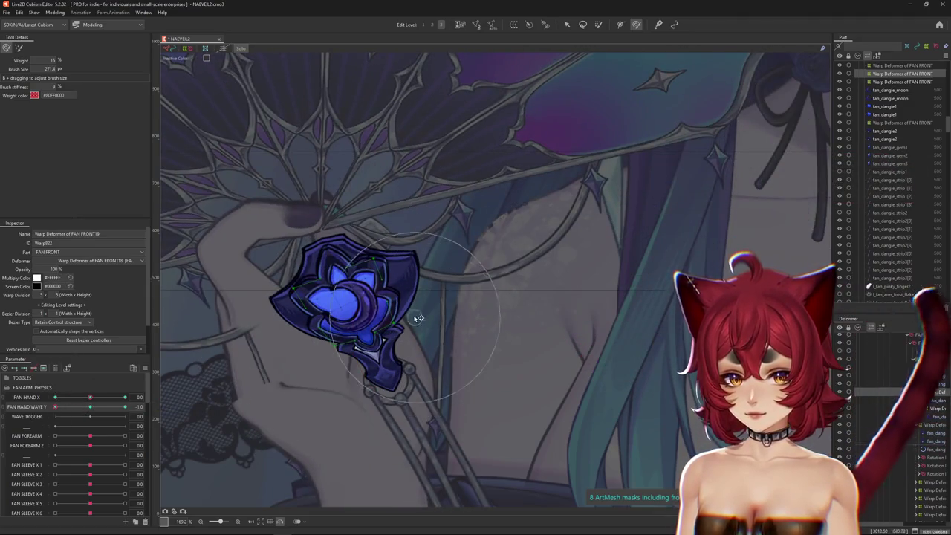
left_click_drag(288, 324, 346, 389)
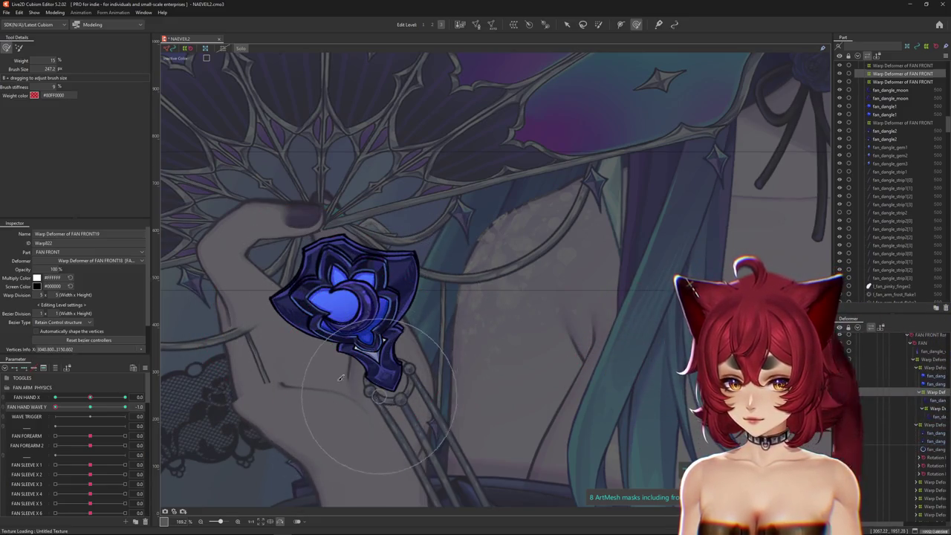
Step: At FAN HAND WAVE Y 1, resize the brush and bend the gem to follow the fan
left_click_drag(90, 407, 140, 417)
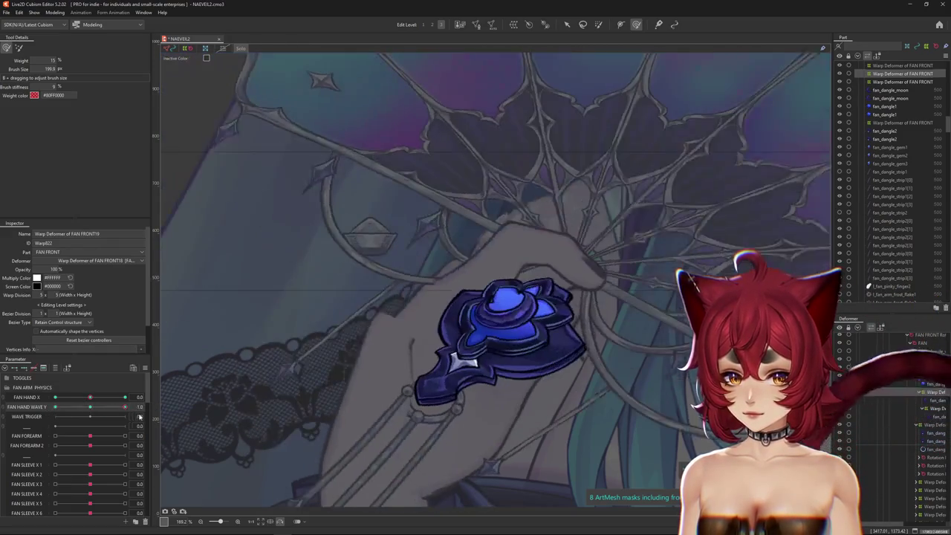
left_click_drag(611, 285, 584, 283)
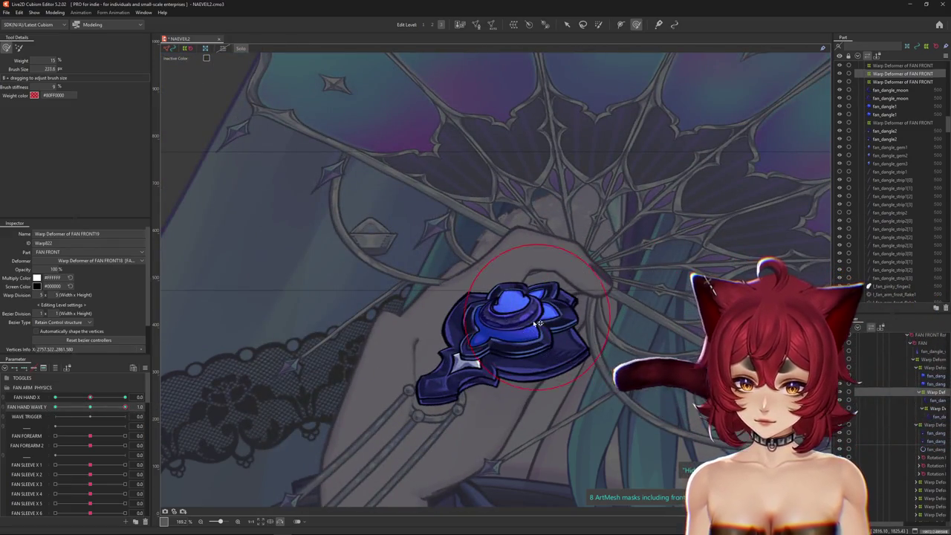
left_click_drag(477, 341, 450, 272)
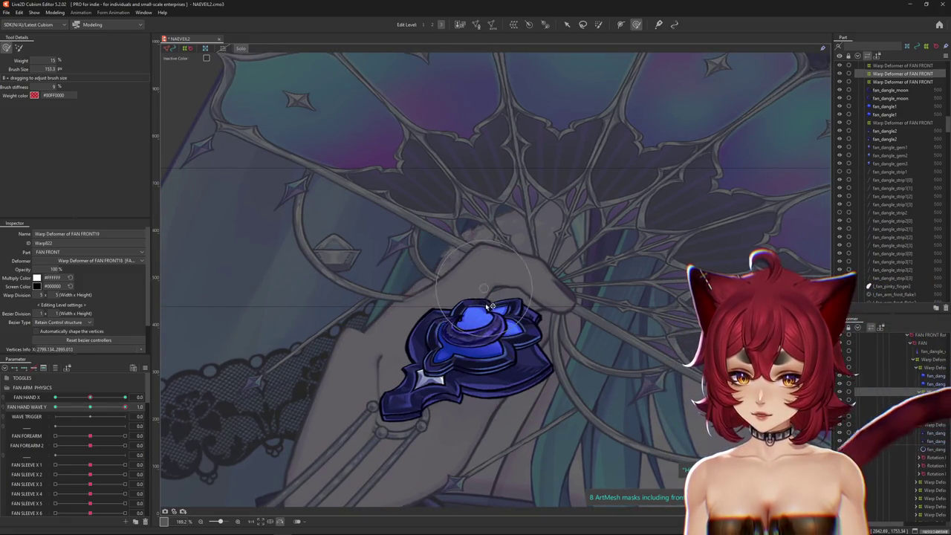
left_click_drag(491, 306, 408, 284)
left_click_drag(396, 364, 389, 371)
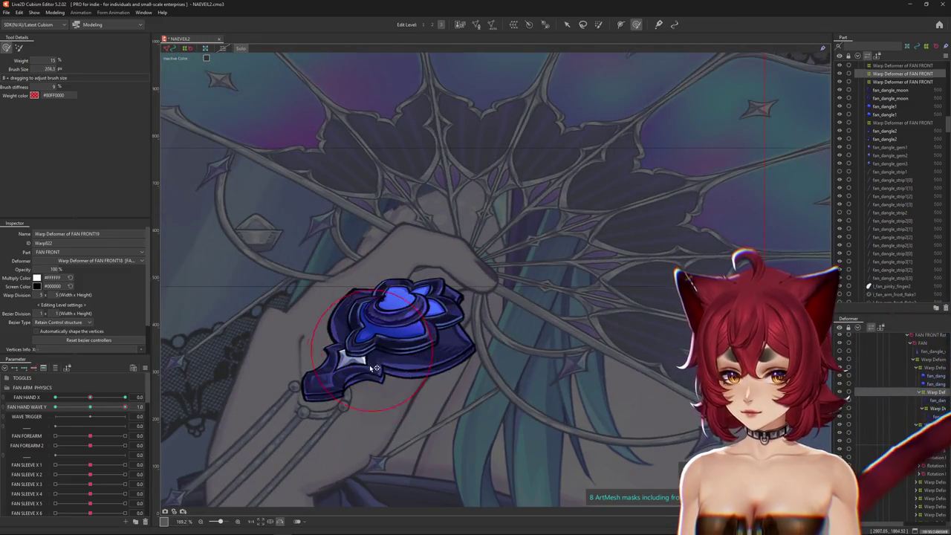
left_click_drag(360, 346, 435, 339)
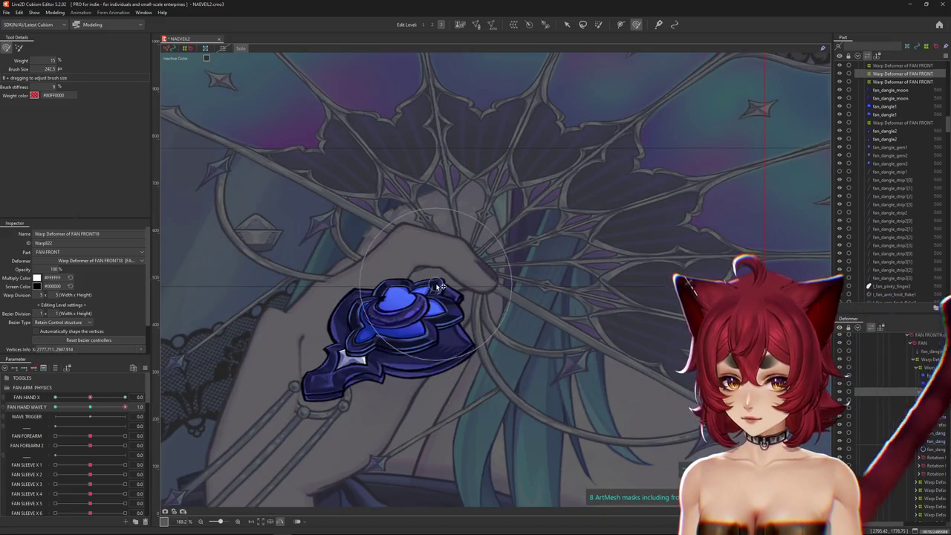
Step: Check the gem across FAN HAND WAVE Y −1, 1, 0.5 and 0, enlarging the brush around it
left_click_drag(91, 405, 55, 406)
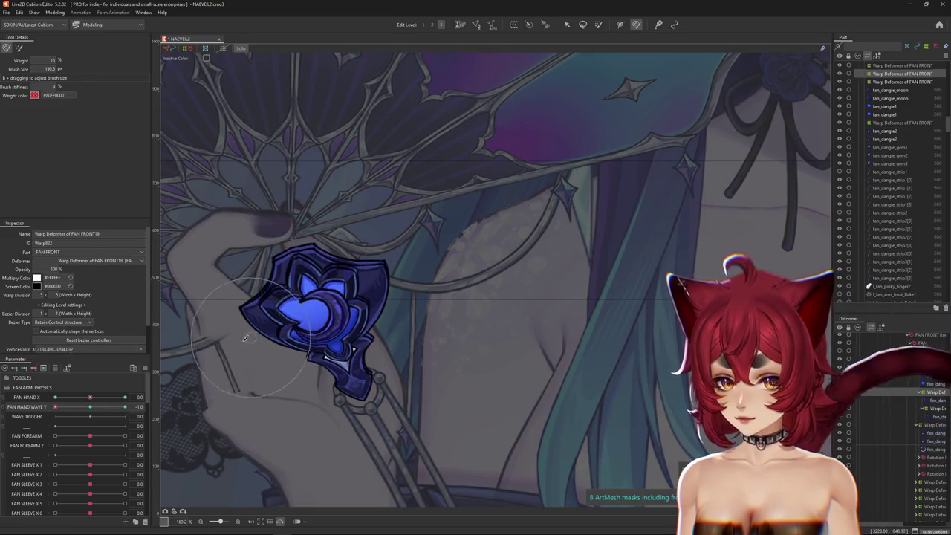
left_click_drag(55, 407, 157, 411)
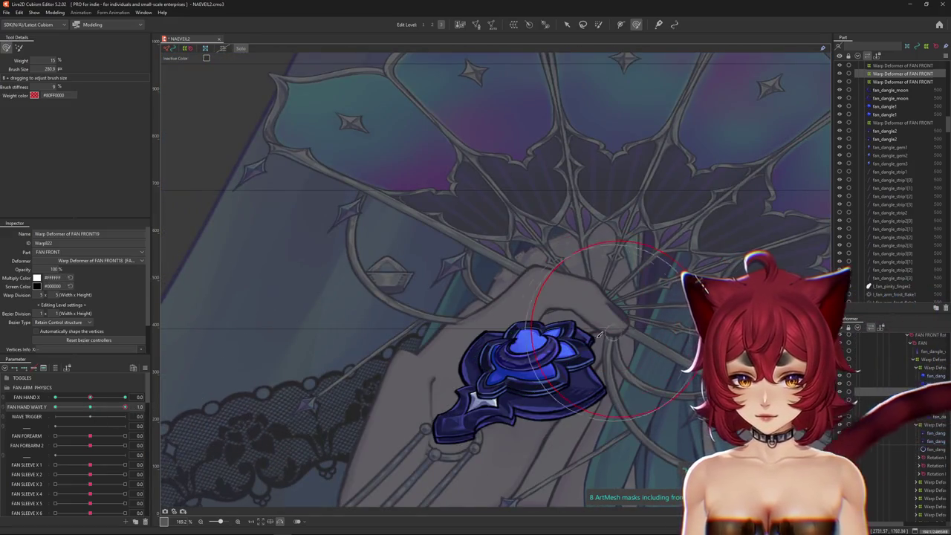
left_click_drag(600, 333, 441, 329)
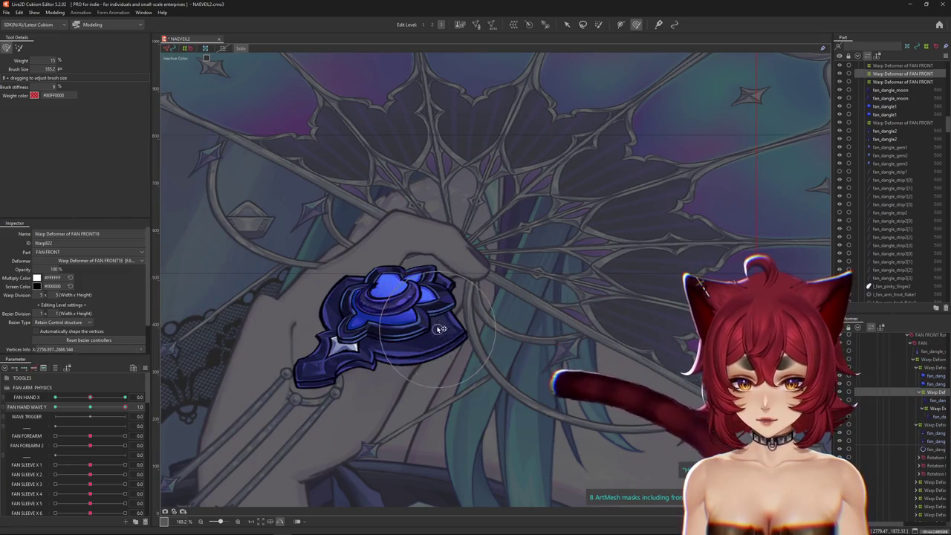
left_click_drag(385, 327, 465, 270)
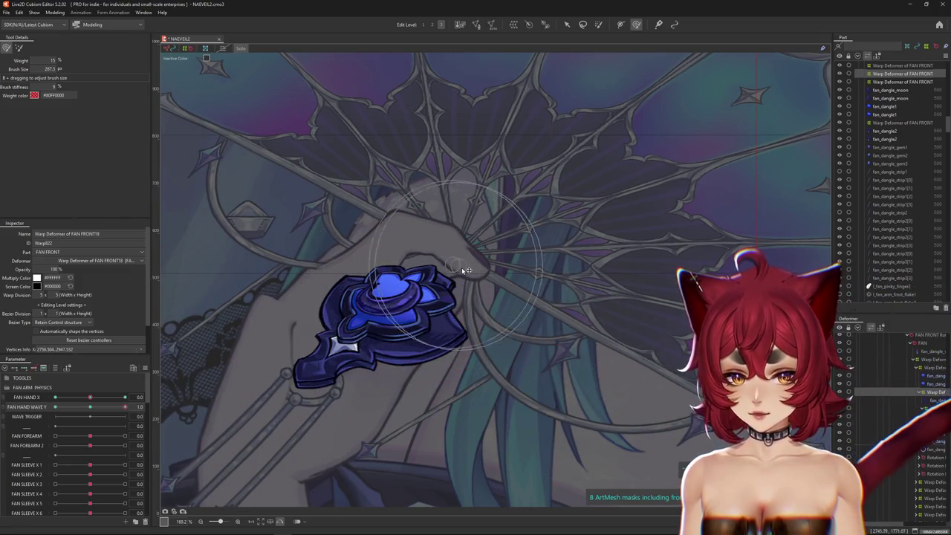
left_click(88, 407)
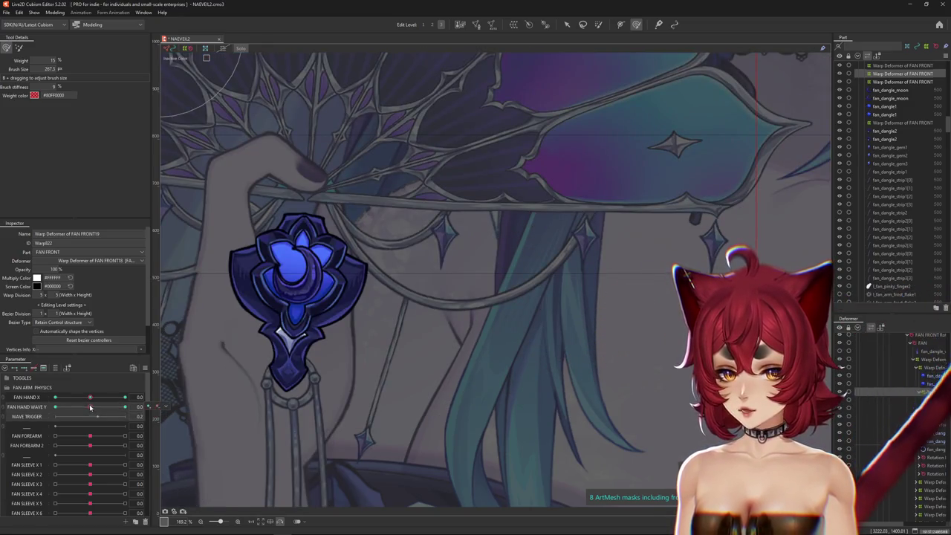
left_click_drag(89, 408, 107, 403)
left_click(90, 407)
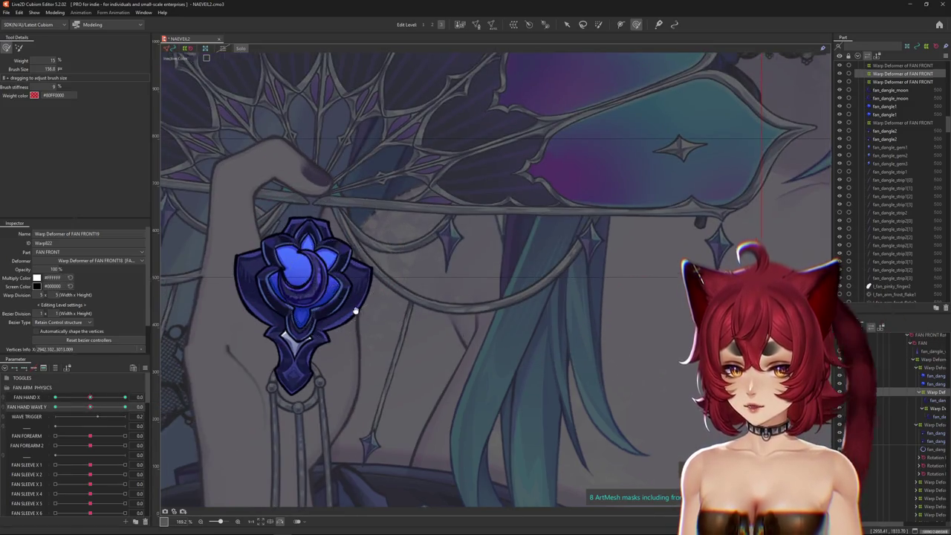
Step: At FAN HAND WAVE Y 1, shrink the warp brush to gem size and grab the gem's warp points
left_click_drag(338, 241, 390, 297)
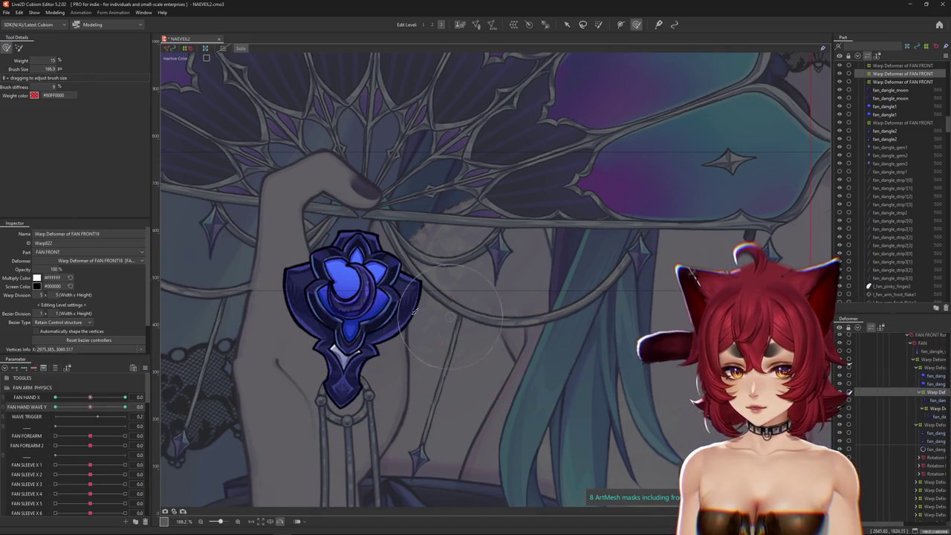
left_click_drag(111, 406, 155, 396)
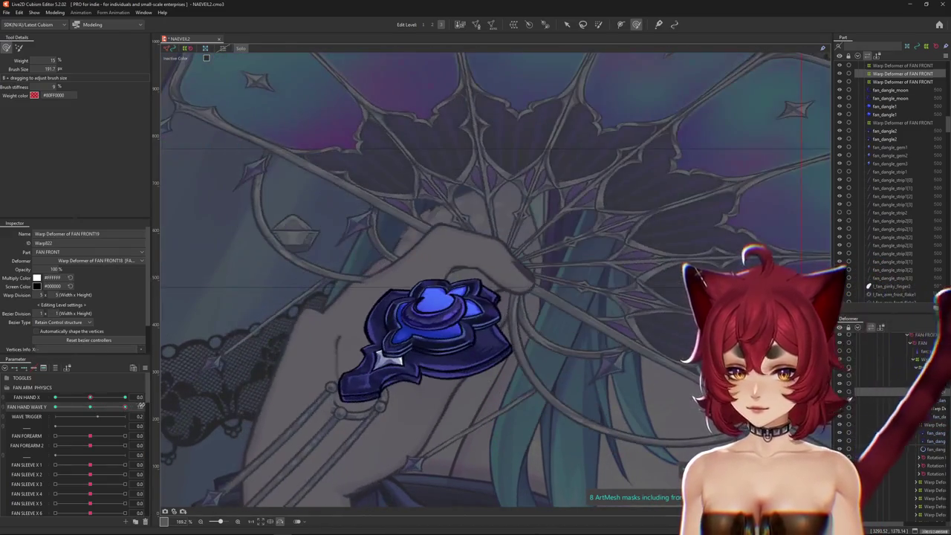
left_click_drag(264, 370, 385, 297)
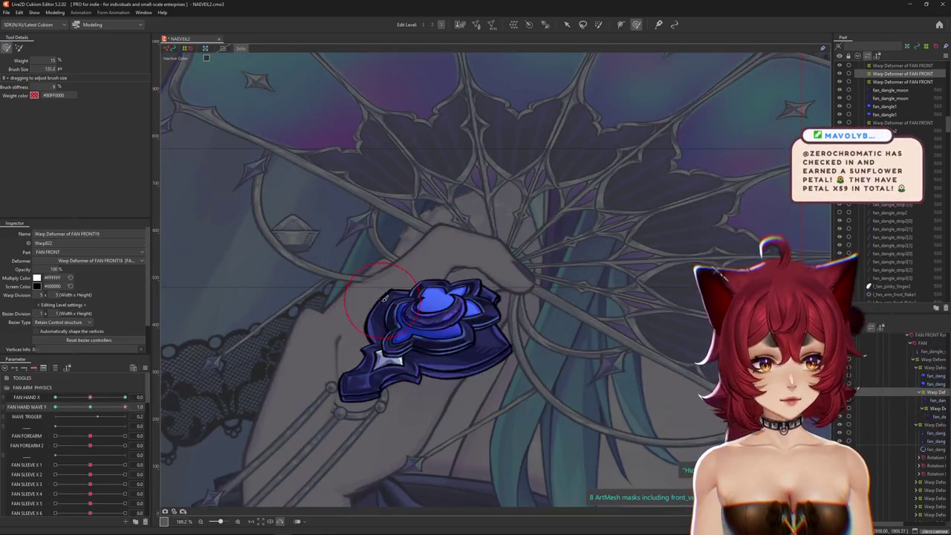
left_click(440, 303)
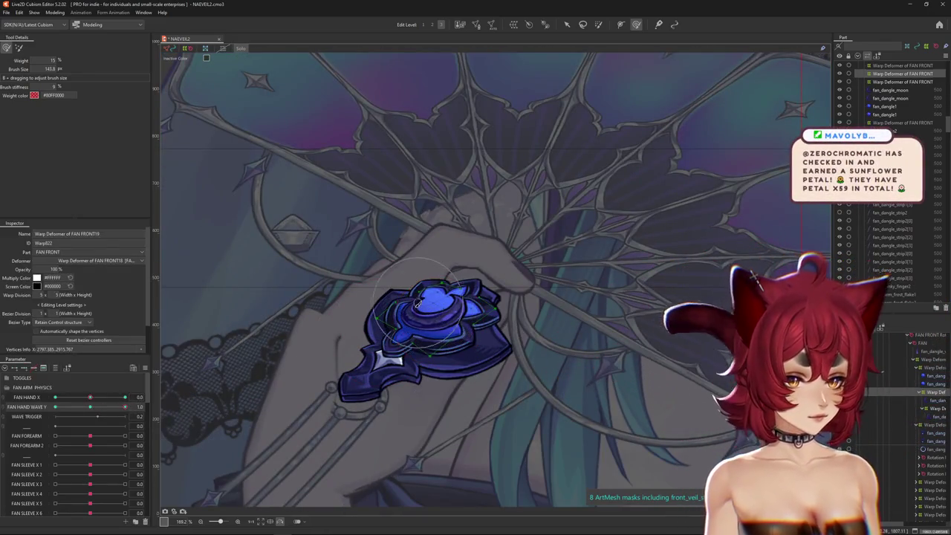
Step: Resize the Deform Brush and nudge the gem's warp shape sideways at the upright fan pose
left_click_drag(438, 311, 359, 293)
left_click(437, 23)
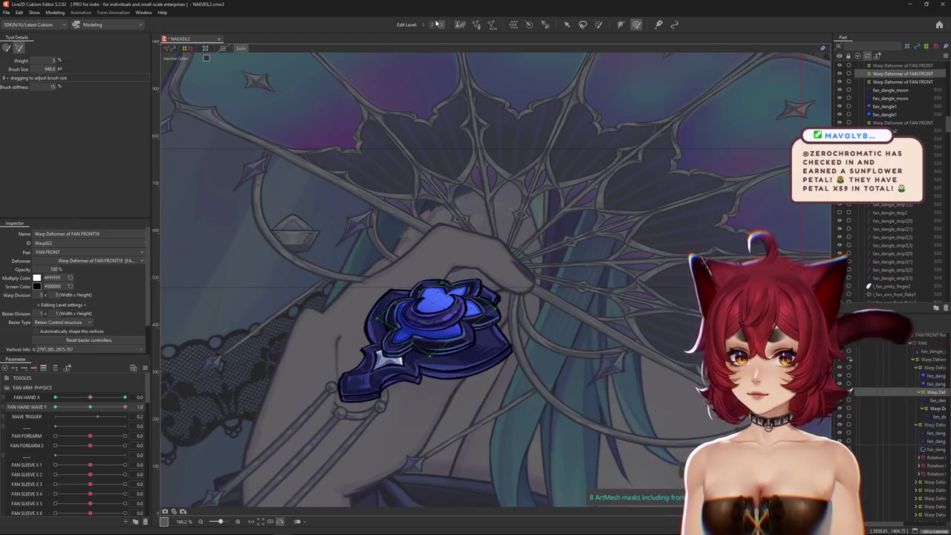
left_click_drag(404, 321, 399, 247)
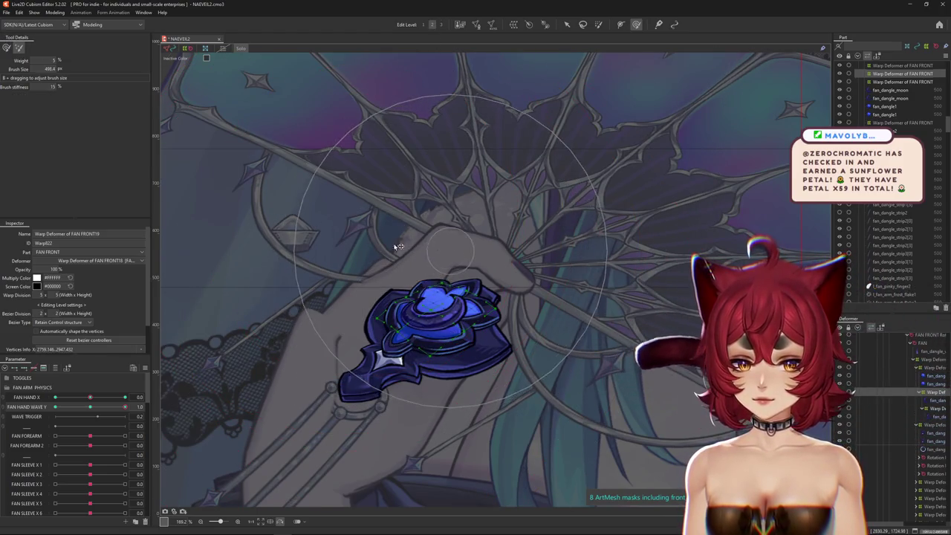
left_click(440, 25)
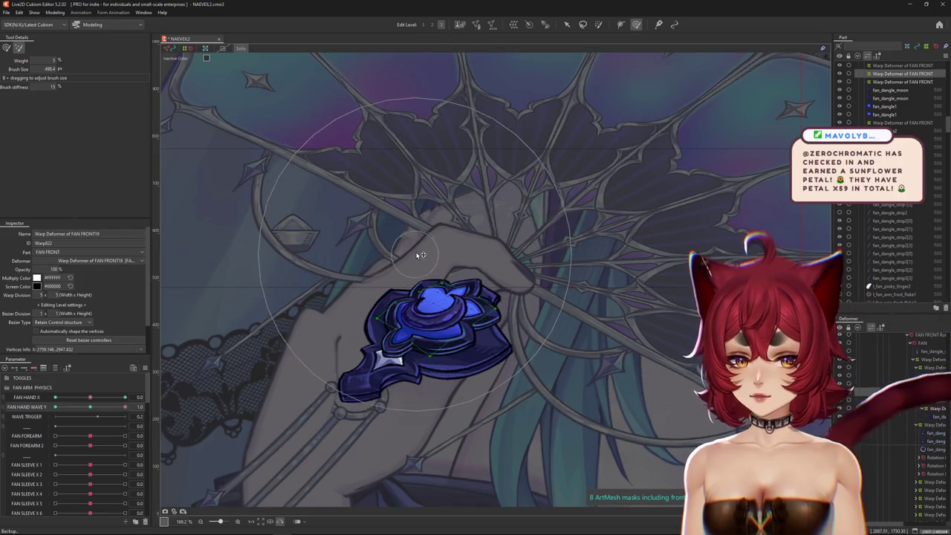
left_click(6, 48)
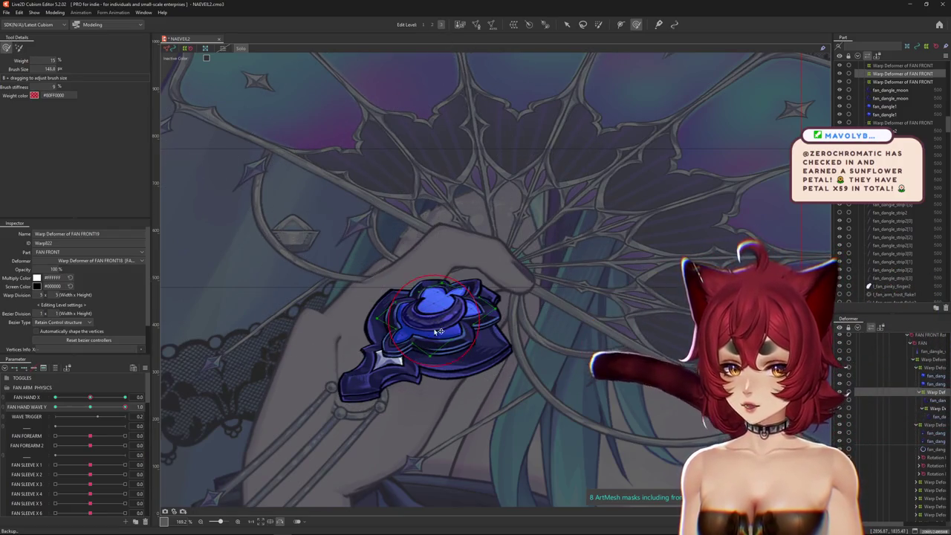
left_click_drag(438, 331, 483, 354)
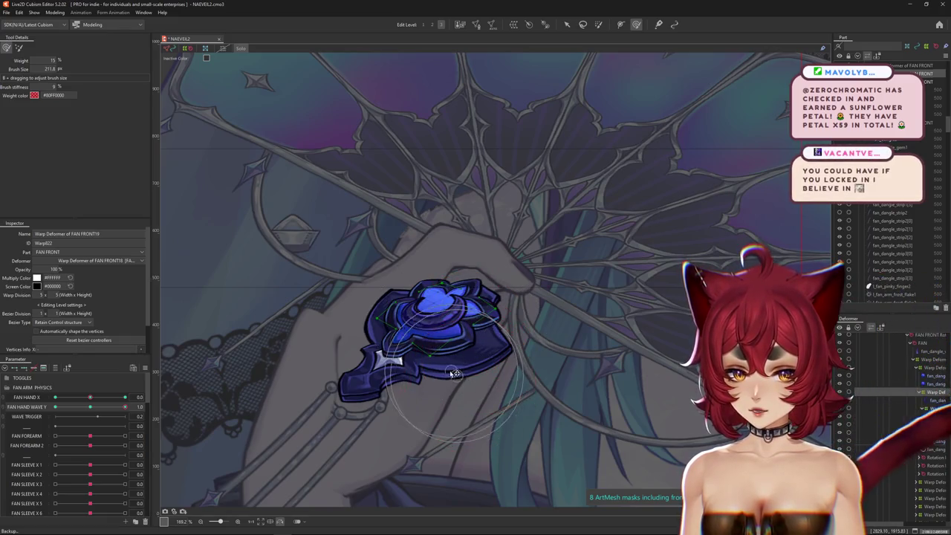
mouse_move(393, 355)
left_mouse_down()
mouse_move(485, 340)
mouse_move(451, 332)
left_mouse_up()
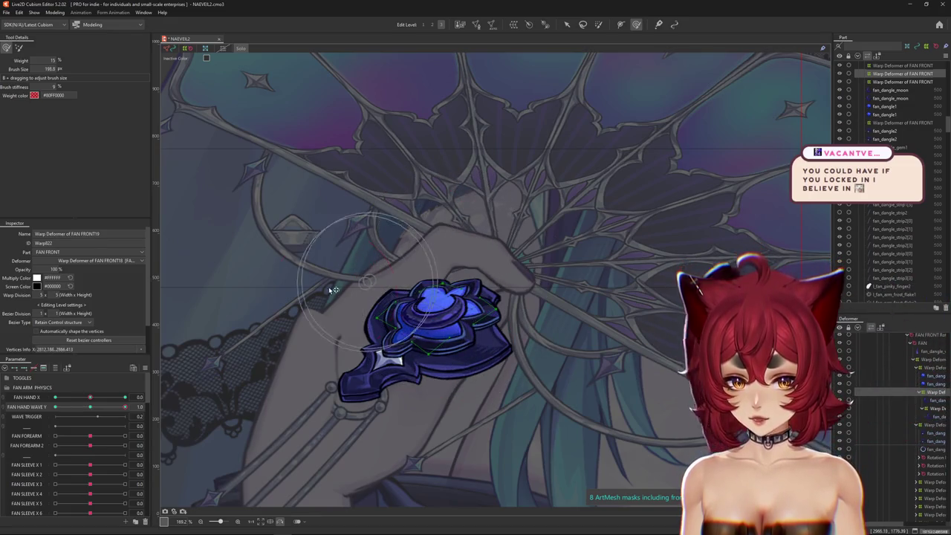
Step: Set FAN HAND WAVE Y to -1, frame the tilted gem, and select the Warp Deformer of FAN FRONT20
scroll(364, 312, "up", 2)
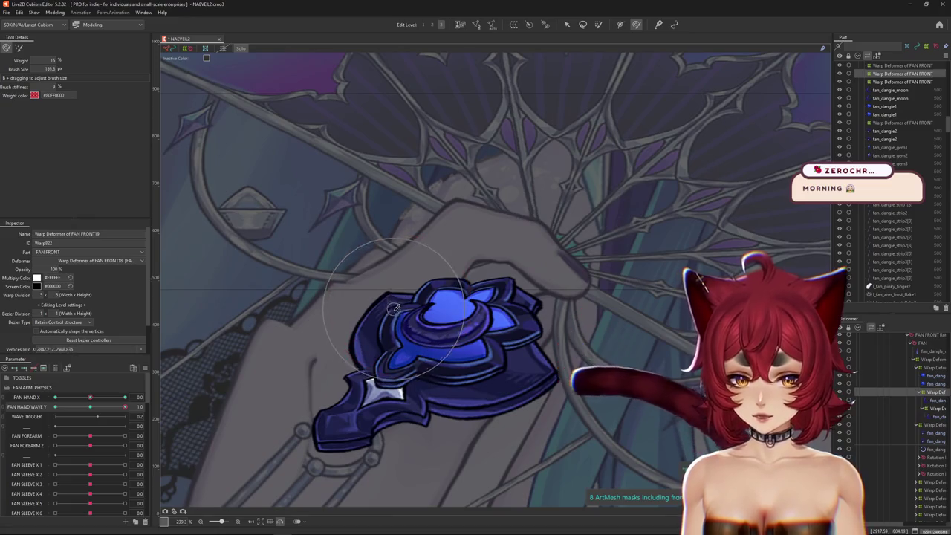
scroll(451, 264, "down", 2)
left_click_drag(125, 407, 51, 415)
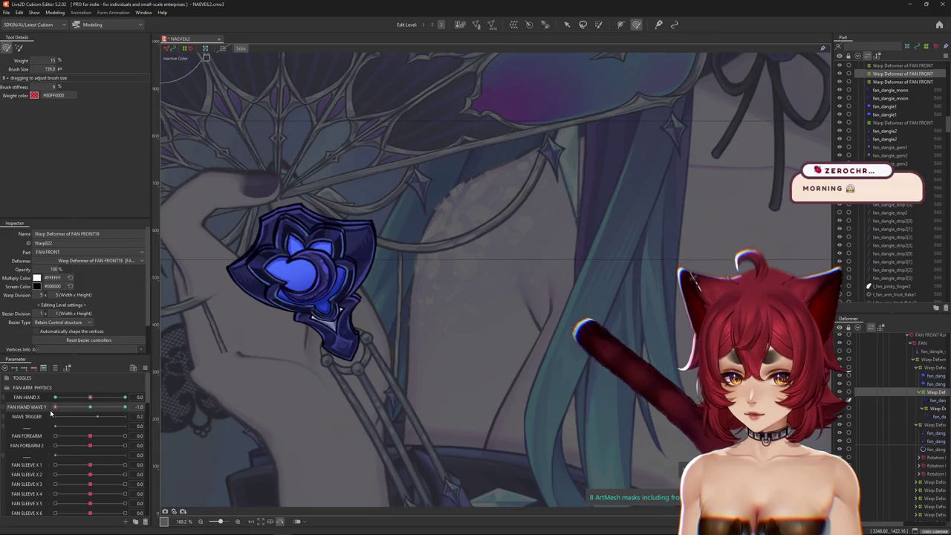
mouse_move(256, 323)
left_mouse_down()
mouse_move(375, 342)
mouse_move(401, 297)
left_mouse_up()
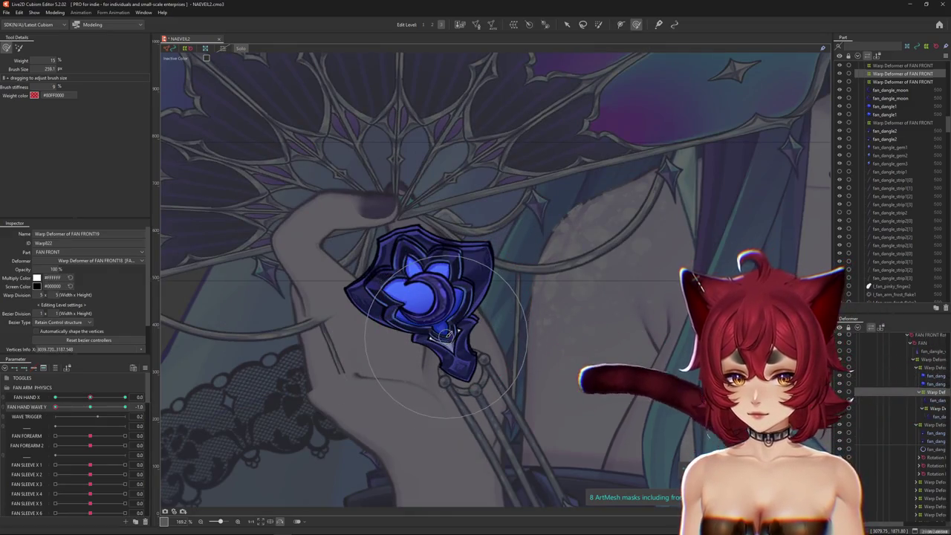
left_click(882, 408)
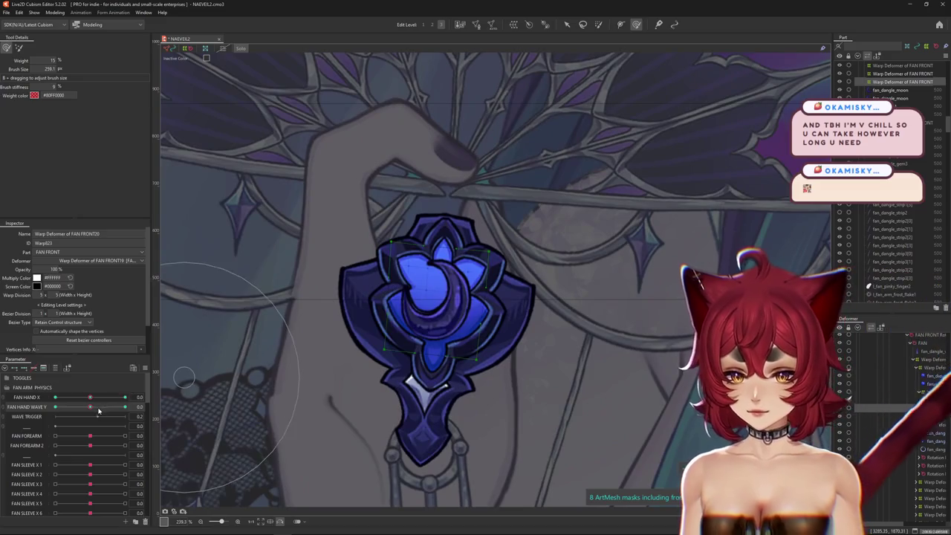
Step: Zoom onto the fan ornament and select the fan_dangle_moon gem mesh
scroll(323, 368, "up", 3)
left_click_drag(323, 368, 152, 309)
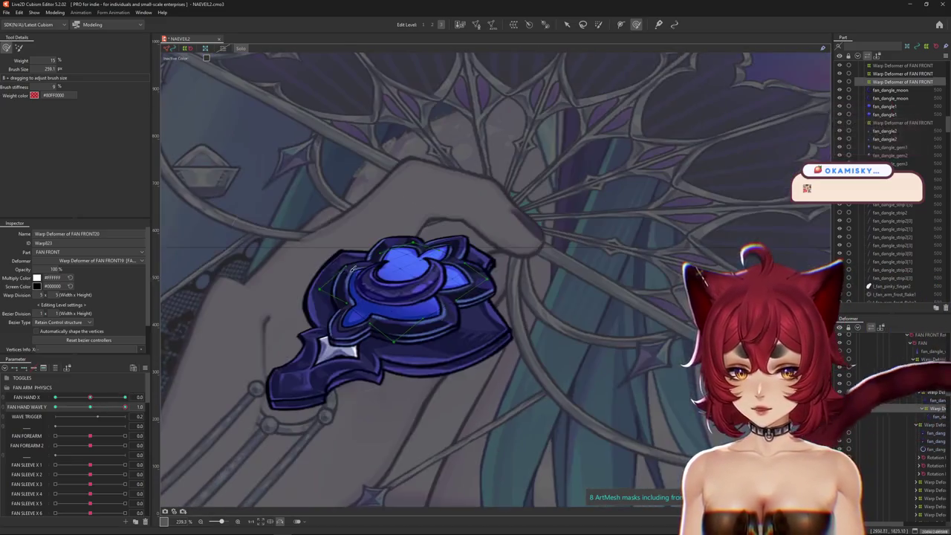
key("v")
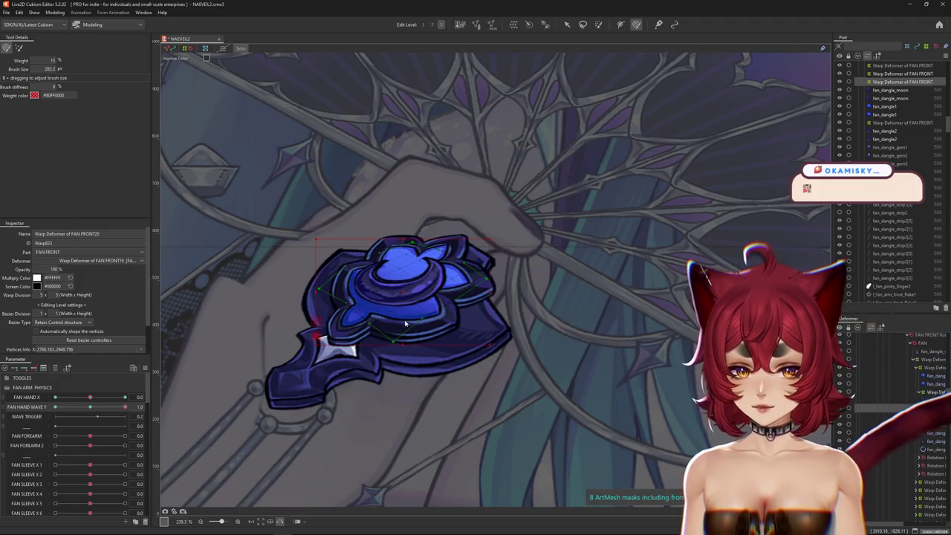
left_click(392, 301)
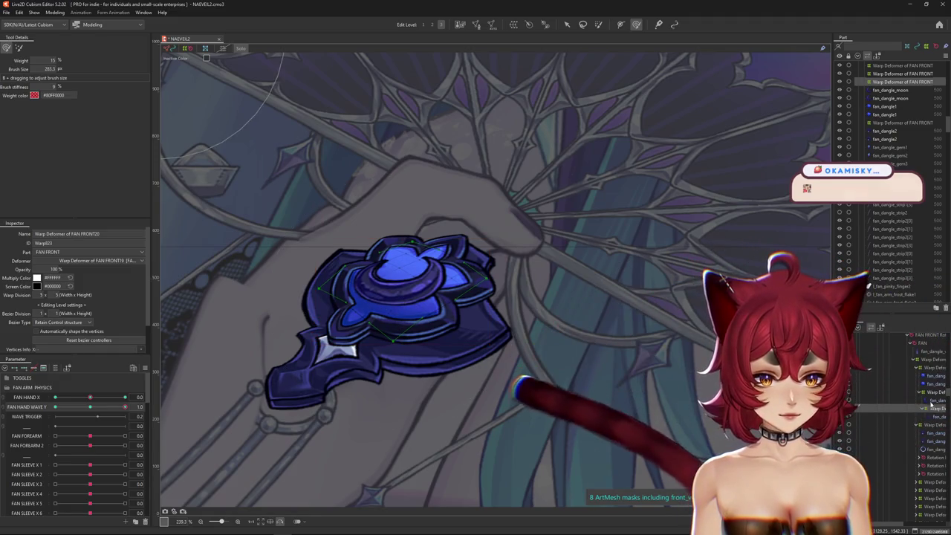
Step: At FAN HAND WAVE Y 1.0, brush the gem mesh down-right to fit the tilted fan
left_click(89, 407)
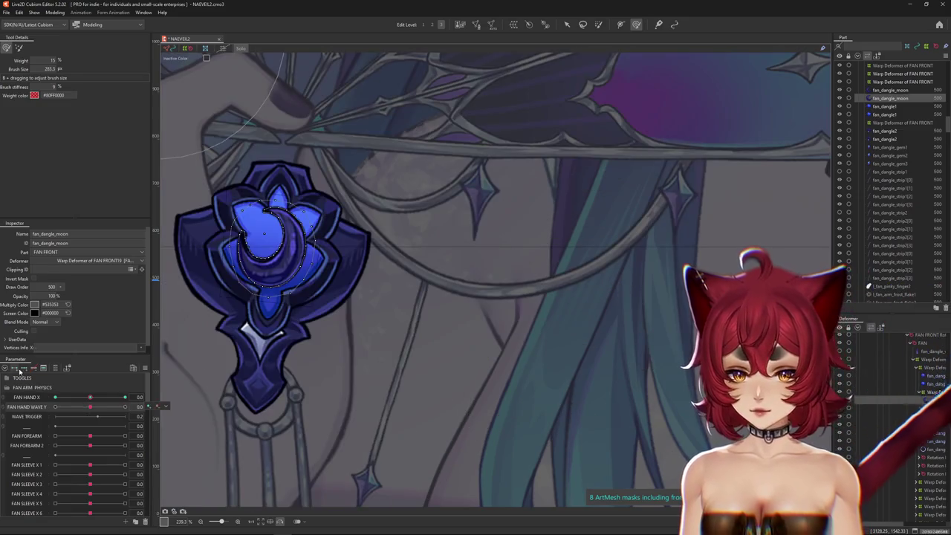
left_click_drag(89, 408, 124, 407)
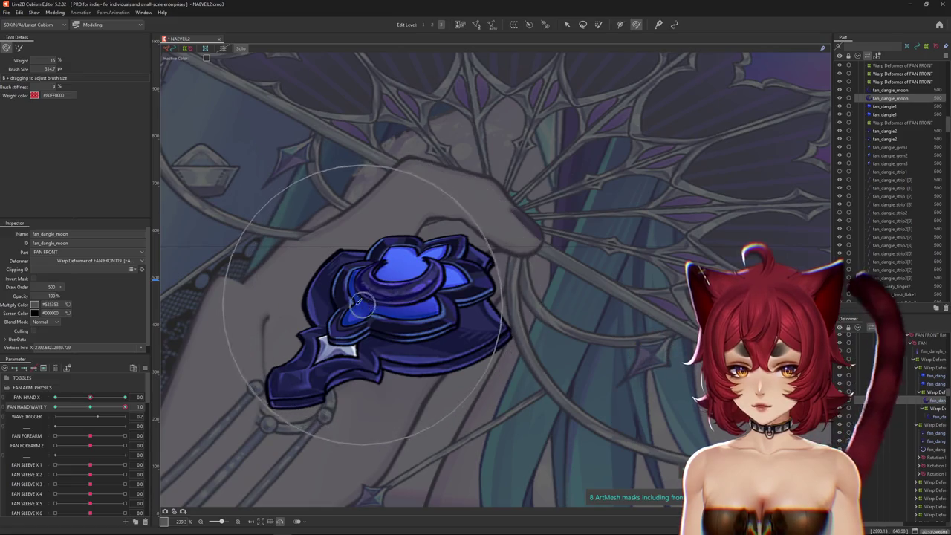
left_click_drag(387, 298, 442, 307)
mouse_move(373, 161)
left_mouse_down()
mouse_move(414, 202)
mouse_move(385, 201)
left_mouse_up()
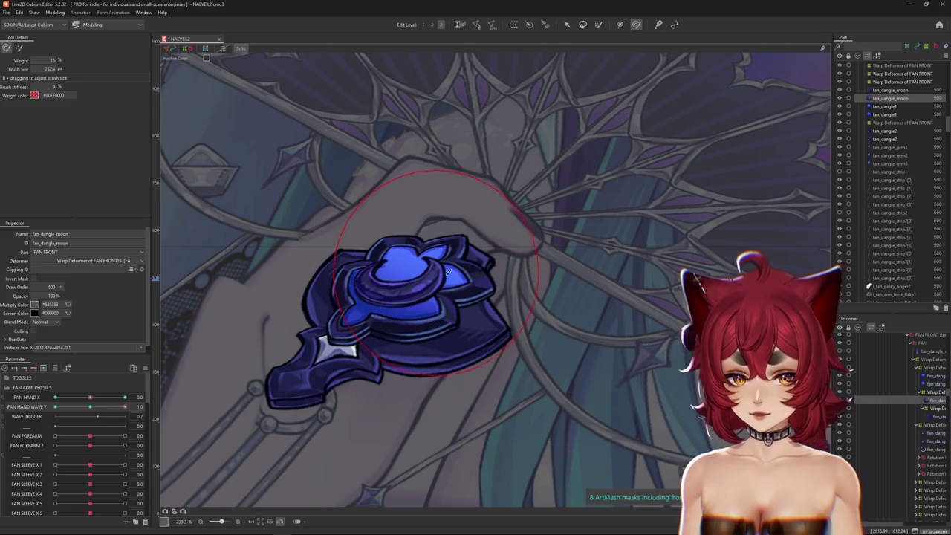
mouse_move(448, 272)
left_mouse_down()
mouse_move(483, 316)
mouse_move(441, 327)
left_mouse_up()
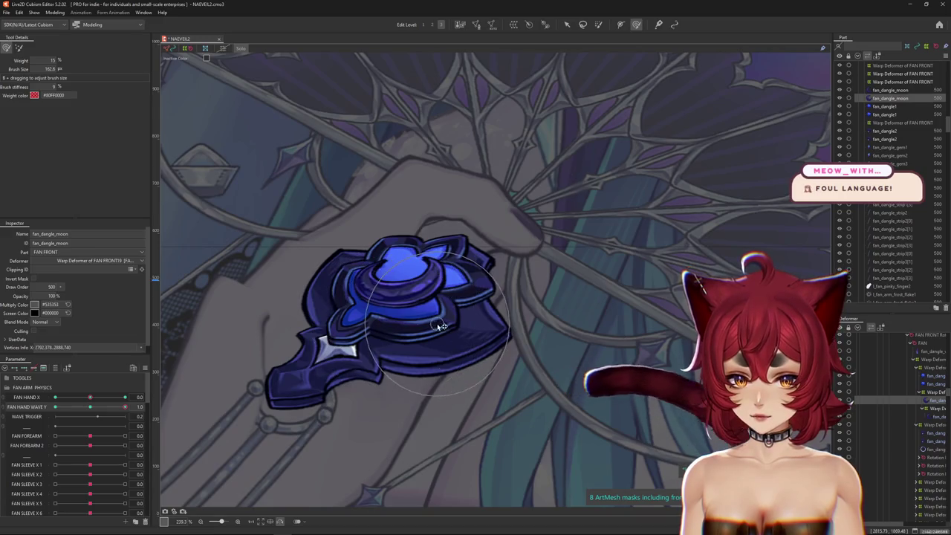
Step: Reshape the gem mesh at FAN HAND WAVE Y -1.0, then select the ornament's warp deformer
left_click_drag(124, 407, 55, 407)
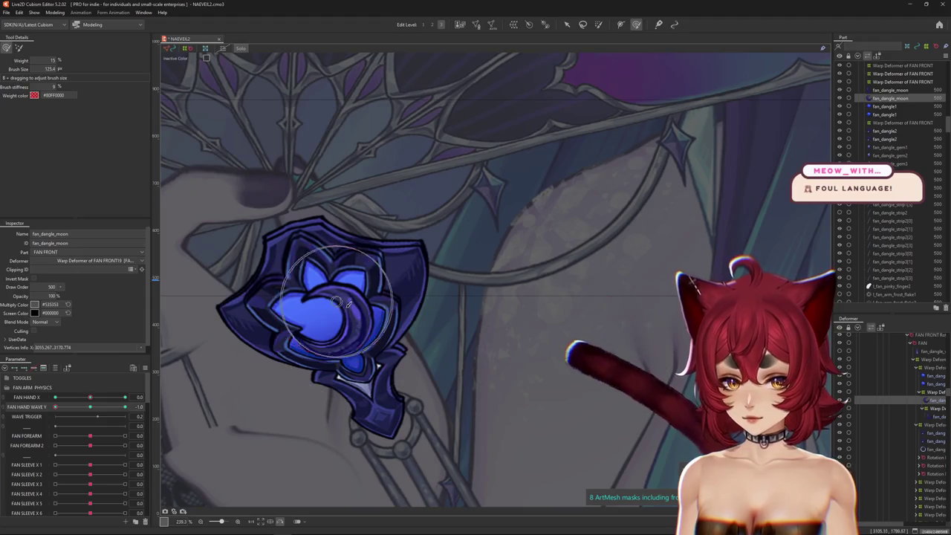
mouse_move(336, 301)
left_mouse_down()
mouse_move(335, 327)
mouse_move(346, 334)
left_mouse_up()
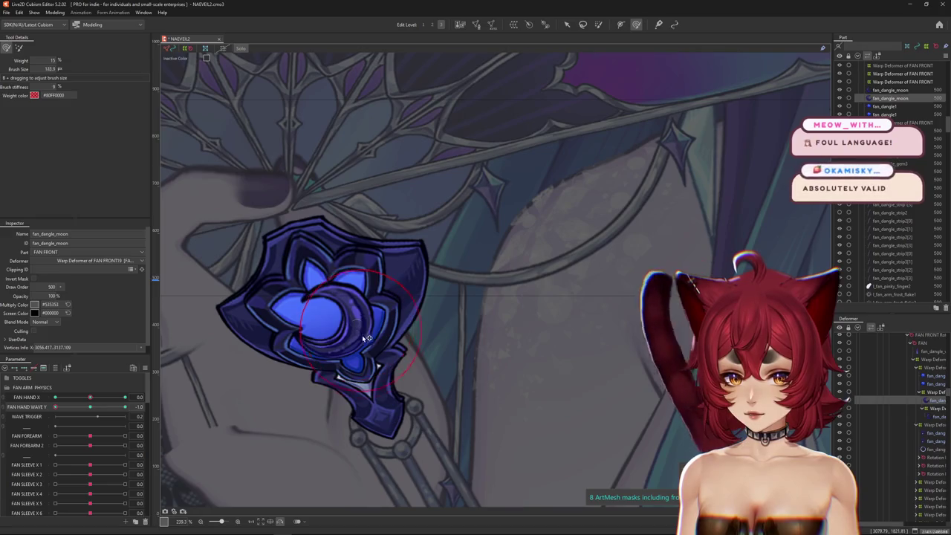
mouse_move(346, 335)
left_mouse_down()
mouse_move(360, 313)
mouse_move(364, 347)
left_mouse_up()
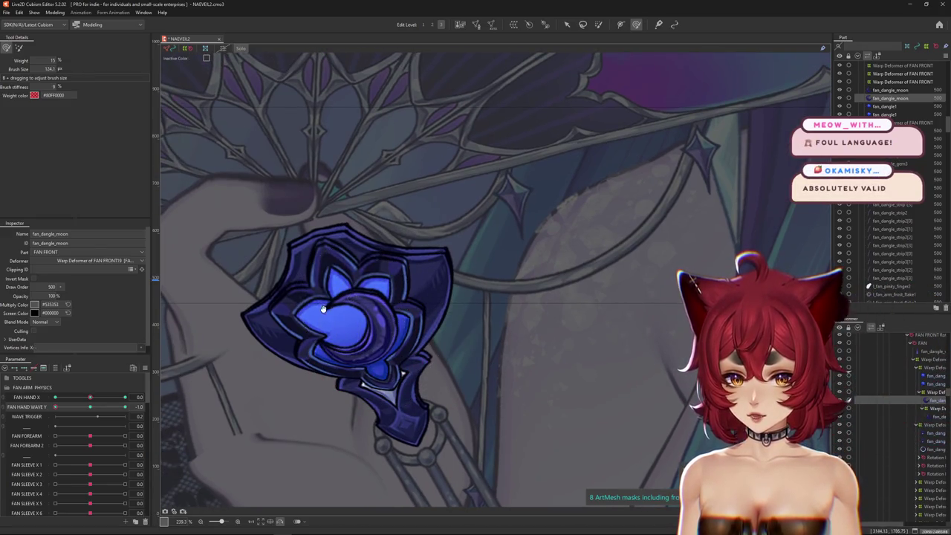
left_click_drag(55, 408, 125, 407)
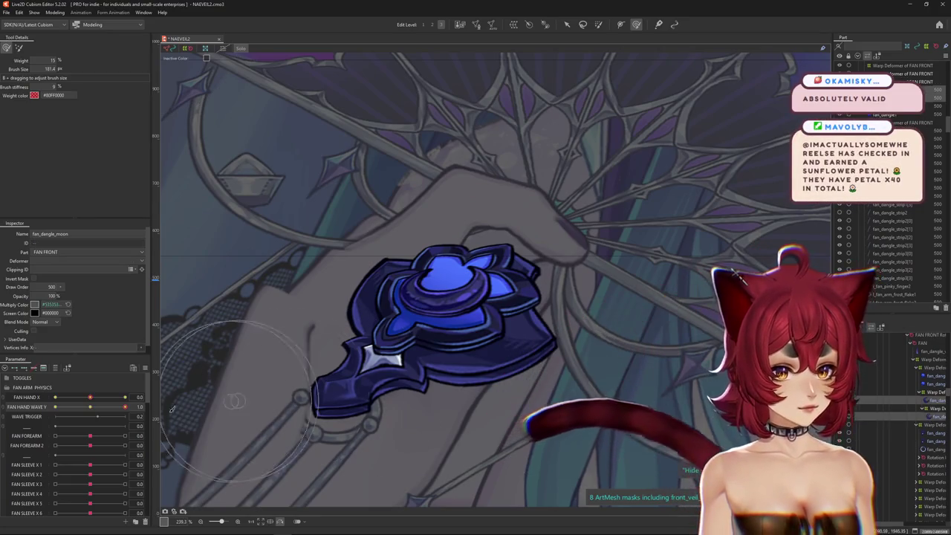
left_click(931, 393)
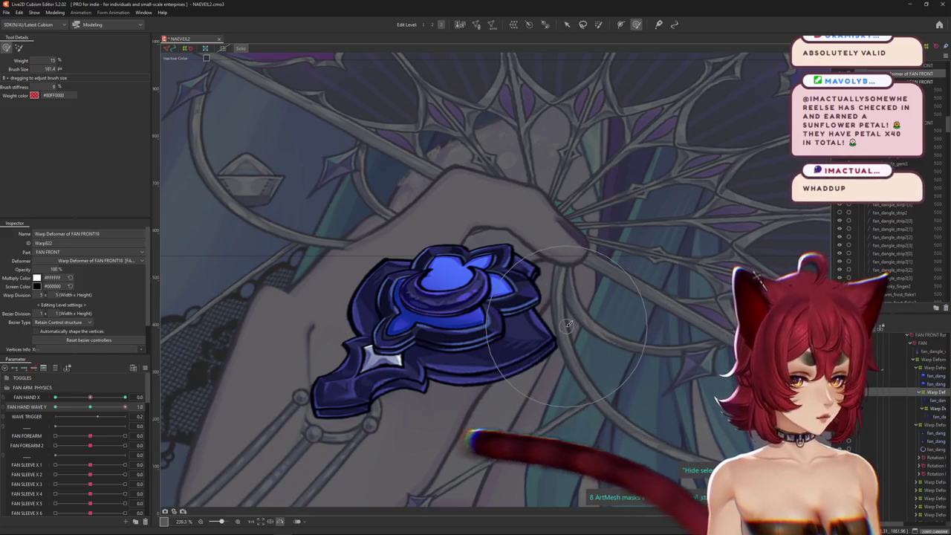
Step: Warp the ornament's deformer to fit the fan at FAN HAND WAVE Y 1.0
mouse_move(648, 351)
left_mouse_down()
mouse_move(471, 215)
mouse_move(433, 220)
mouse_move(407, 283)
left_mouse_up()
left_click_drag(424, 313, 451, 315)
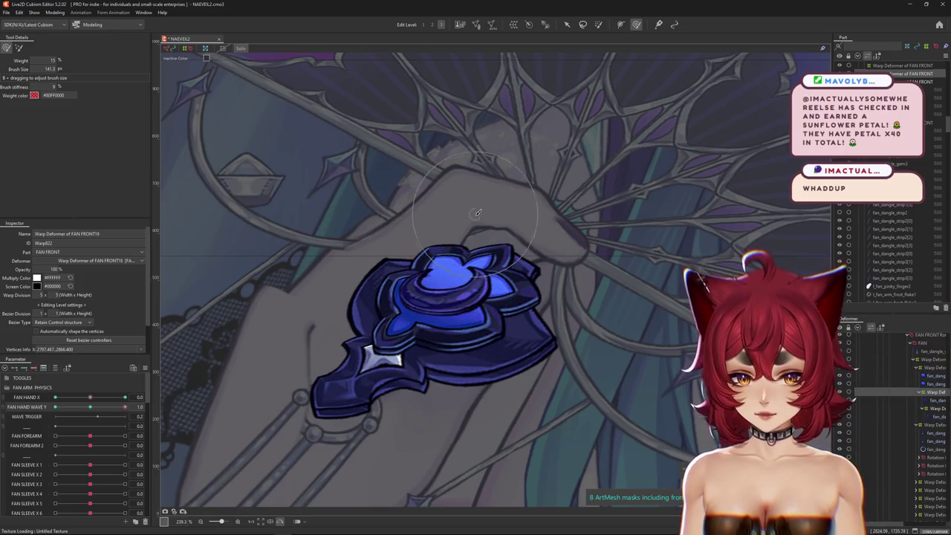
left_click_drag(477, 213, 506, 201)
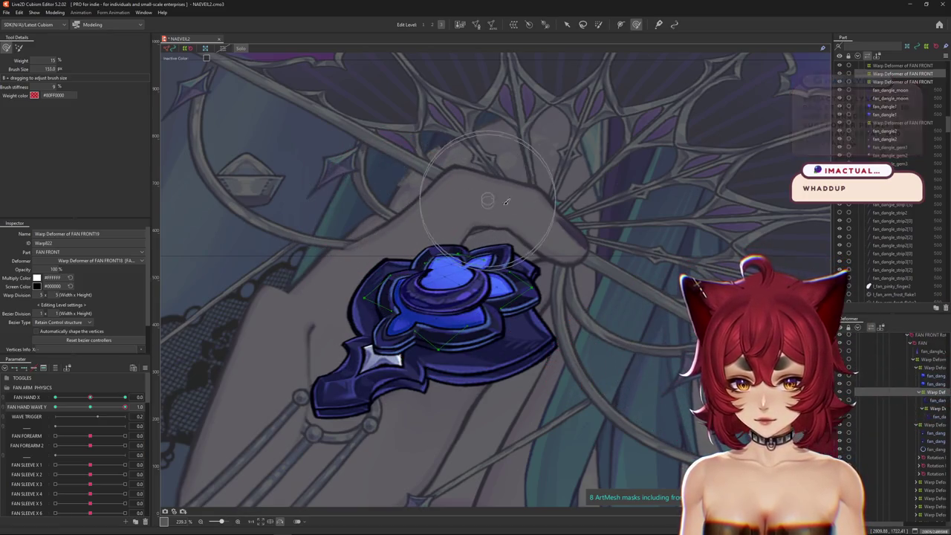
Step: At FAN HAND WAVE Y -1.0, warp the ornament and its handle up onto the fan
left_click_drag(125, 406, 10, 411)
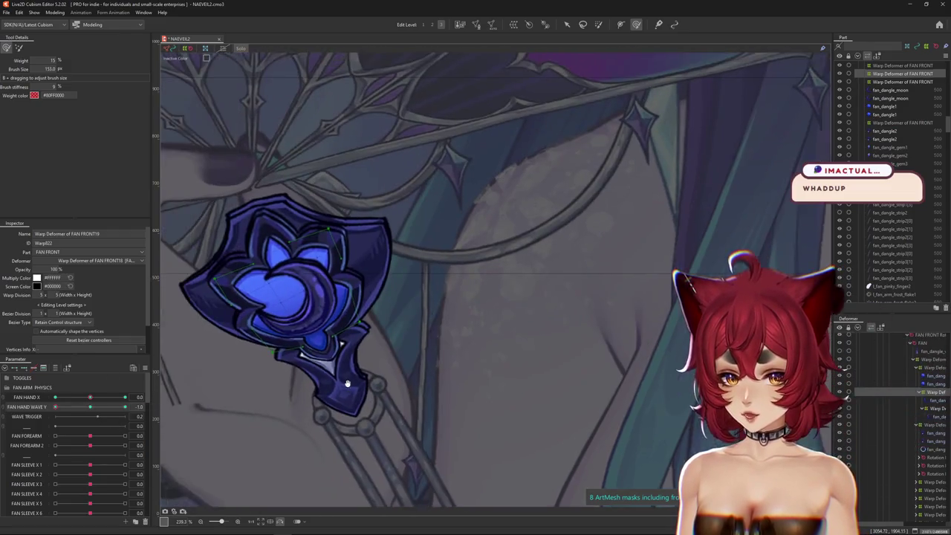
mouse_move(223, 245)
left_mouse_down()
mouse_move(357, 312)
mouse_move(359, 305)
mouse_move(312, 364)
mouse_move(388, 265)
left_mouse_up()
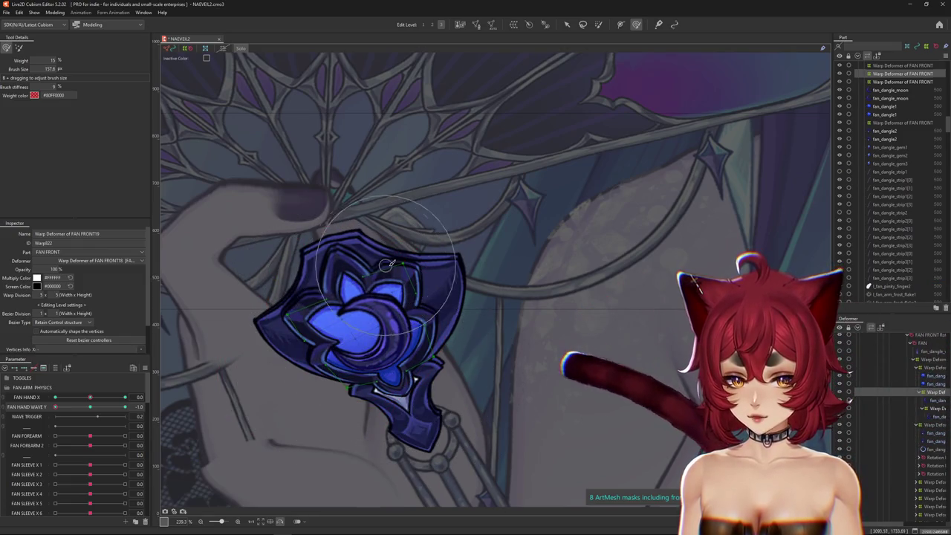
left_click_drag(411, 316, 394, 413)
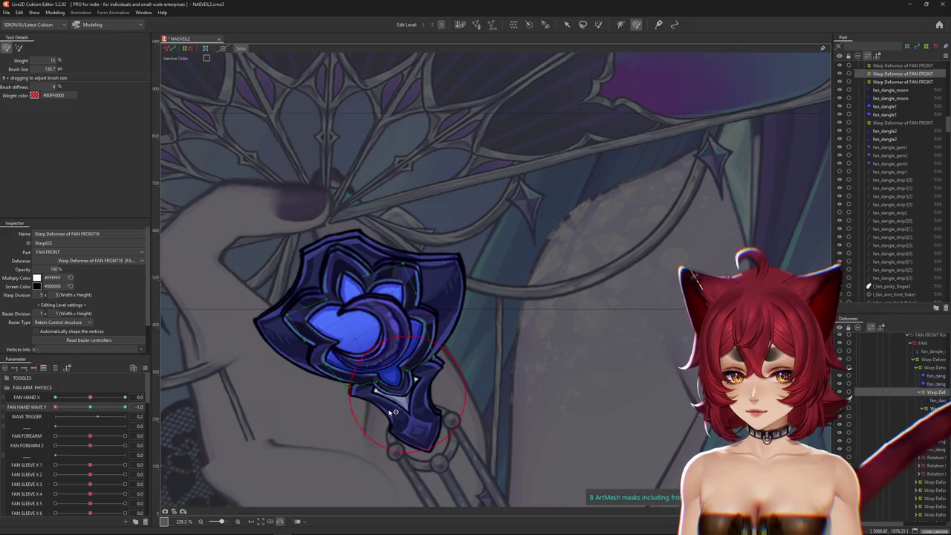
mouse_move(356, 359)
left_mouse_down()
mouse_move(390, 375)
mouse_move(358, 413)
left_mouse_up()
left_click_drag(337, 374, 251, 360)
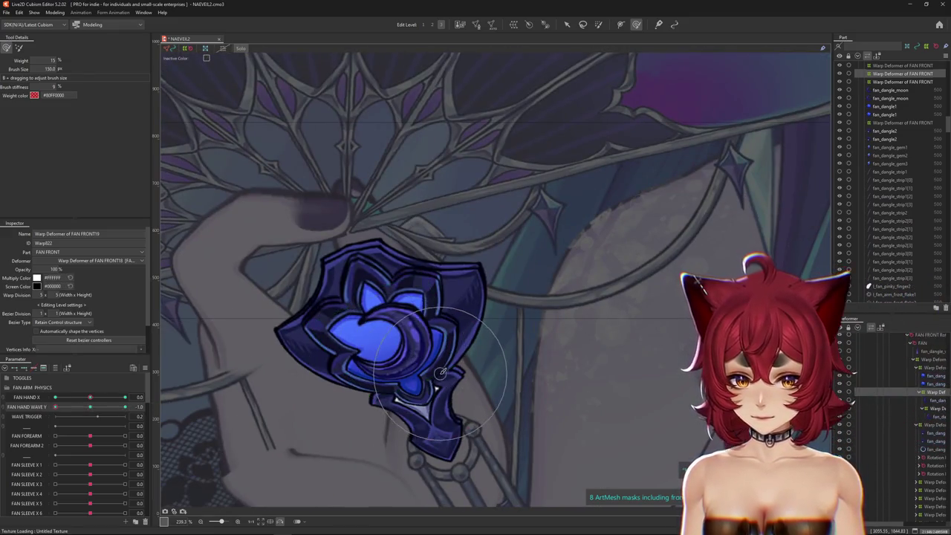
mouse_move(441, 371)
left_mouse_down()
mouse_move(440, 321)
mouse_move(401, 394)
left_mouse_up()
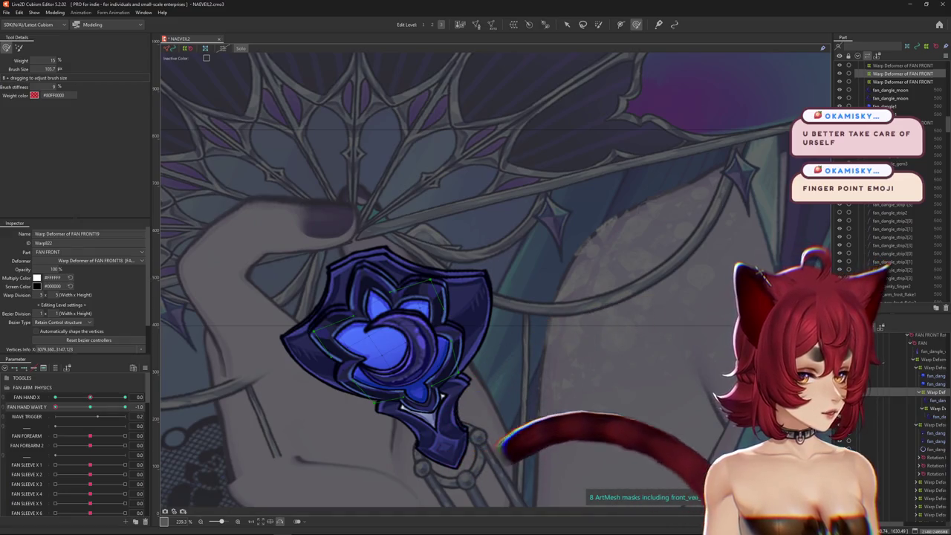
scroll(440, 294, "down", 2)
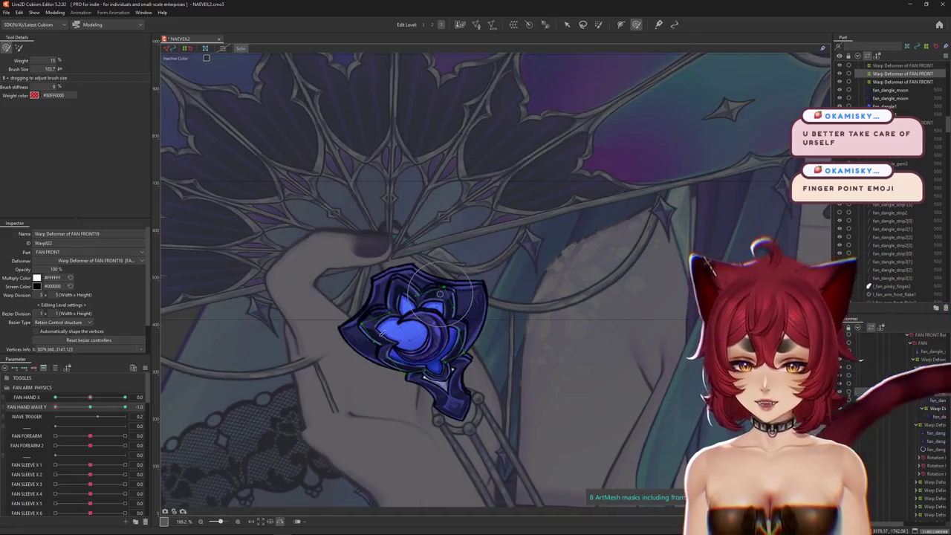
right_click(152, 407)
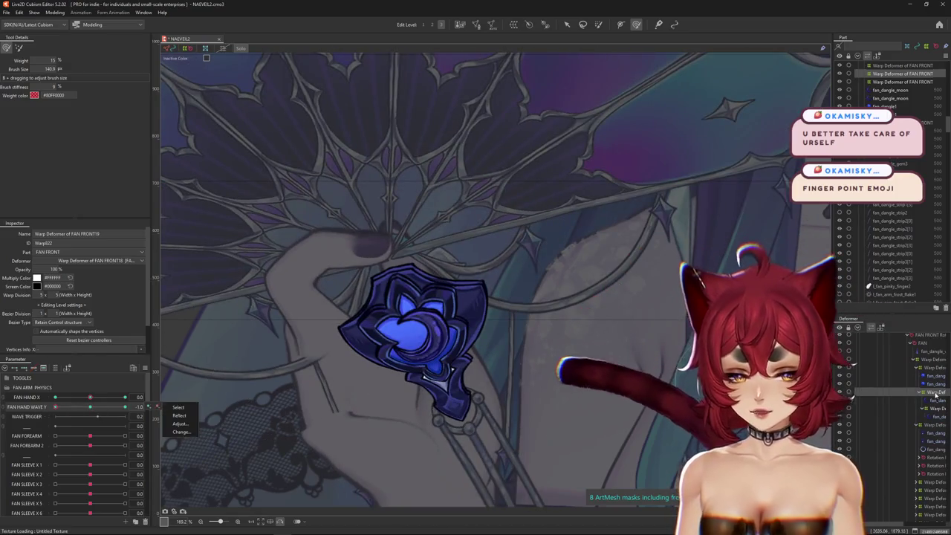
Step: Select fan_dangle_moon, the fan_dangle meshes, and the ornament warp deformer together
left_click(937, 418)
left_click(936, 434)
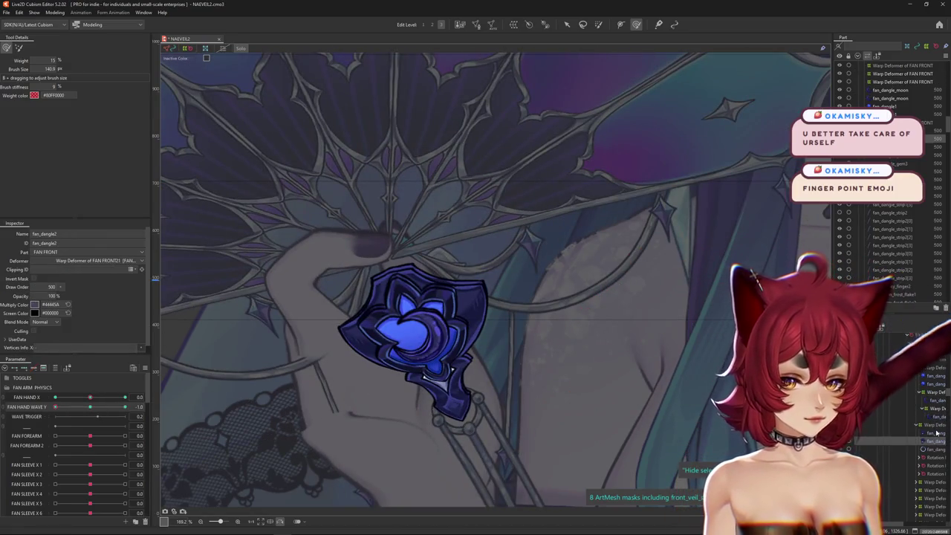
key("shift+Down")
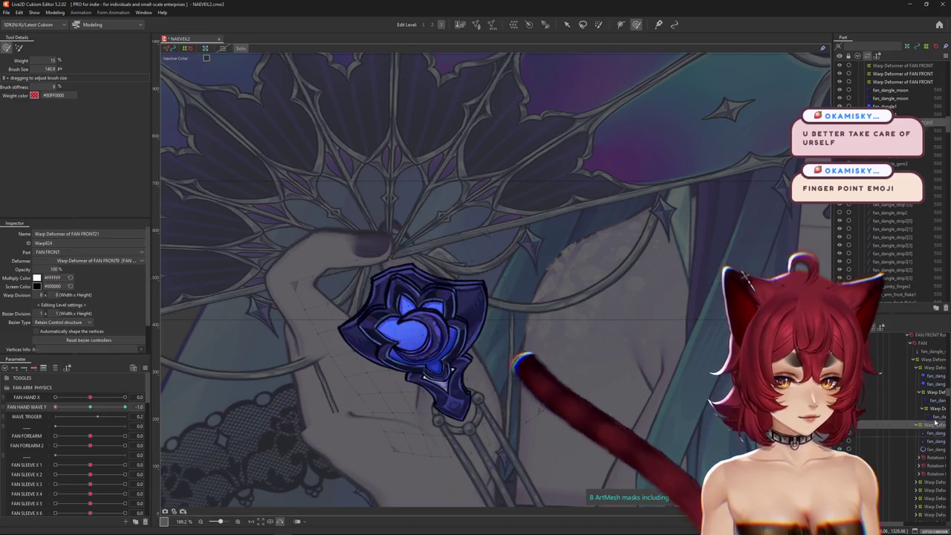
left_click(938, 417, "ctrl")
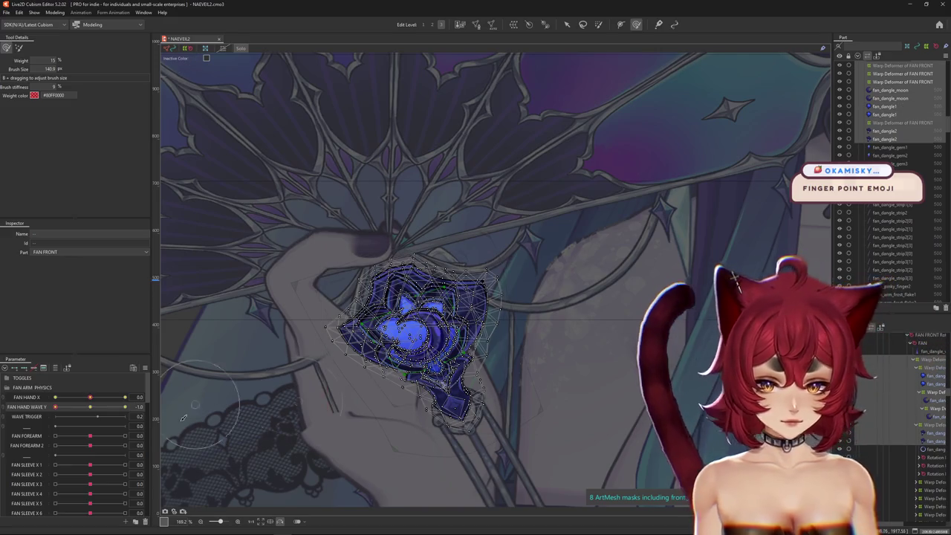
Step: Synthesize corner keys combining FAN HAND X with FAN HAND WAVE Y
left_click(144, 367)
left_click(145, 368)
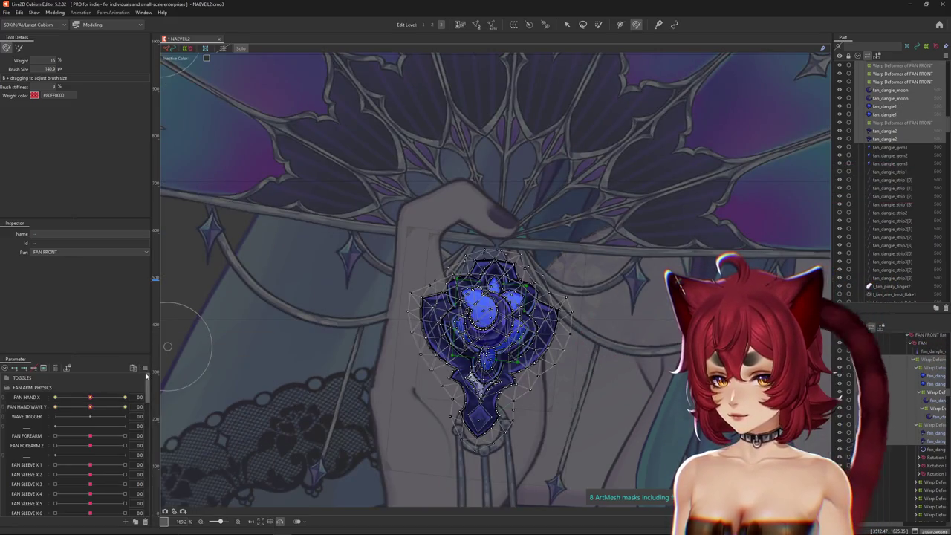
left_click(145, 368)
left_click(182, 370)
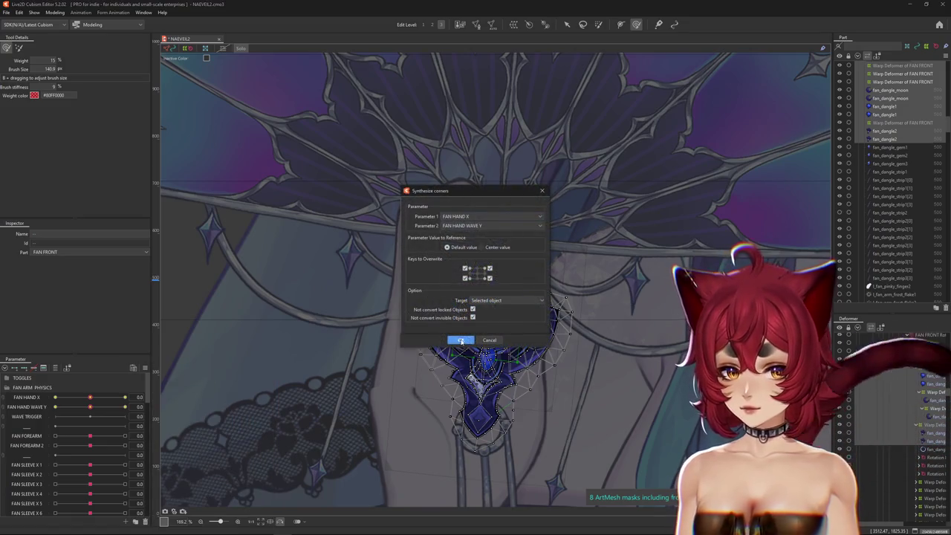
key("Escape")
left_click(7, 399)
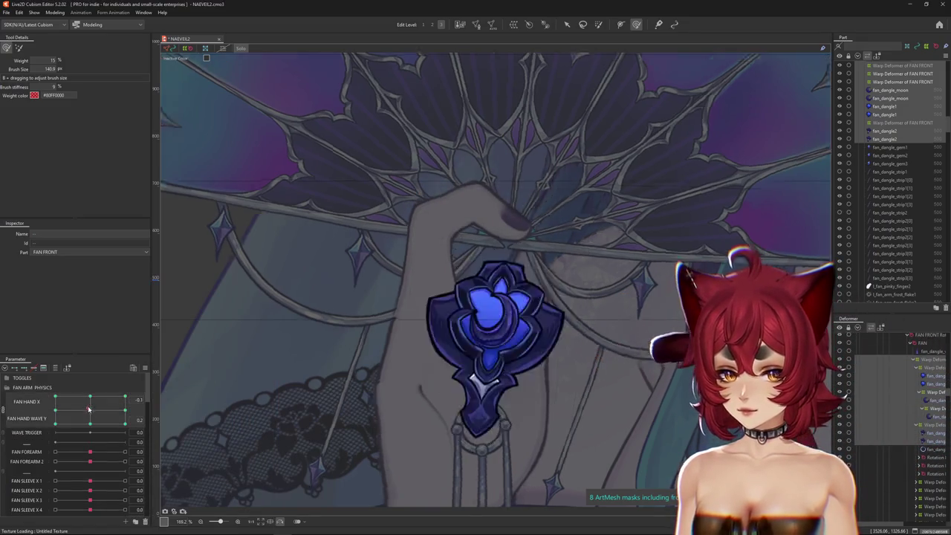
Step: Move the combined fan control to the 1.0, 1.0 corner and select the FAN FRONT18 warp deformer
mouse_move(90, 409)
left_mouse_down()
mouse_move(119, 382)
mouse_move(127, 387)
left_mouse_up()
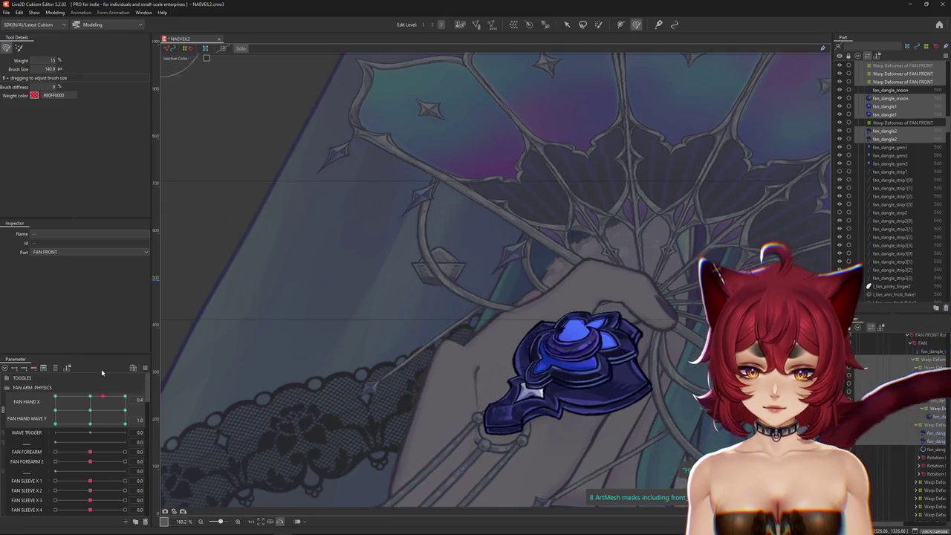
left_click_drag(669, 409, 560, 362)
left_click(560, 362)
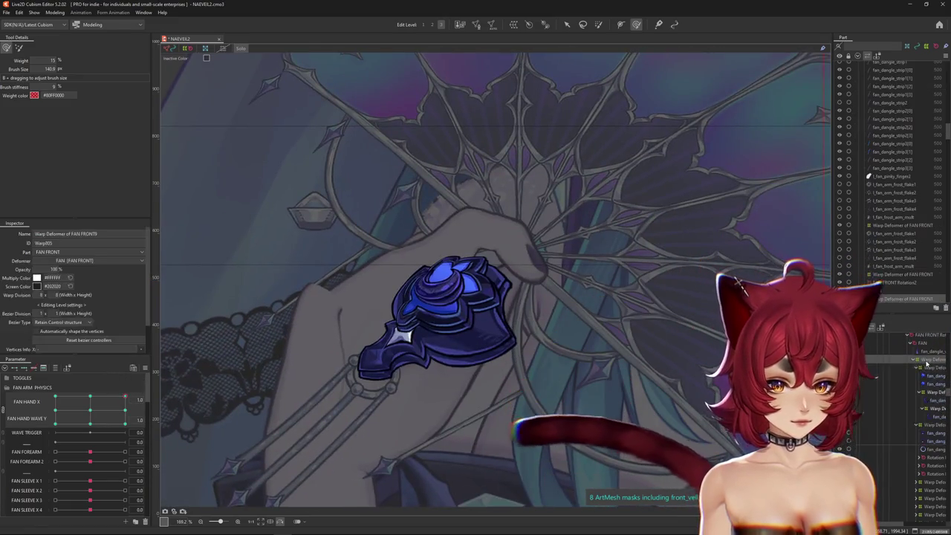
left_click(402, 336)
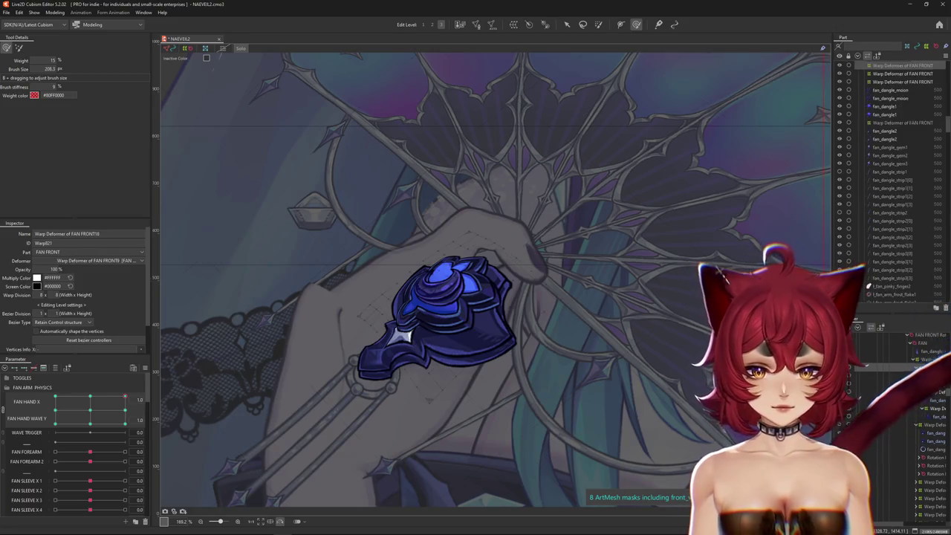
left_click(943, 433)
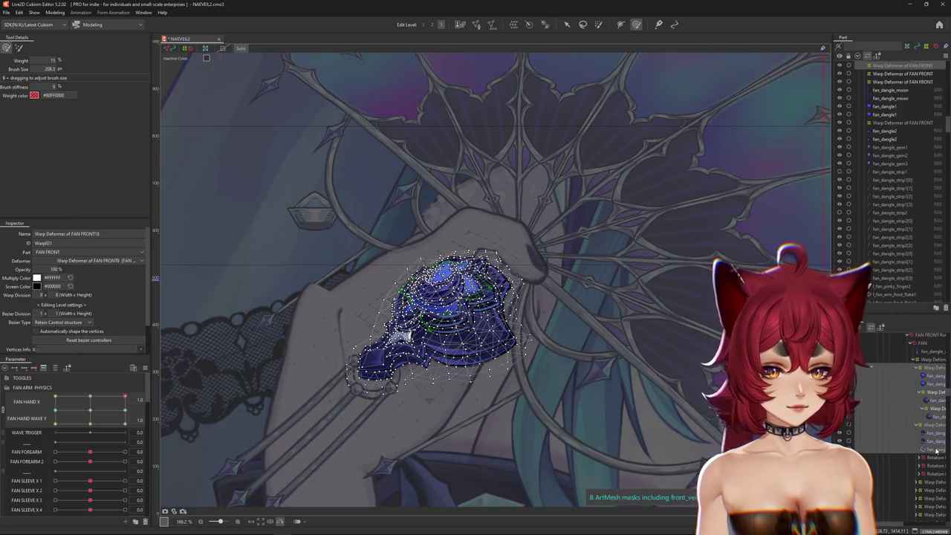
left_click(241, 48)
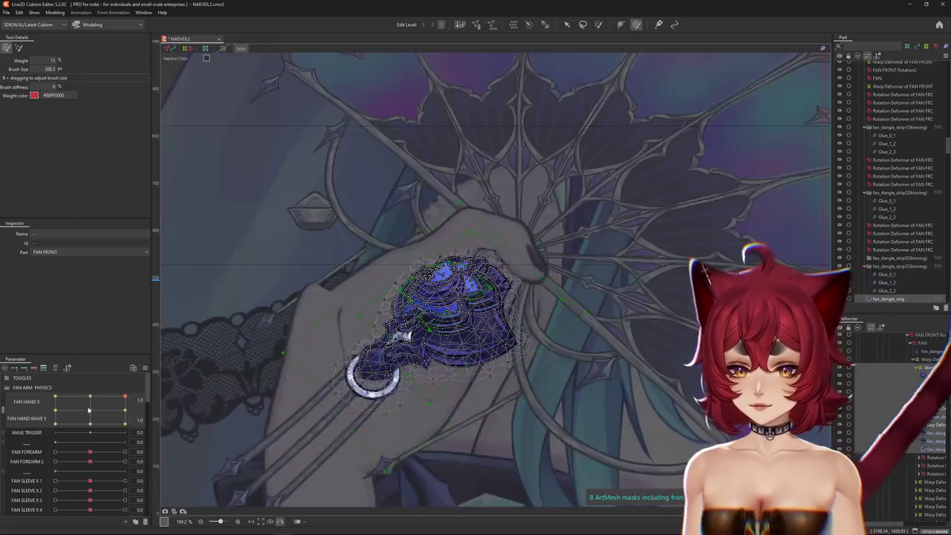
left_click(382, 382)
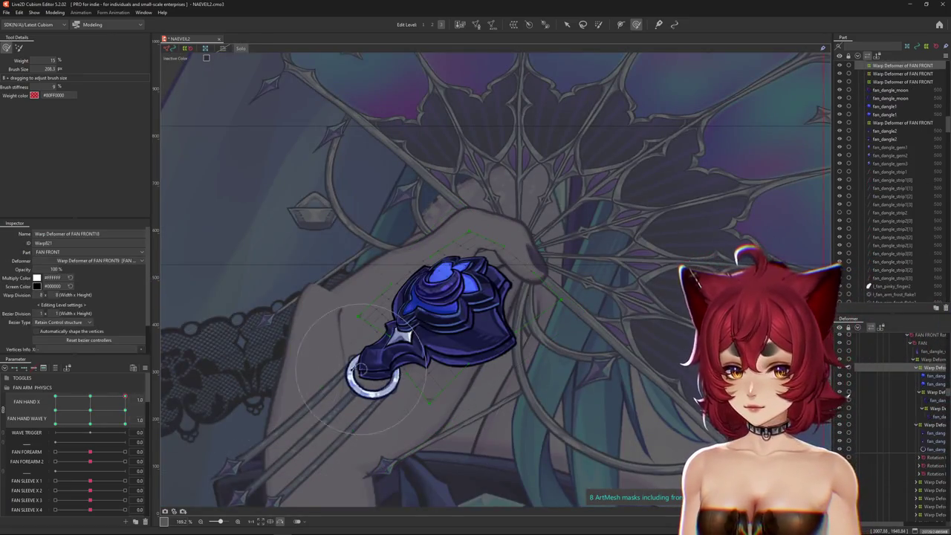
left_click_drag(120, 405, 124, 398)
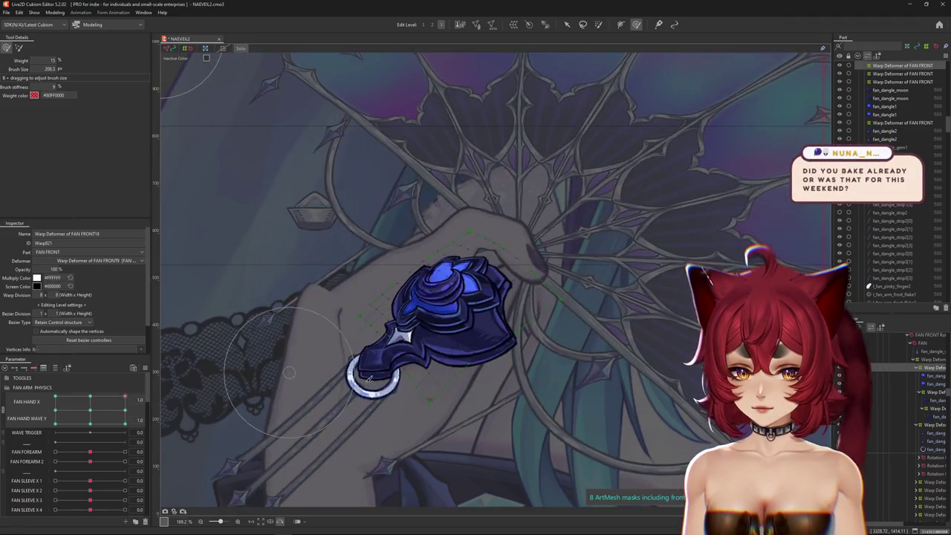
Step: Select FAN FRONT21, expand its children, split the 2D grid, and show only fan hand parameters
left_click(928, 376)
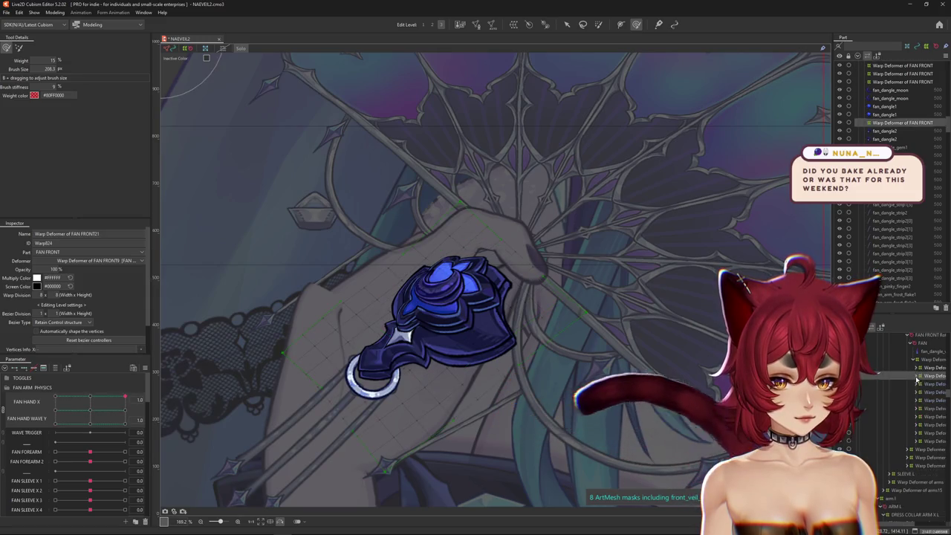
left_click(919, 376)
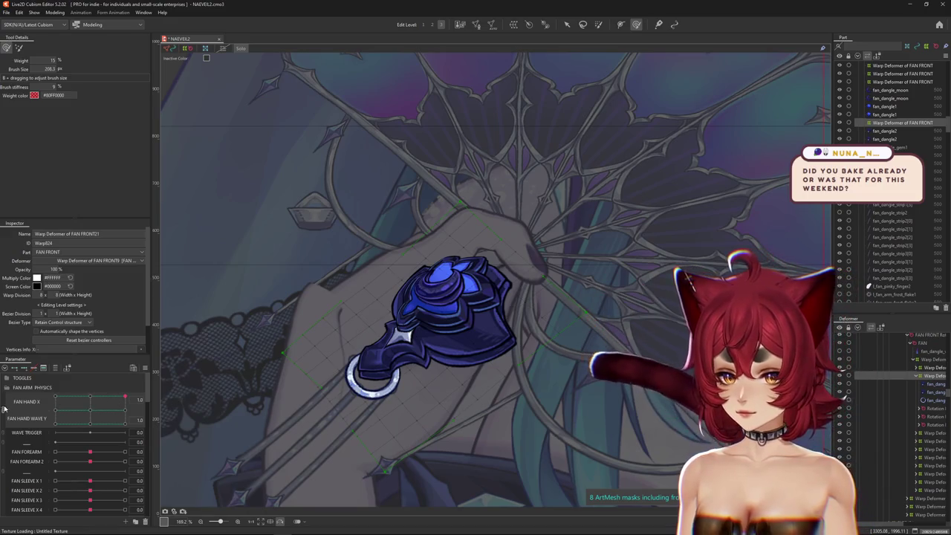
left_click(5, 407)
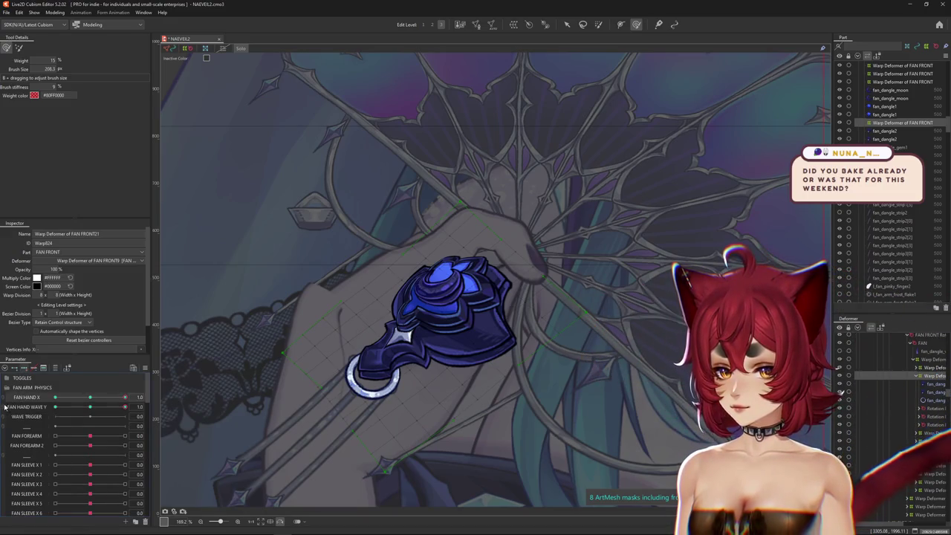
left_click(55, 369)
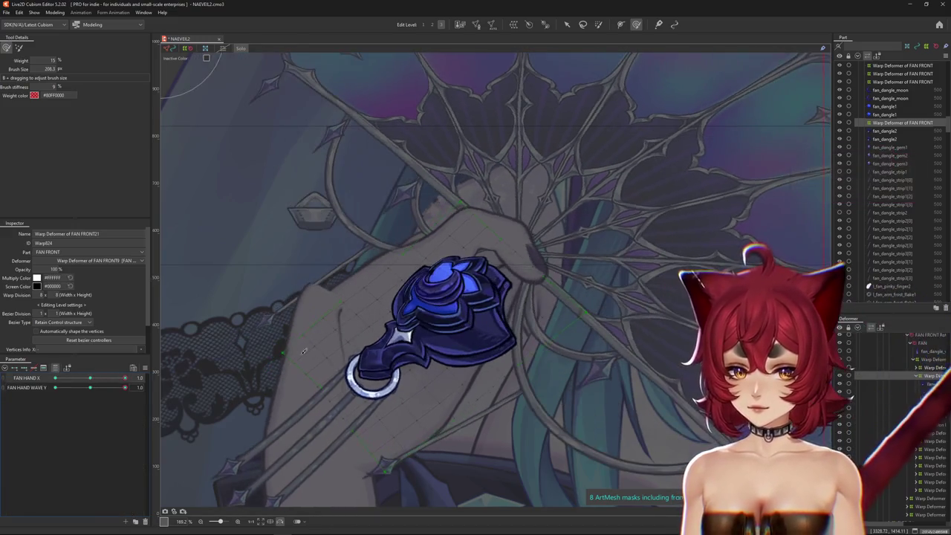
Step: Select both gem warp deformers and brush the gem into place around FAN HAND X 0.5 and 1.0
mouse_move(387, 378)
left_mouse_down()
mouse_move(397, 382)
mouse_move(334, 247)
left_mouse_up()
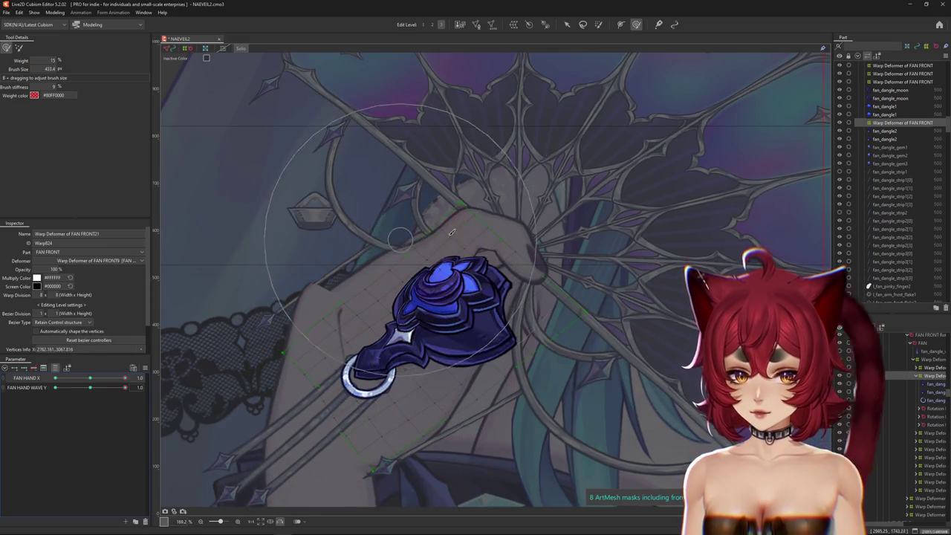
left_click(406, 313)
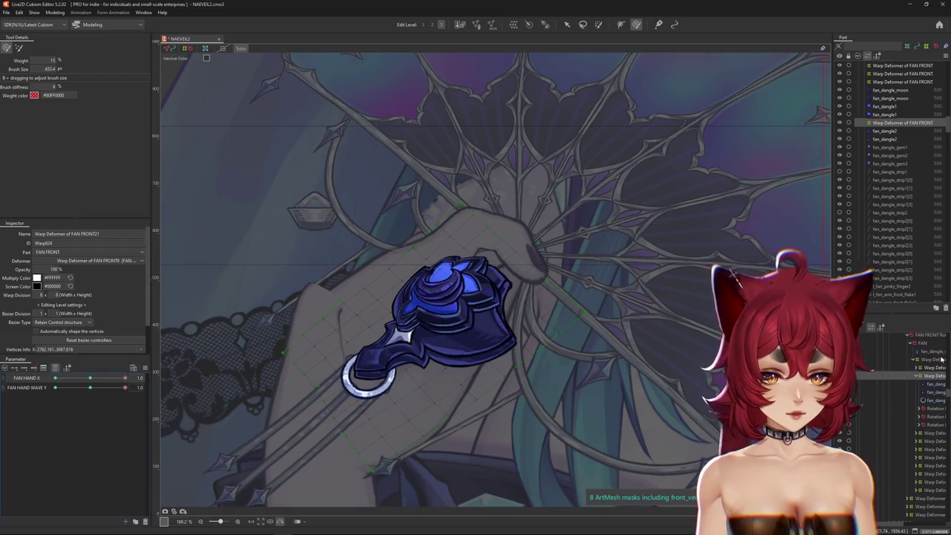
left_click(253, 395, "ctrl")
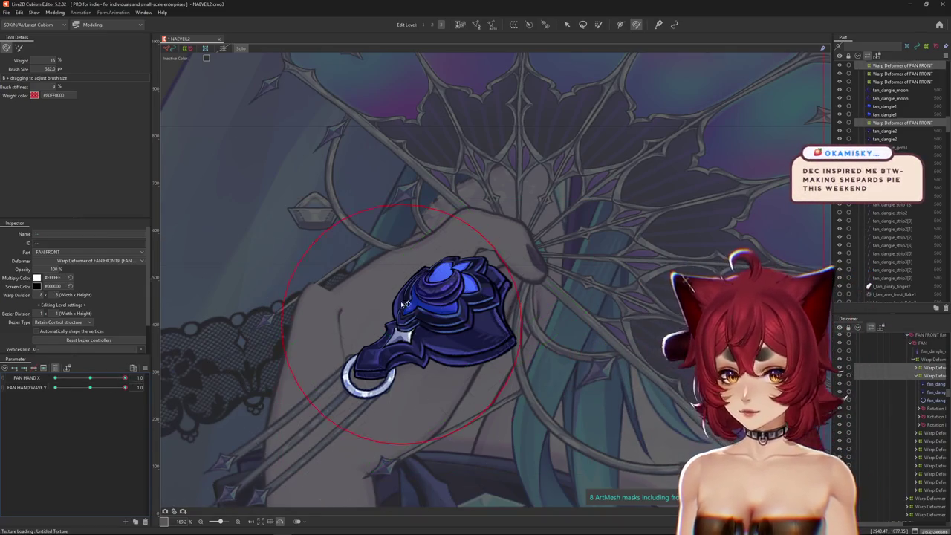
mouse_move(453, 287)
left_mouse_down()
mouse_move(487, 269)
mouse_move(461, 281)
left_mouse_up()
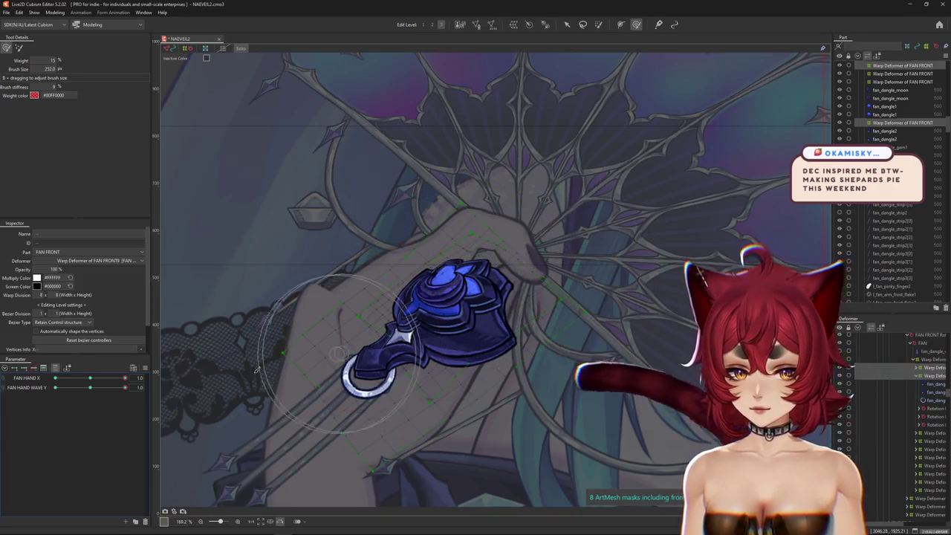
mouse_move(125, 378)
left_mouse_down()
mouse_move(112, 379)
mouse_move(125, 378)
left_mouse_up()
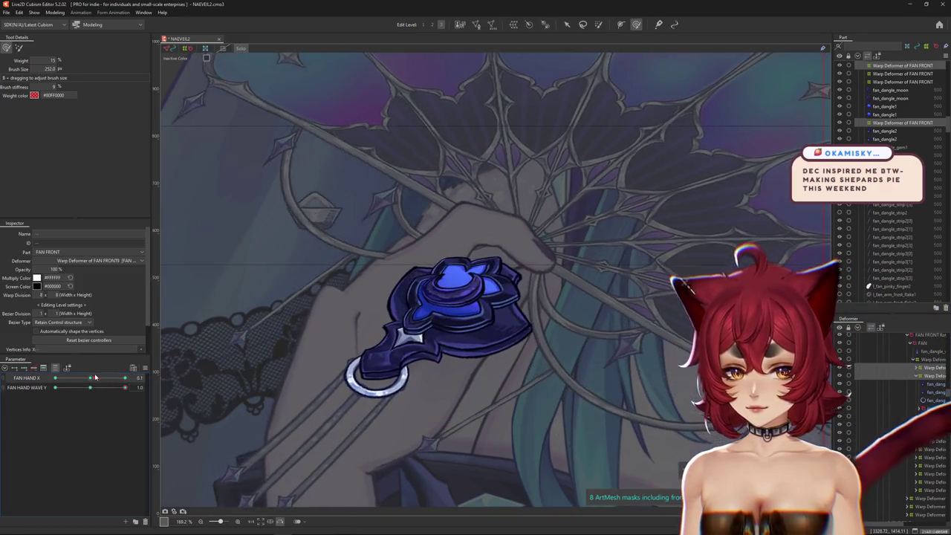
mouse_move(476, 231)
left_mouse_down()
mouse_move(463, 228)
mouse_move(491, 424)
mouse_move(418, 414)
left_mouse_up()
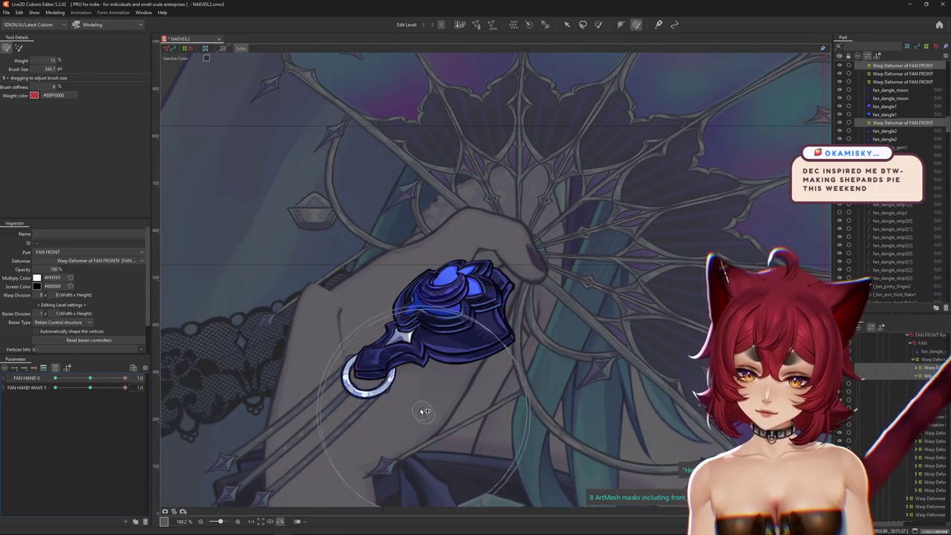
left_click_drag(125, 379, 56, 377)
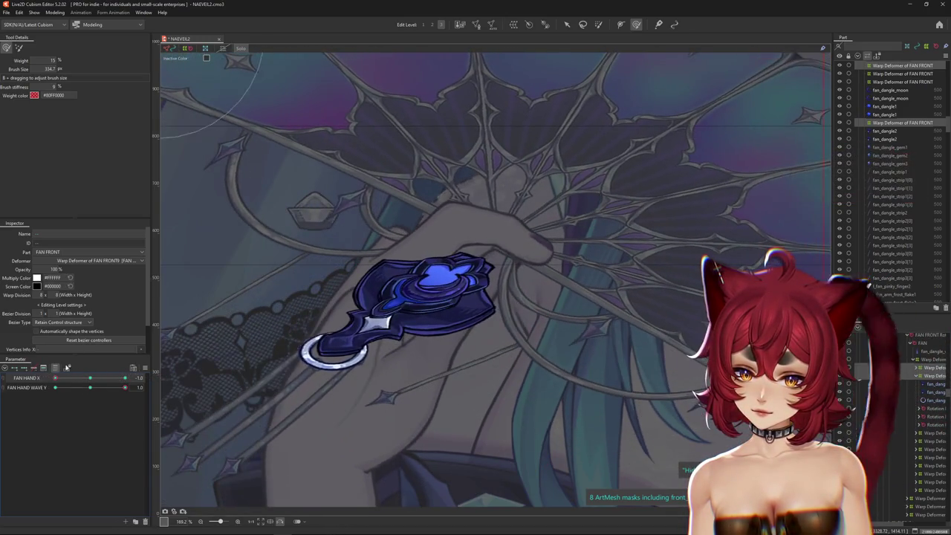
Step: Refine the gem at FAN HAND X middle and 1.0 poses, returning FAN HAND WAVE Y to 0.0
mouse_move(56, 377)
left_mouse_down()
mouse_move(87, 378)
mouse_move(37, 379)
left_mouse_up()
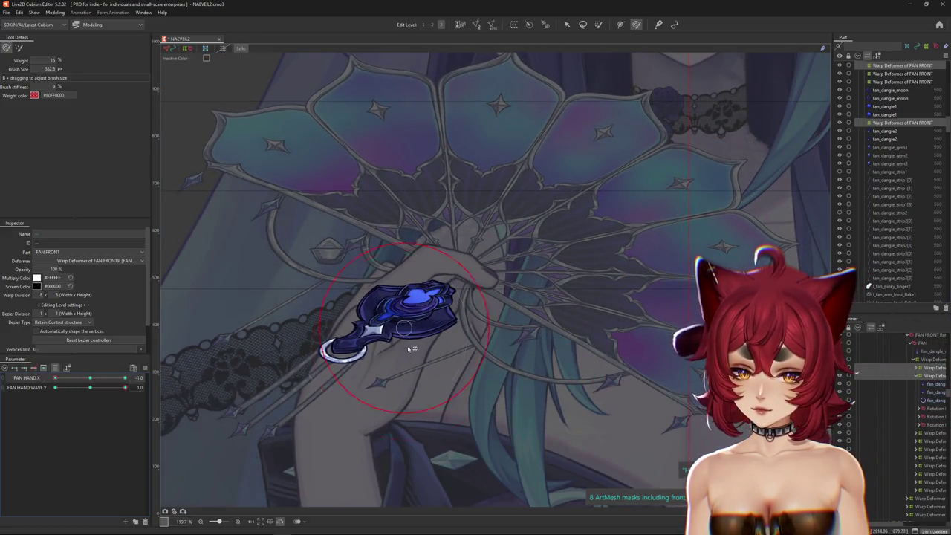
left_click_drag(412, 349, 373, 360)
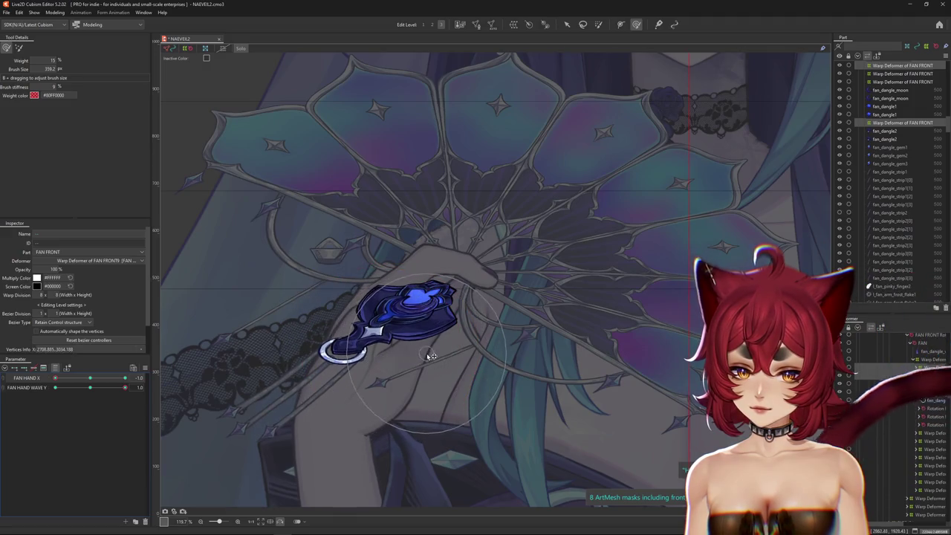
left_click_drag(55, 379, 125, 378)
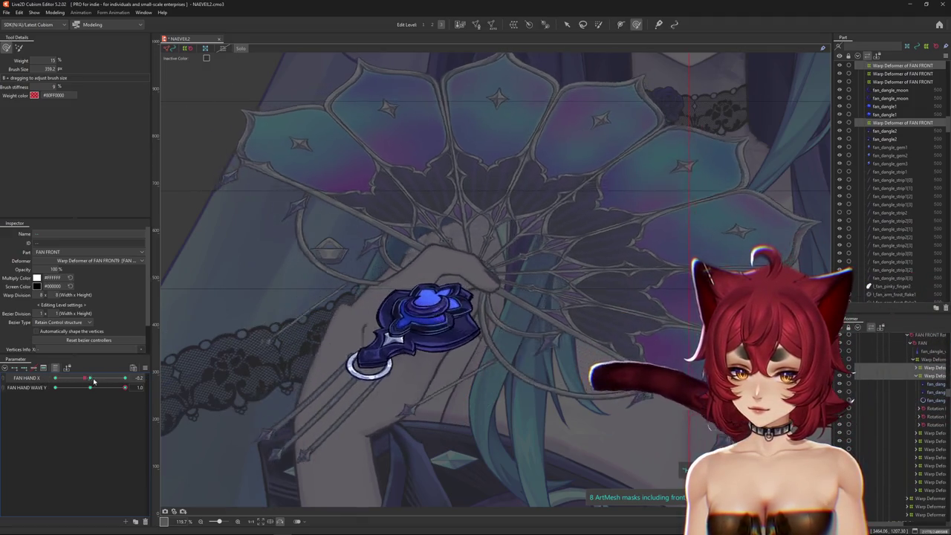
left_click_drag(471, 398, 487, 419)
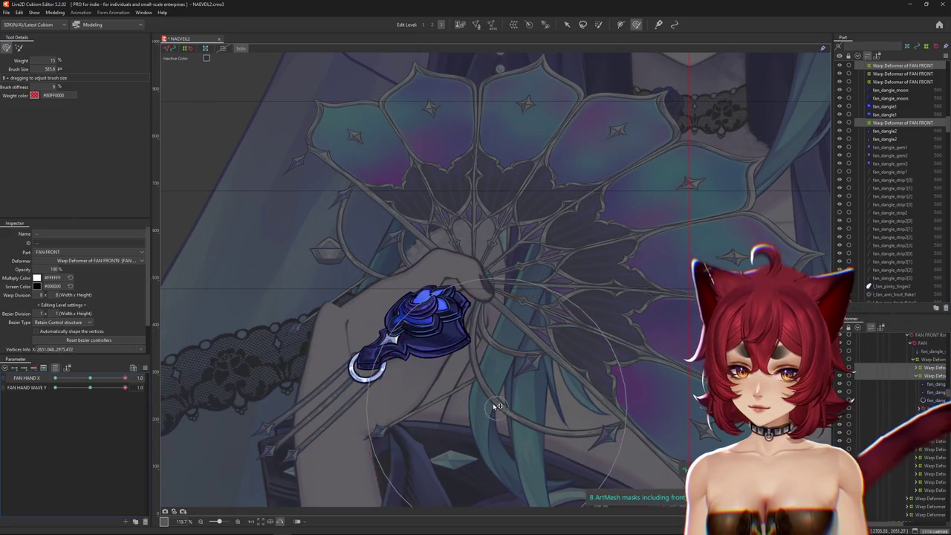
mouse_move(91, 384)
left_mouse_down()
mouse_move(135, 388)
mouse_move(46, 388)
left_mouse_up()
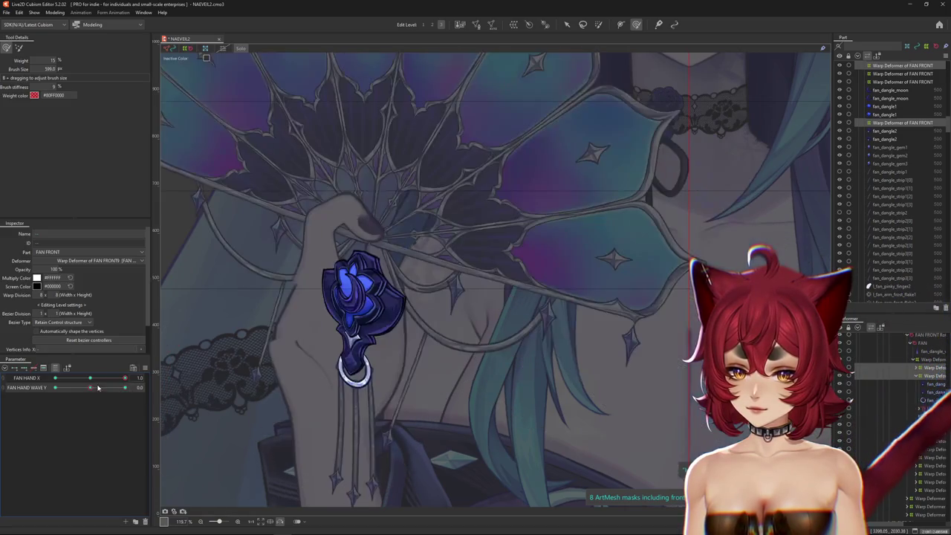
left_click_drag(181, 364, 225, 283)
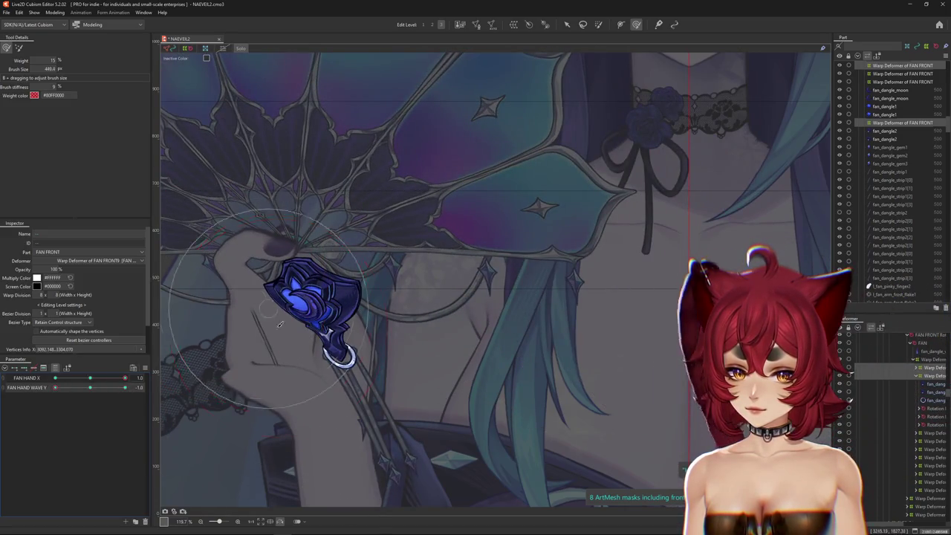
left_click(90, 388)
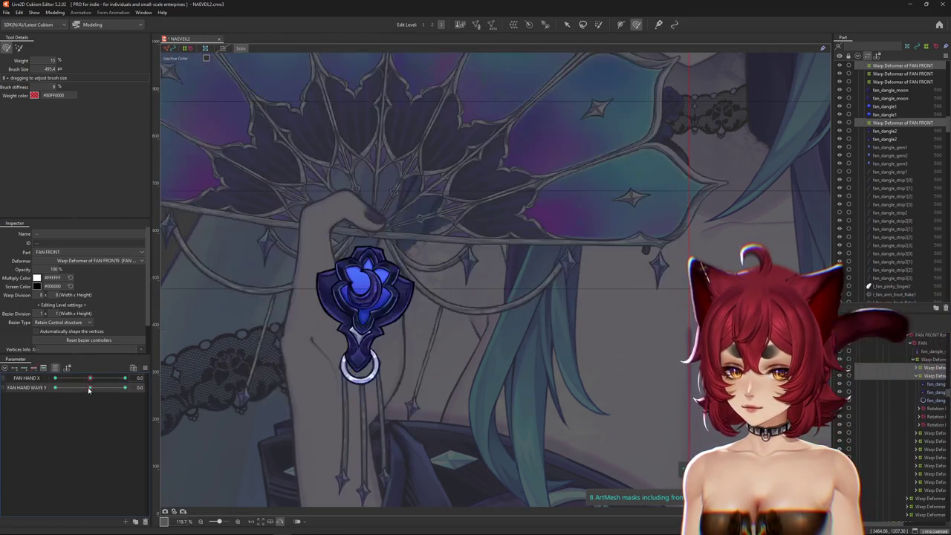
Step: Reshape the gem at FAN HAND WAVE Y 1.0, then move to FAN HAND X 1.0, WAVE Y -1.0
left_click_drag(89, 389, 142, 399)
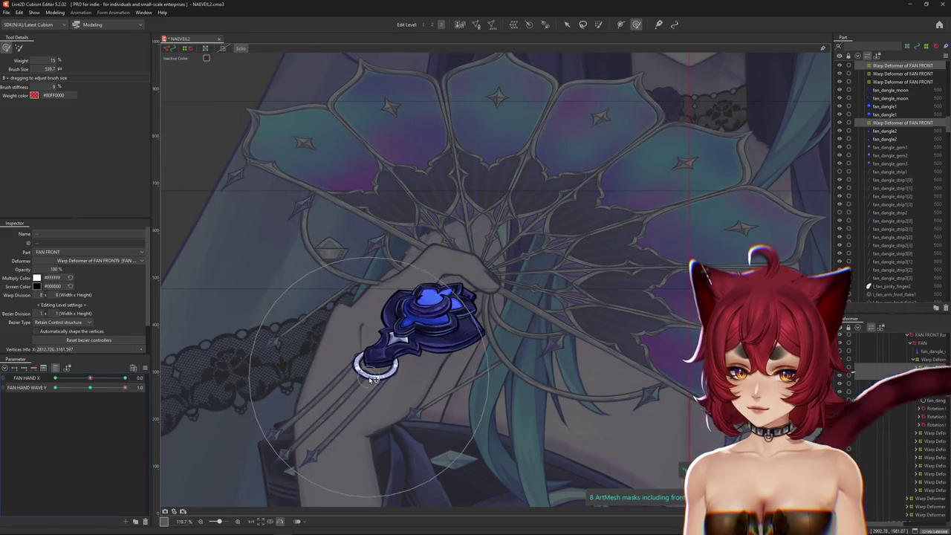
left_click_drag(373, 379, 428, 408)
left_click_drag(90, 378, 155, 382)
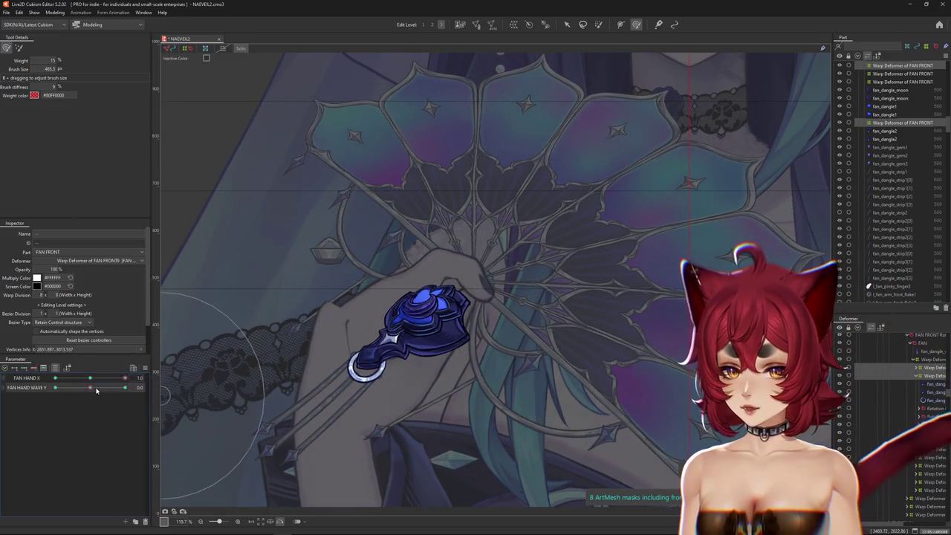
left_click_drag(96, 391, 23, 392)
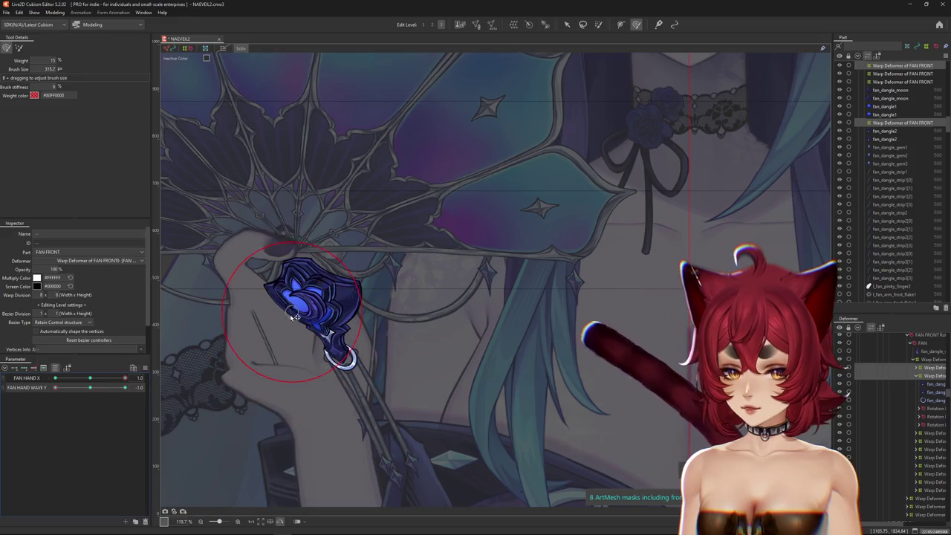
left_click_drag(280, 246, 324, 261)
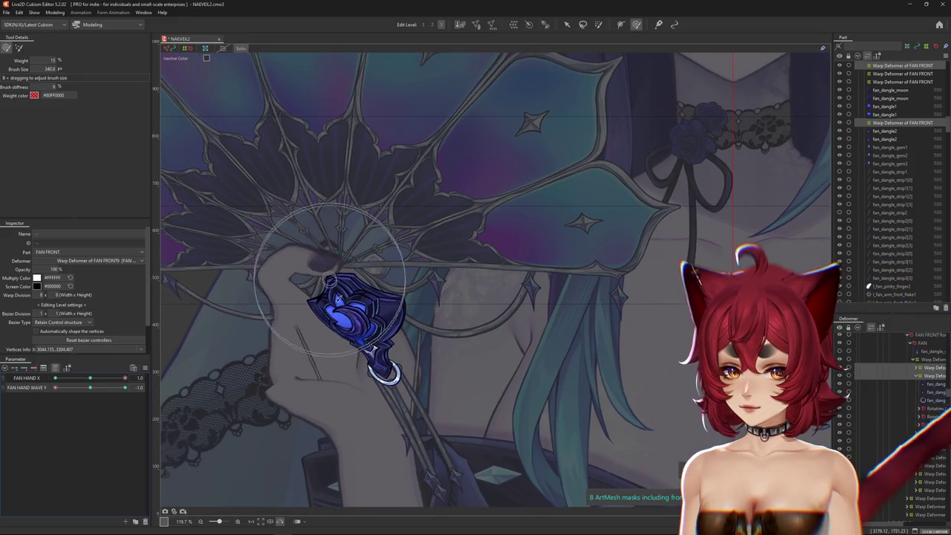
Step: Set FAN HAND X to -1.0 with an enlarged warp brush and center the view on the gem
left_click_drag(125, 378, 55, 378)
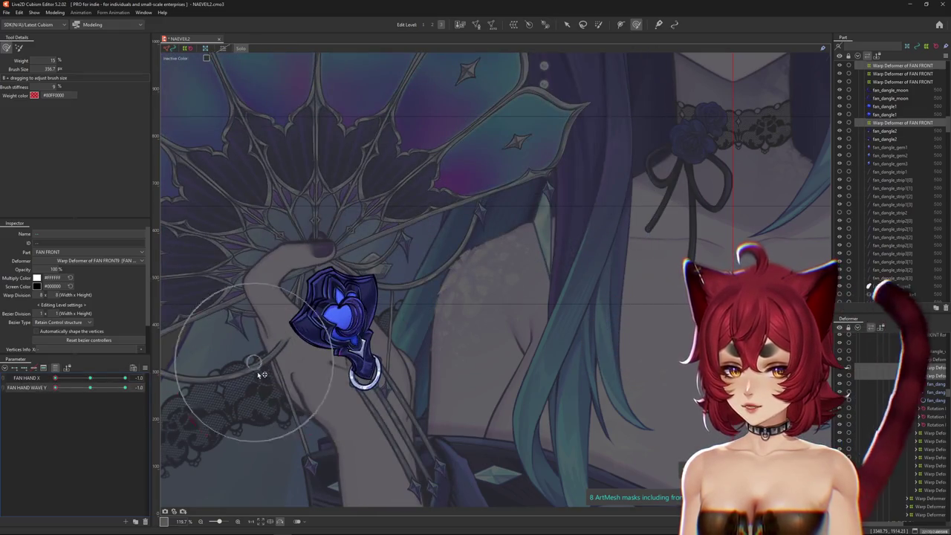
mouse_move(223, 385)
left_mouse_down()
mouse_move(254, 384)
mouse_move(379, 288)
mouse_move(432, 267)
left_mouse_up()
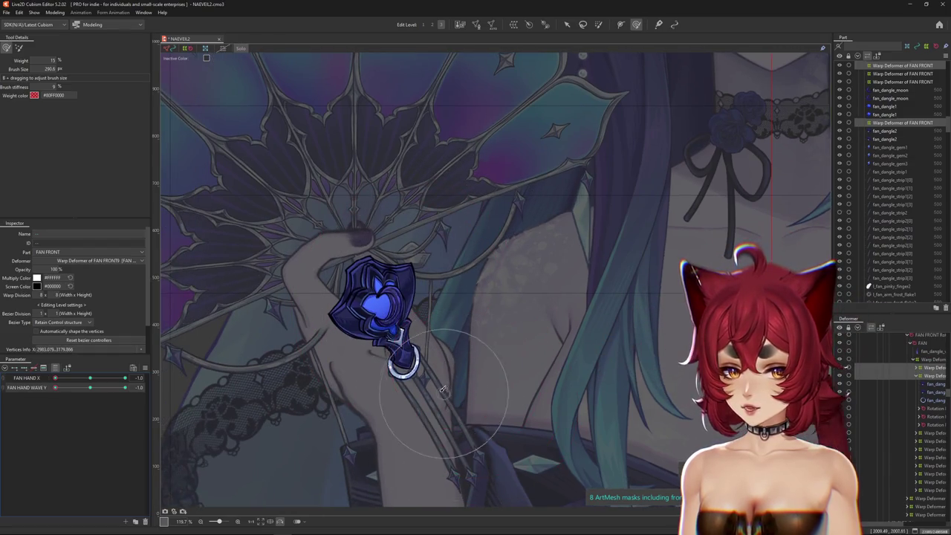
left_click_drag(460, 397, 474, 345)
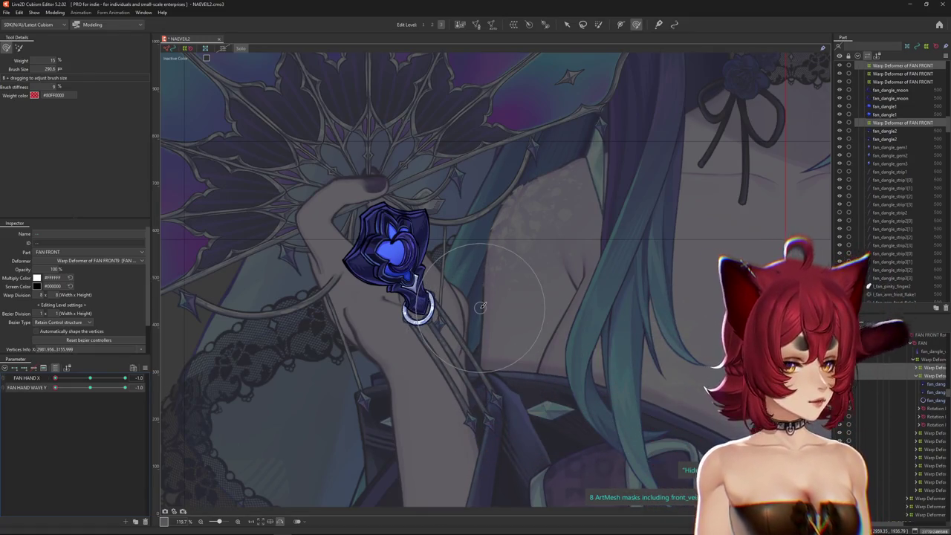
left_click_drag(87, 379, 90, 379)
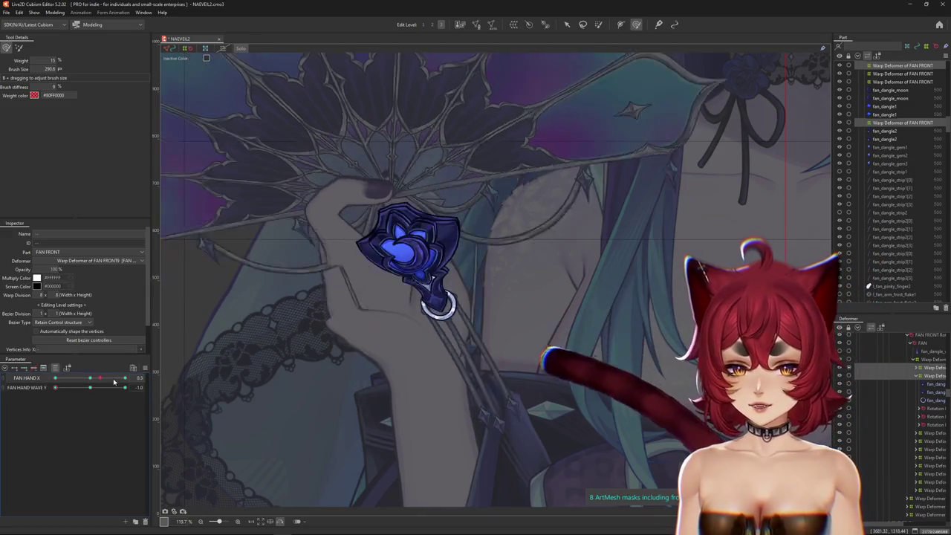
left_click_drag(395, 305, 404, 347)
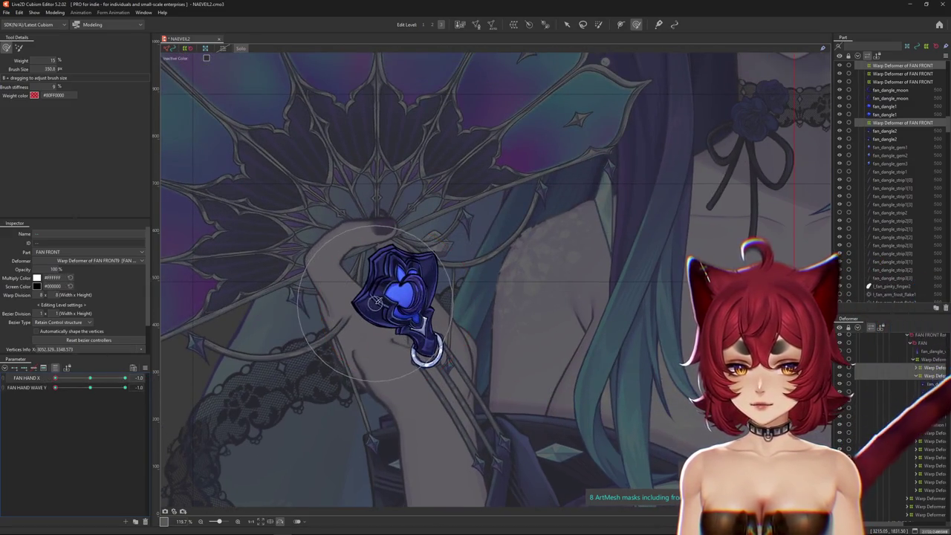
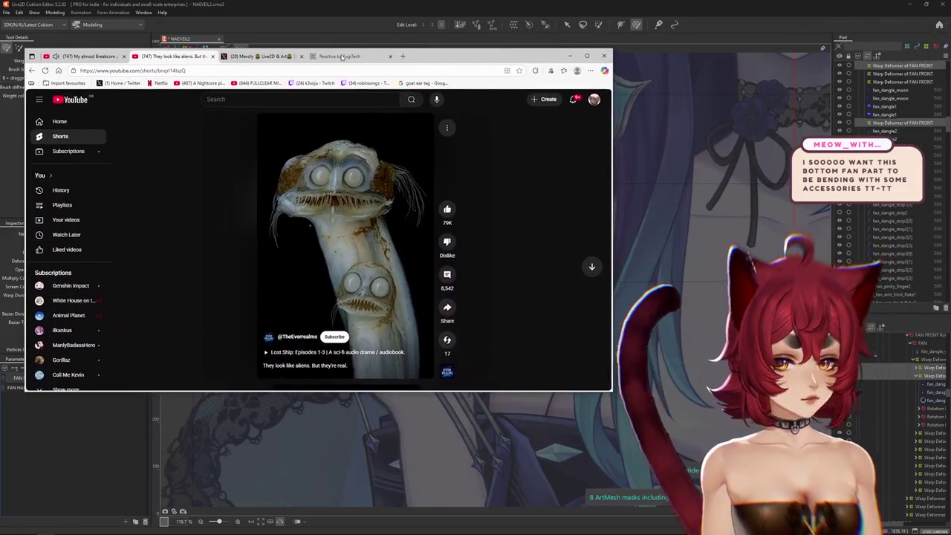
Step: Move the YouTube browser window over the editor, enlarge it, and mute the Short
left_click_drag(943, 57, 364, 57)
mouse_move(636, 390)
left_mouse_down()
mouse_move(720, 402)
mouse_move(752, 452)
left_mouse_up()
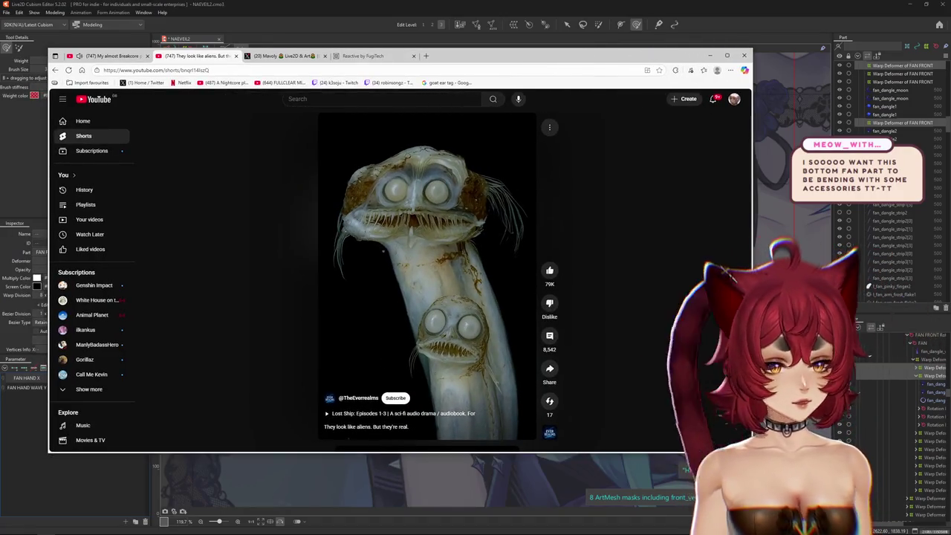
mouse_move(428, 267)
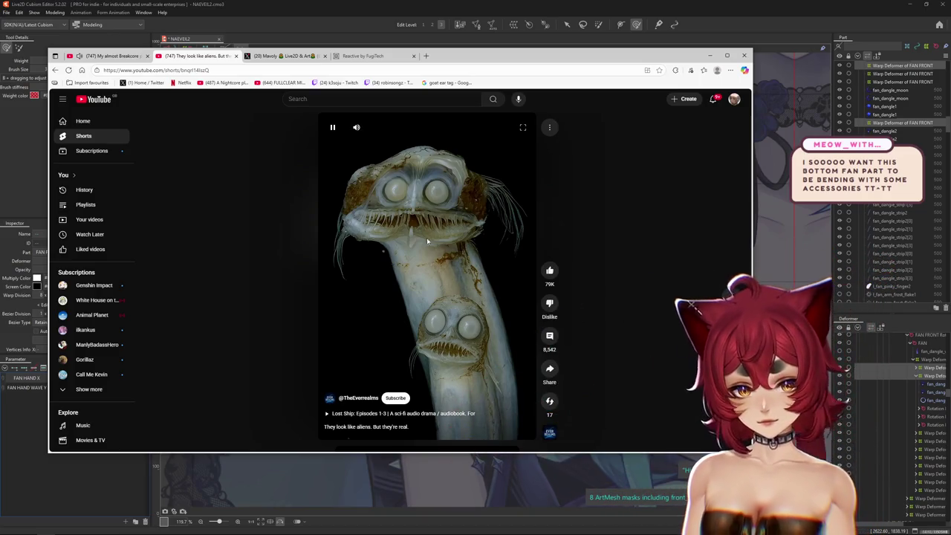
left_click(359, 128)
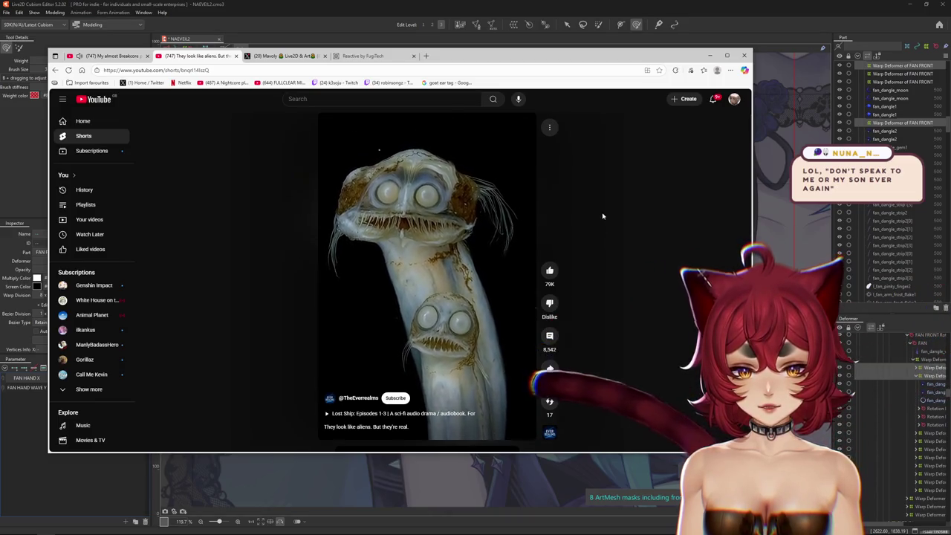
Step: Pause the Short on the deep-sea creature frame
left_click(457, 333)
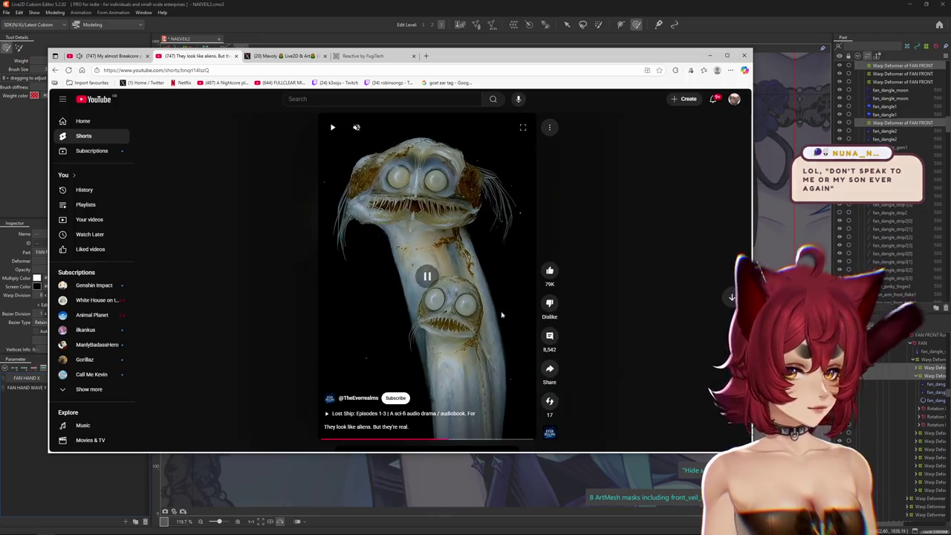
left_click(548, 336)
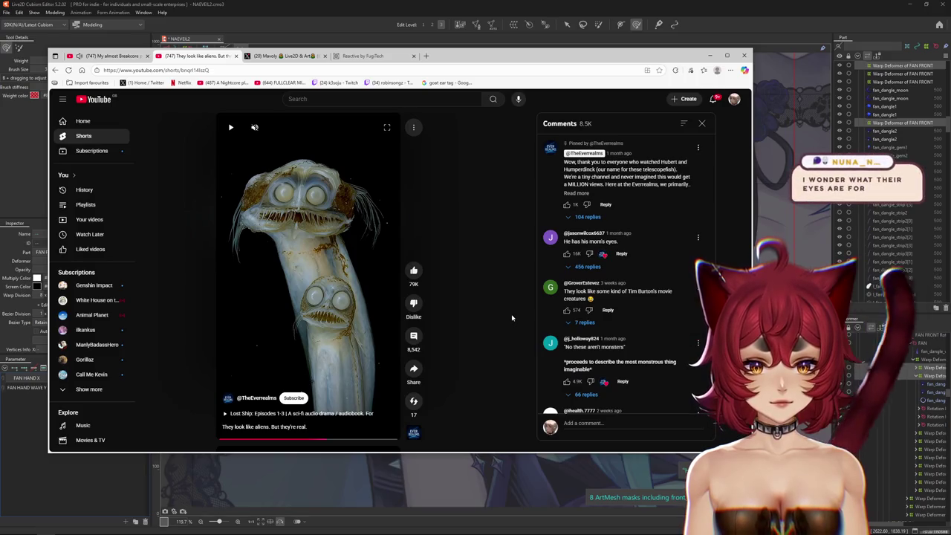
left_click(702, 124)
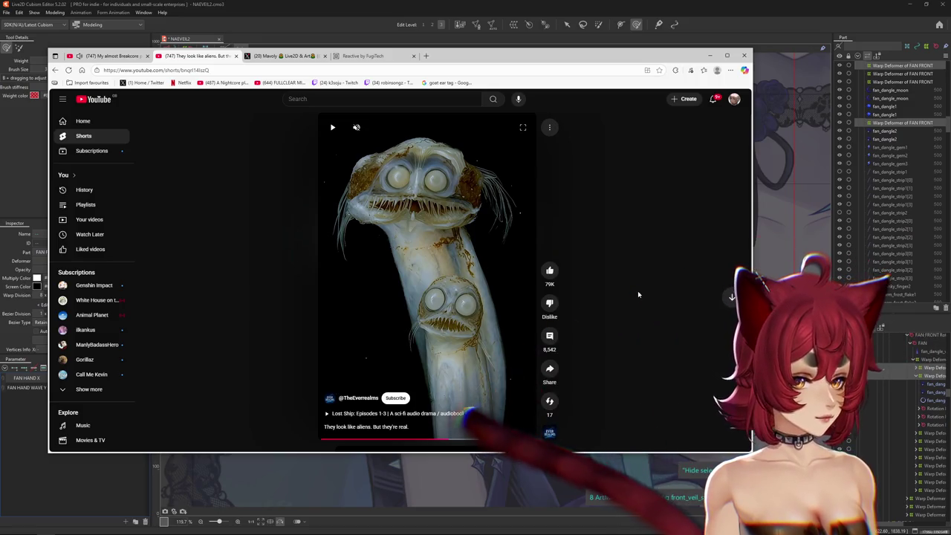
left_click(334, 211)
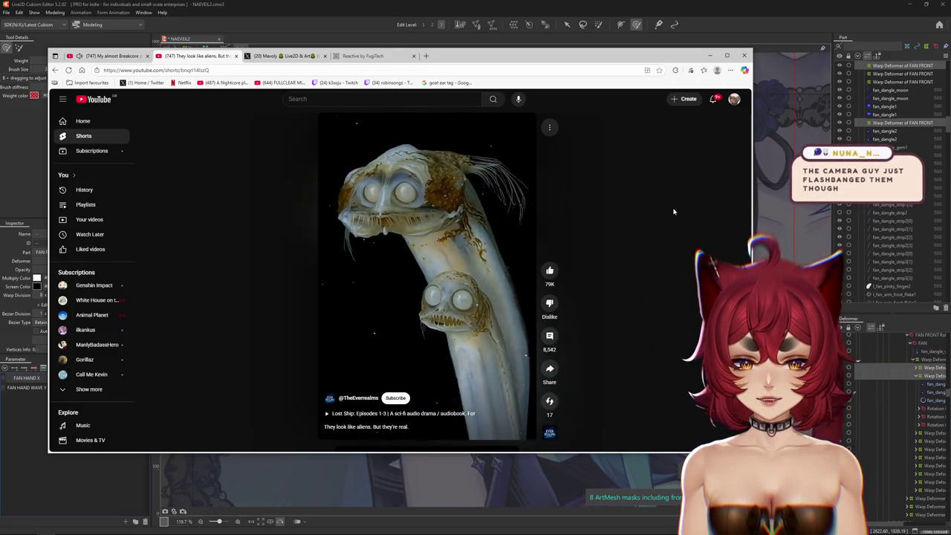
Step: Toggle the Short's playback until paused, then preview the Smithsonian Ocean telescope fish image
key("space")
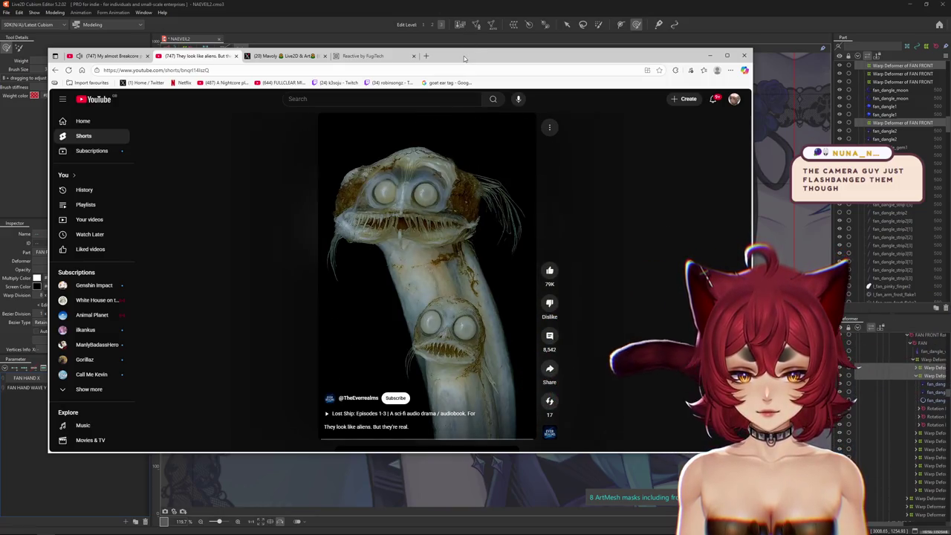
mouse_move(428, 275)
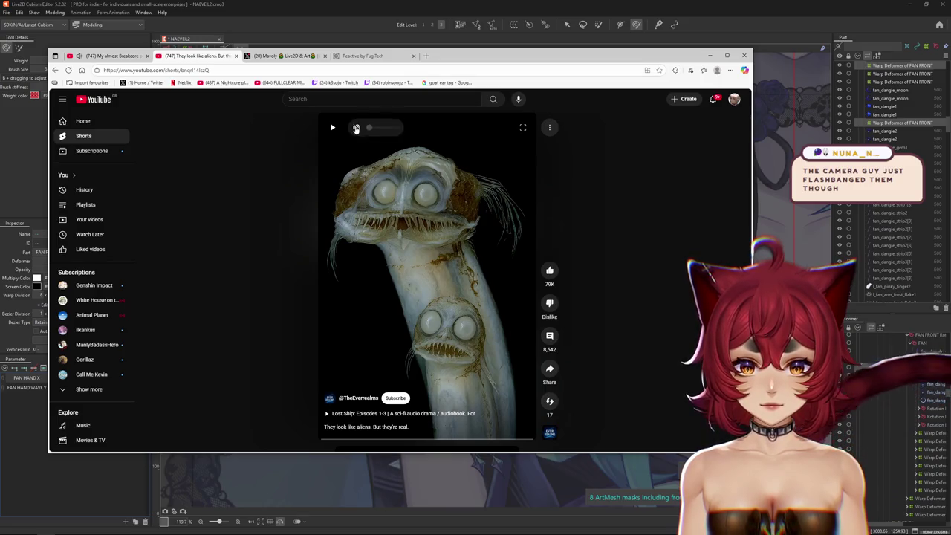
left_click(401, 244)
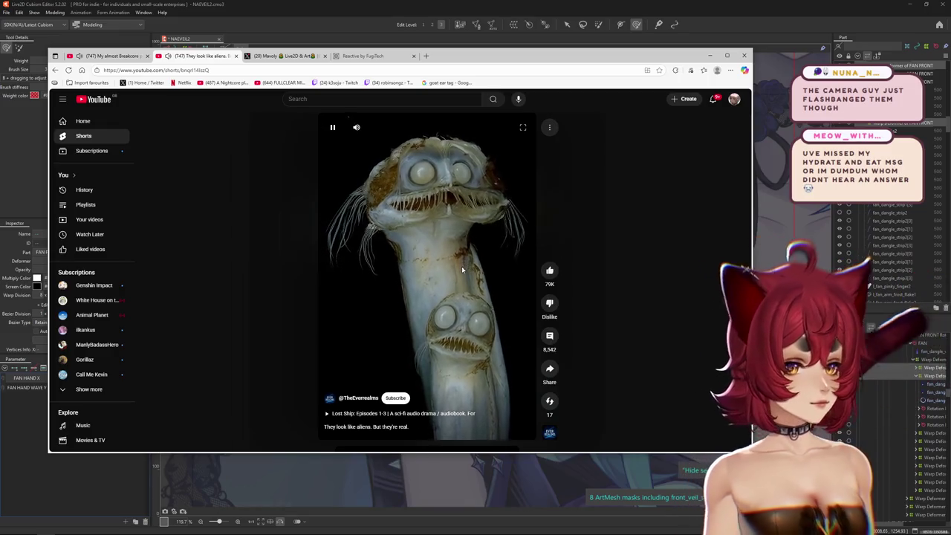
left_click(431, 210)
key("alt+Tab")
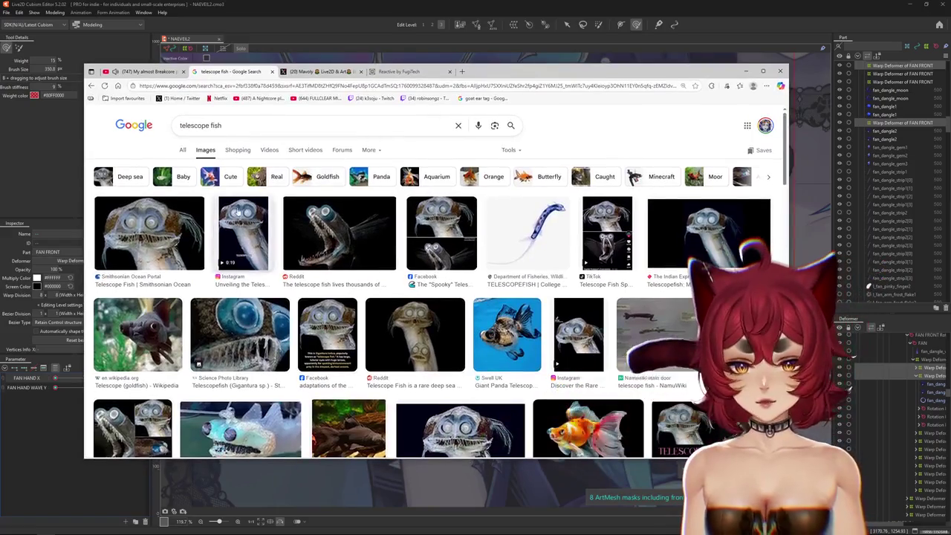
left_click(149, 233)
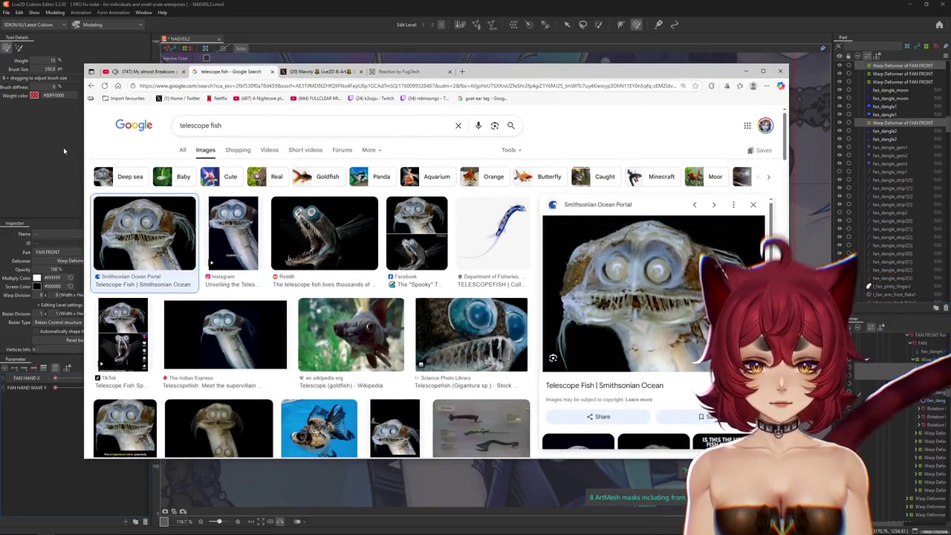
Step: Preview several telescope fish results, including the Reddit and TikTok images, closing each preview
left_click(232, 233)
left_click(324, 232)
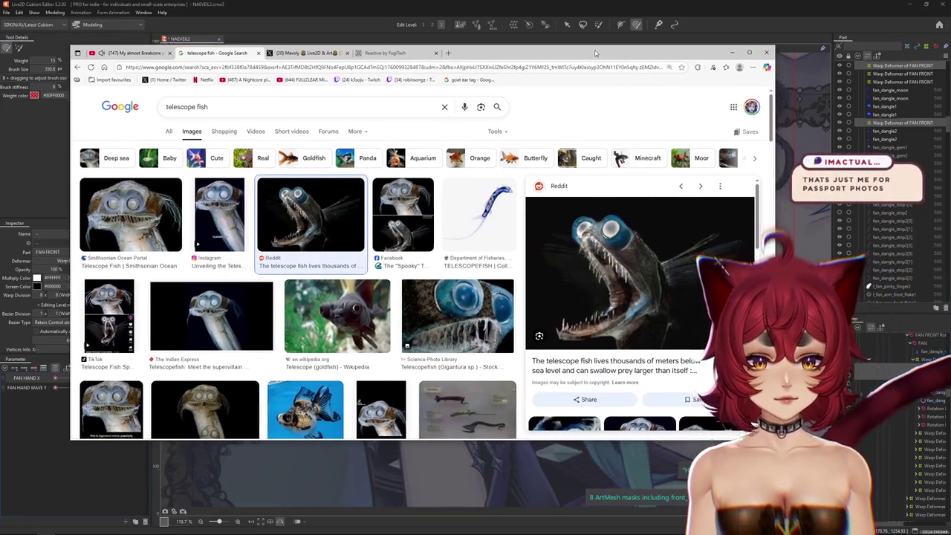
left_click_drag(587, 71, 571, 45)
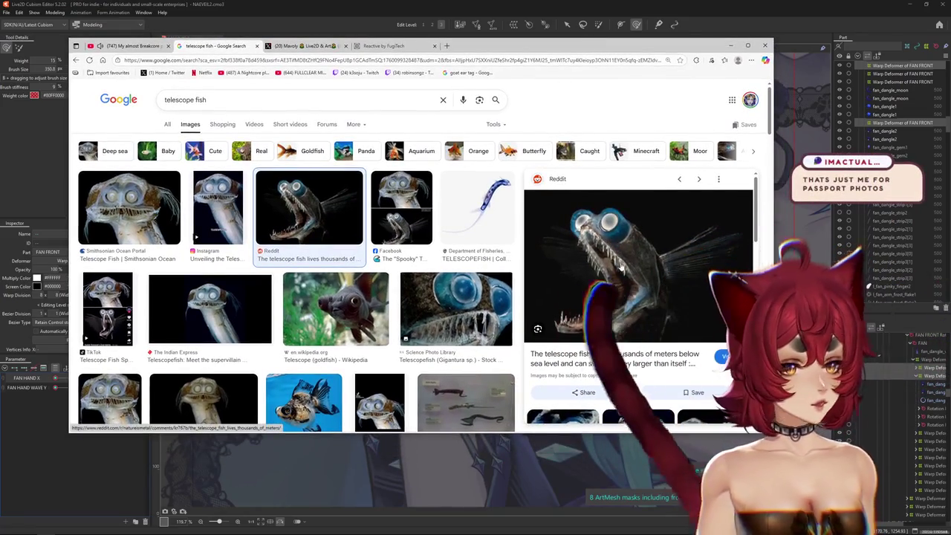
mouse_move(626, 289)
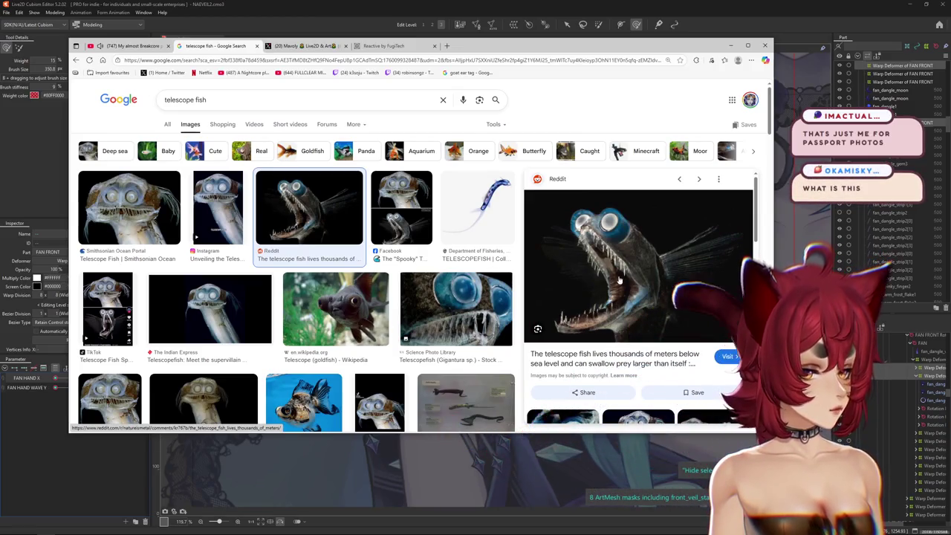
scroll(384, 297, "down", 1)
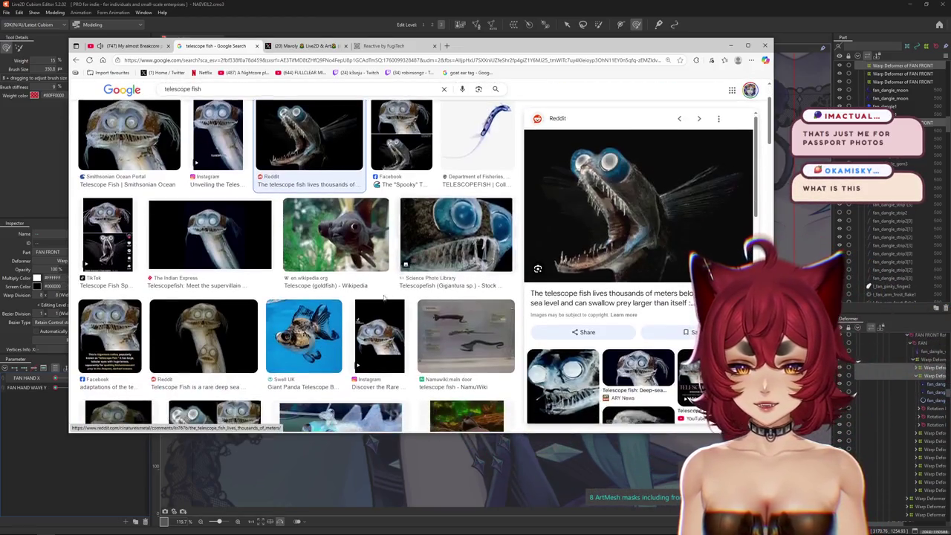
left_click(214, 332)
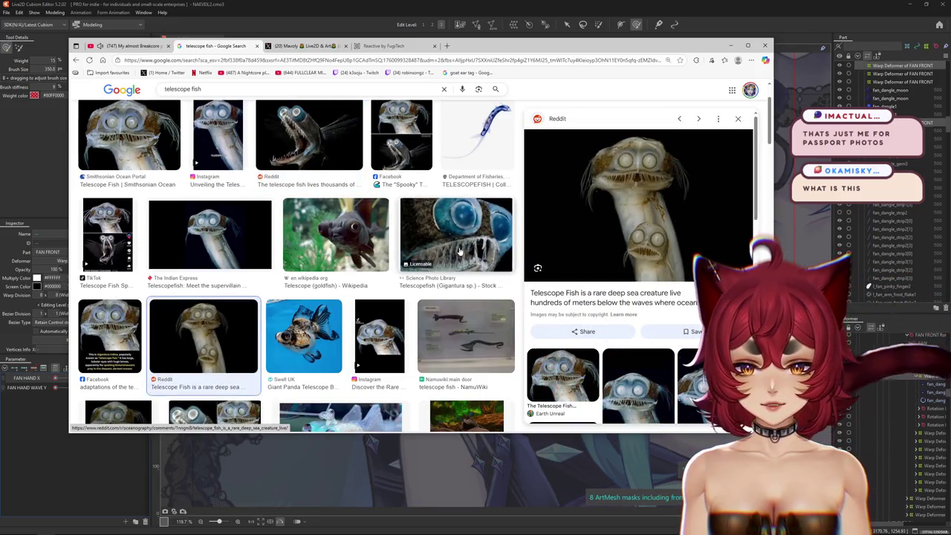
scroll(459, 253, "up", 2)
left_click(736, 182)
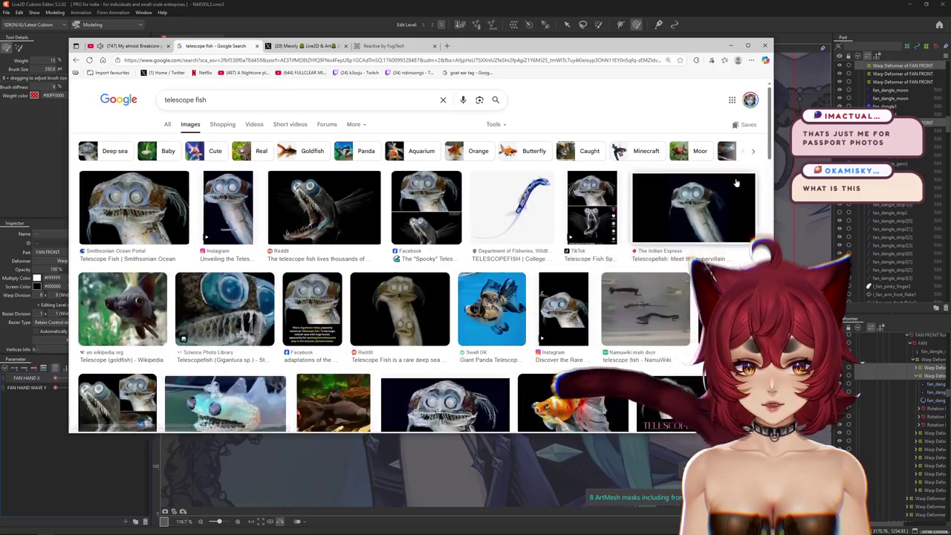
left_click(607, 206)
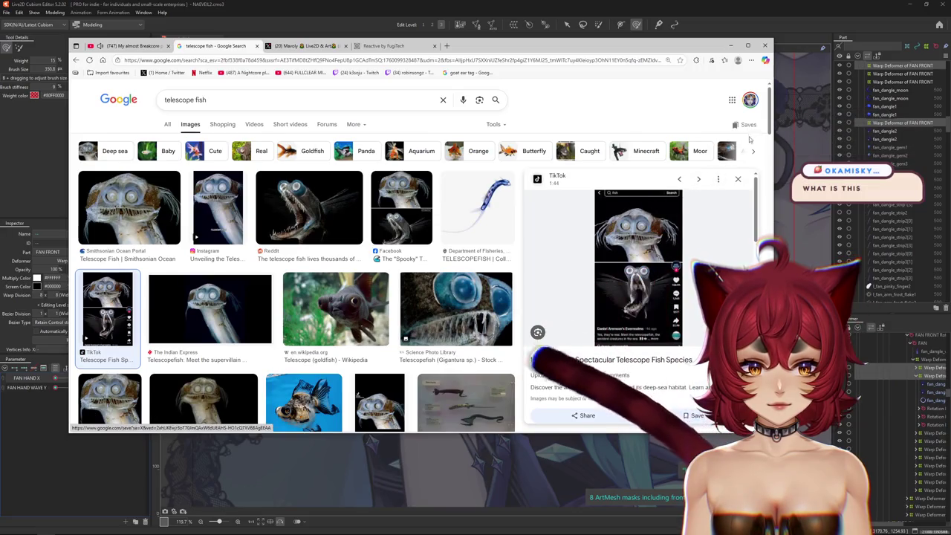
left_click(738, 180)
Step: Preview the Barreleye fish and A-Z Animals telescope fish images further down the results
scroll(569, 227, "down", 3)
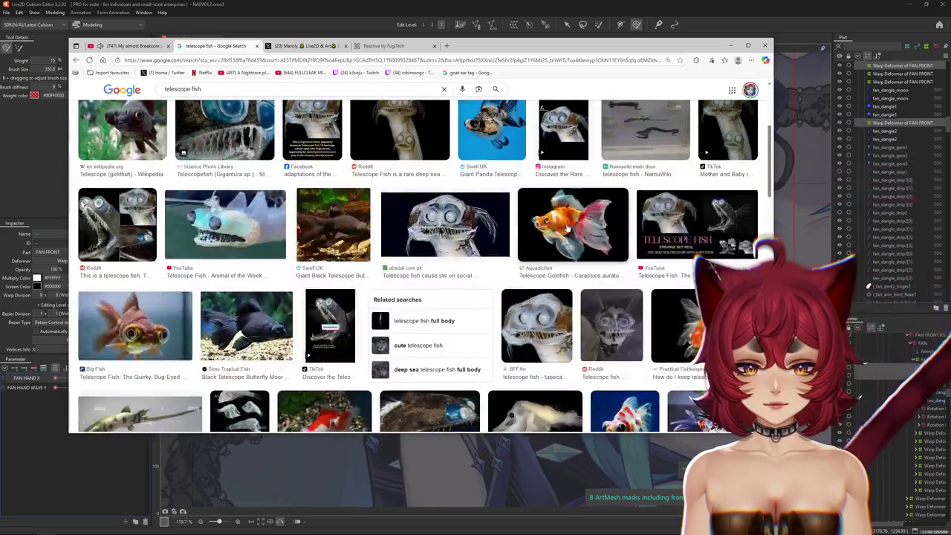
scroll(569, 227, "down", 2)
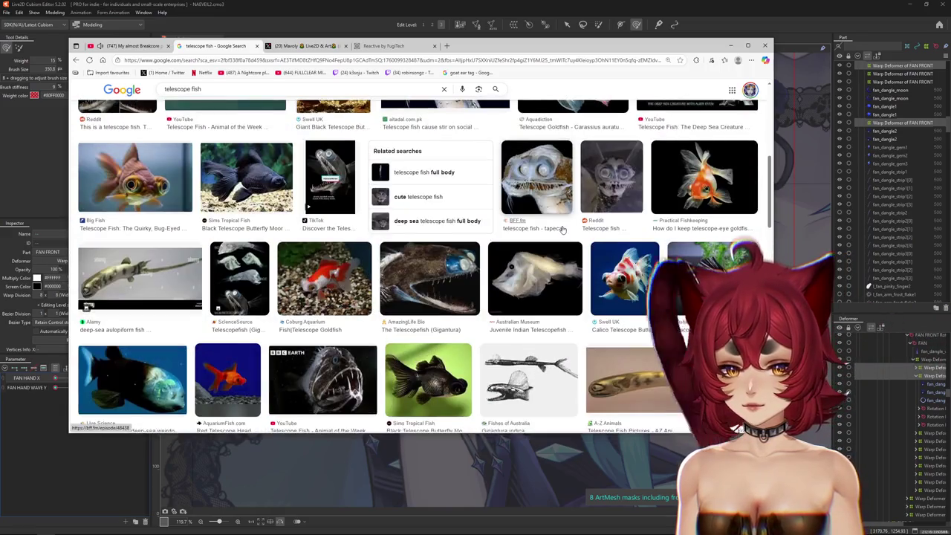
left_click(133, 379)
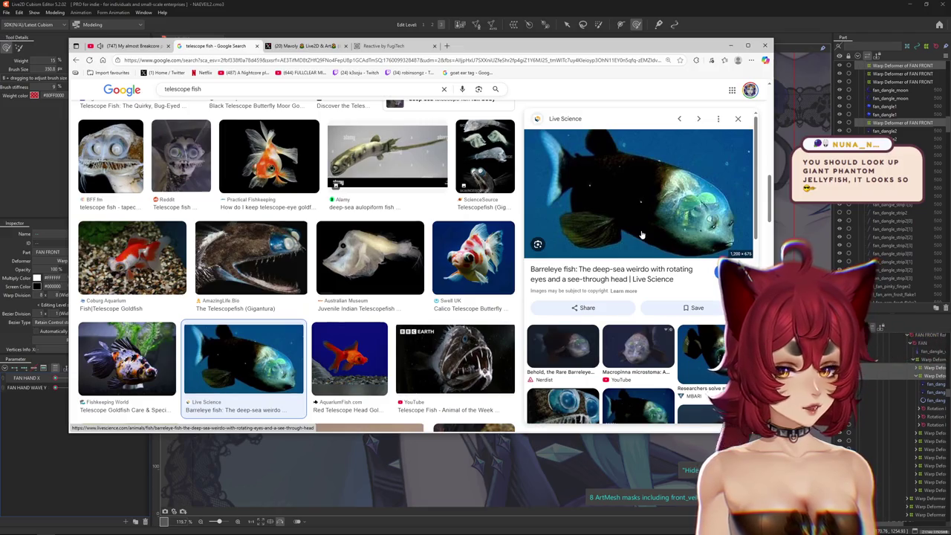
scroll(466, 266, "down", 1)
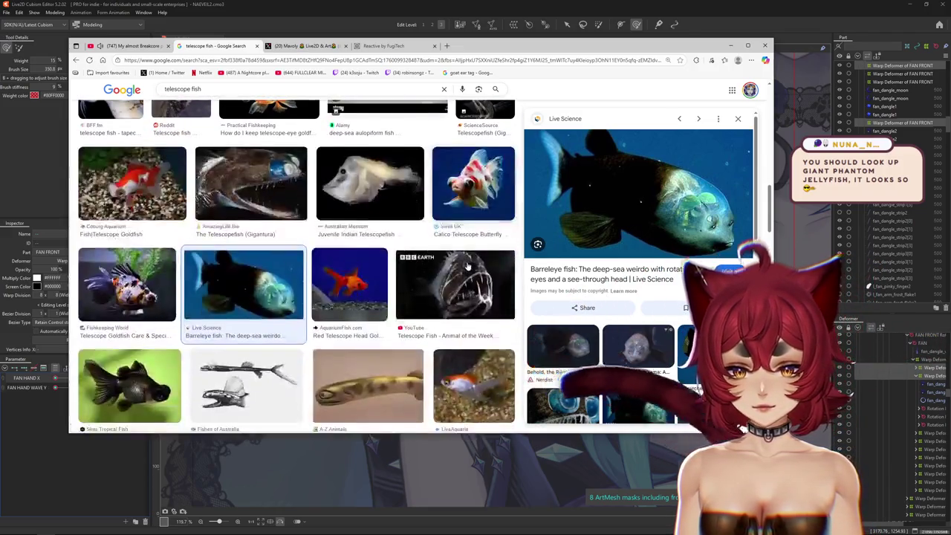
left_click(368, 383)
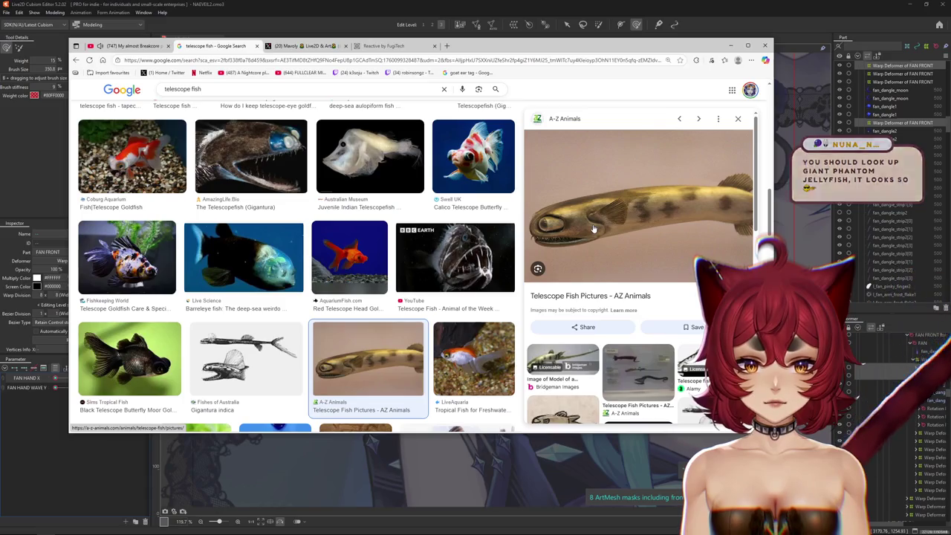
scroll(263, 251, "down", 1)
scroll(263, 251, "down", 4)
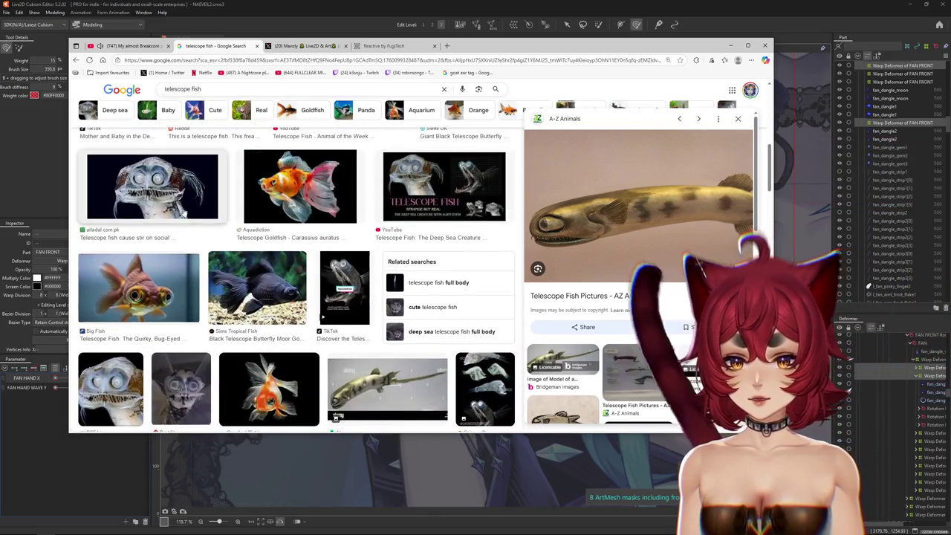
scroll(245, 264, "down", 3)
Step: Open The Telescopefish (Gigantura) preview, scroll to its related images, and move the browser aside
left_click(271, 277)
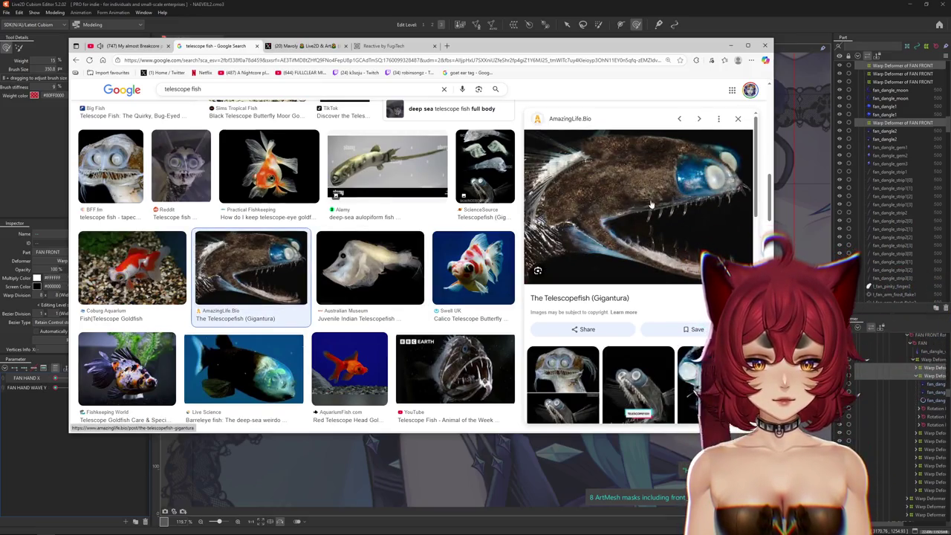
scroll(651, 205, "down", 1)
scroll(661, 238, "down", 2)
scroll(677, 272, "down", 1)
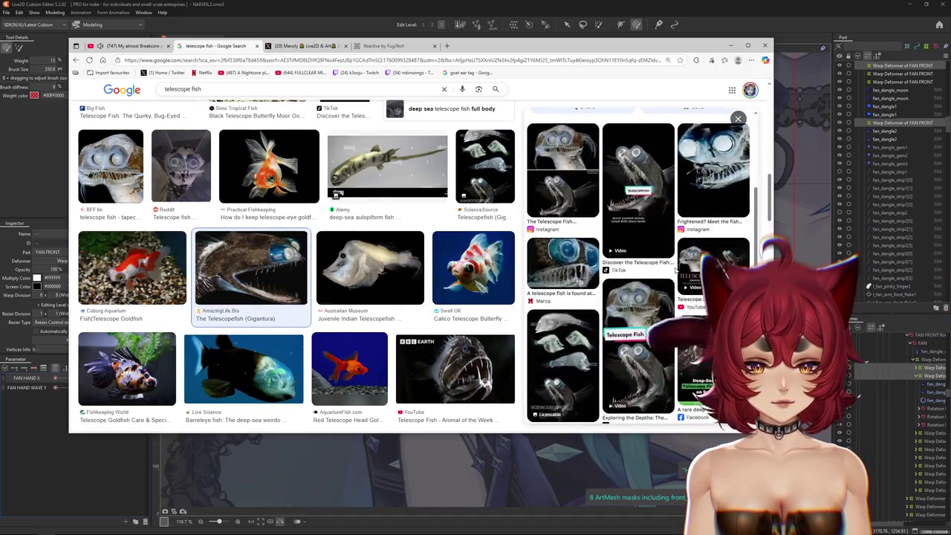
scroll(676, 270, "down", 1)
scroll(673, 270, "down", 1)
scroll(669, 271, "down", 1)
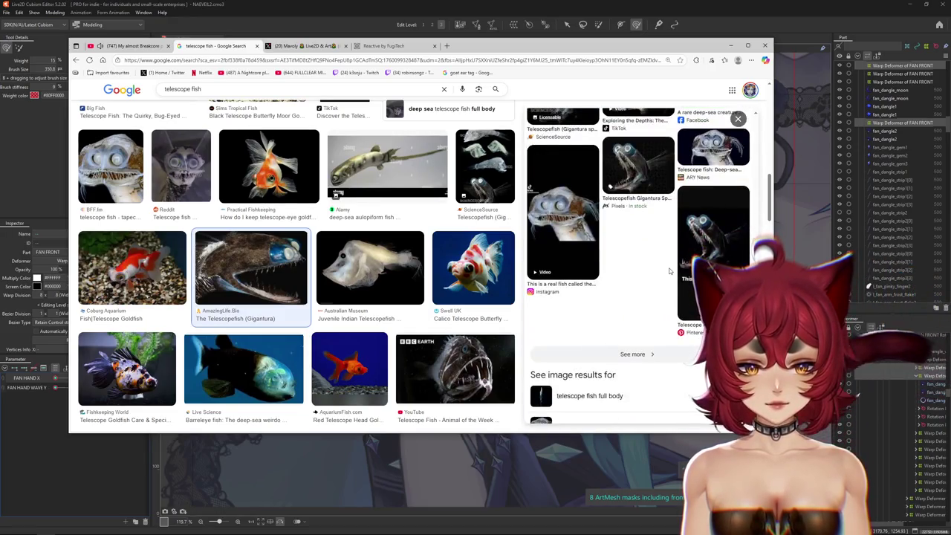
left_click_drag(595, 45, 950, 56)
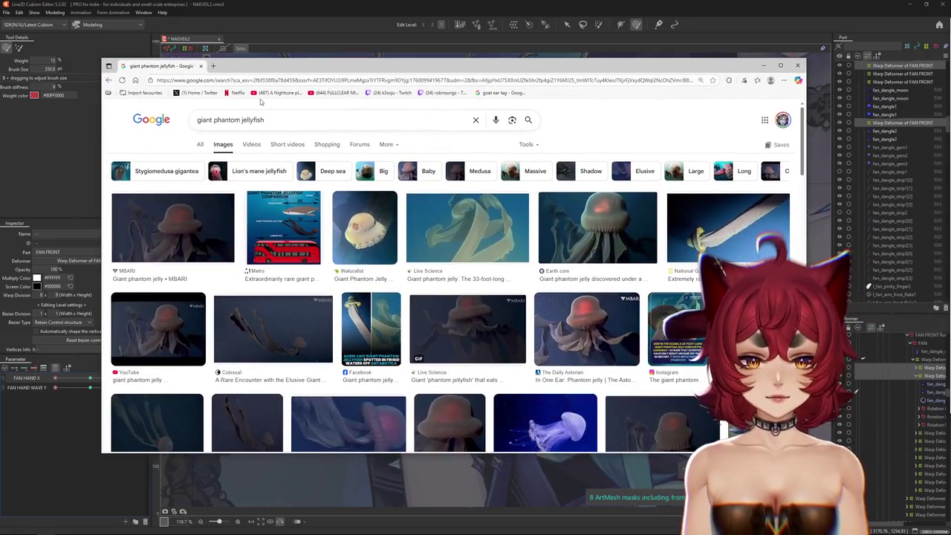
Step: Preview the Earth.com and National Geographic giant phantom jellyfish images and scroll the results
left_click(576, 226)
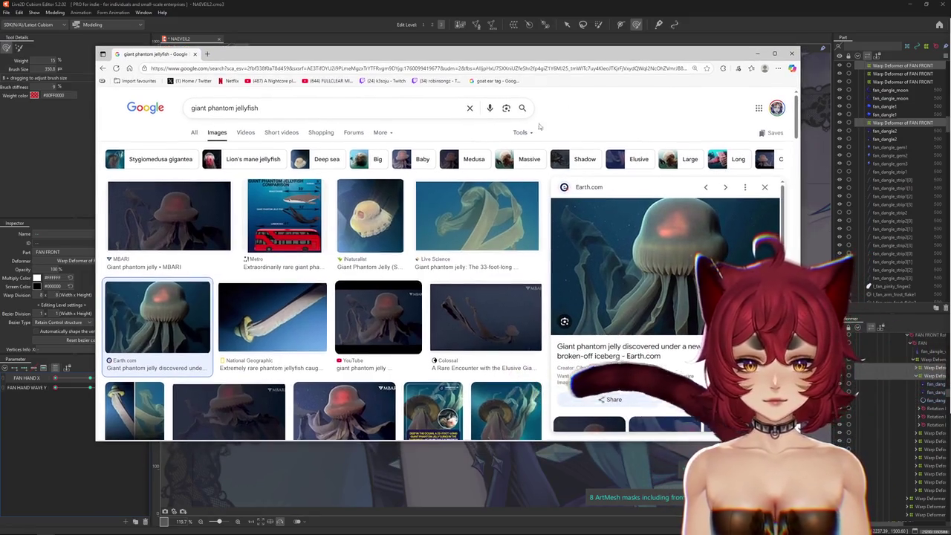
left_click(290, 324)
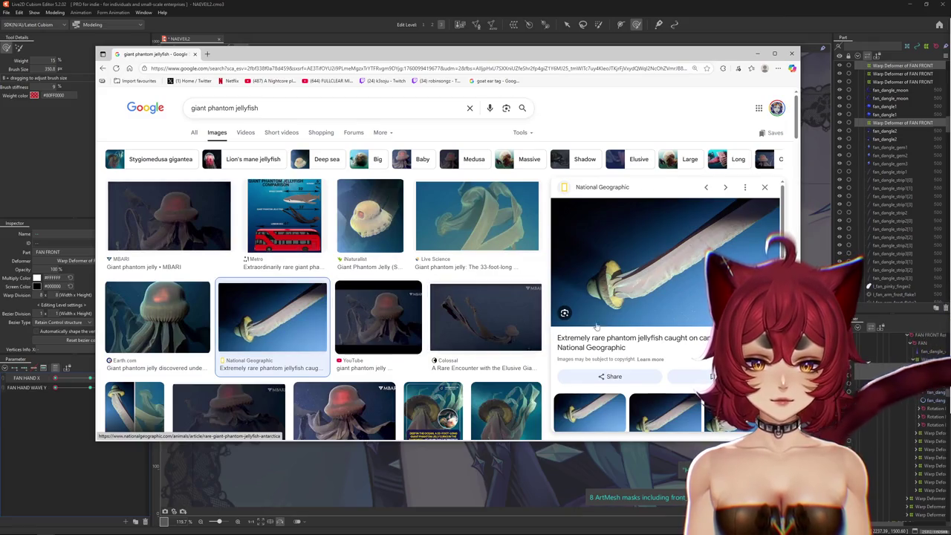
scroll(596, 325, "down", 3)
scroll(391, 330, "down", 2)
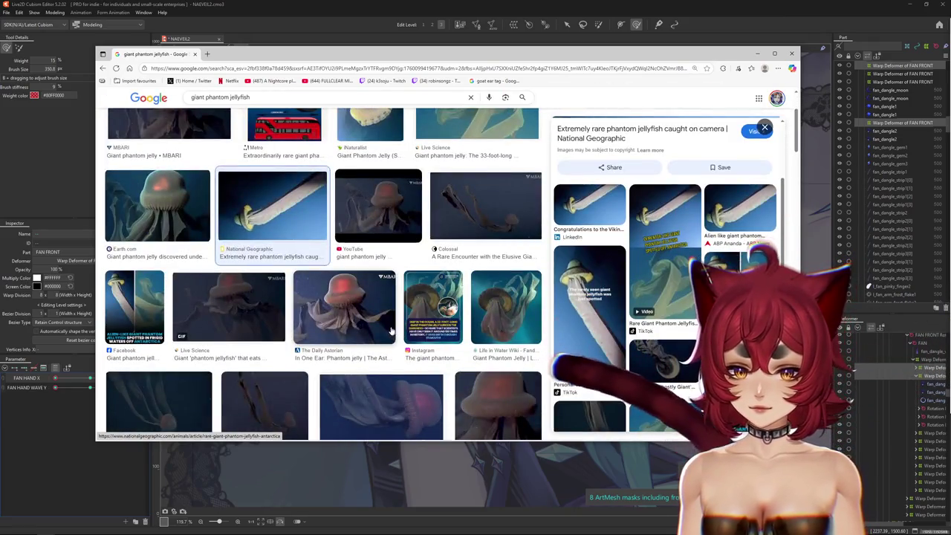
scroll(391, 331, "down", 1)
scroll(386, 327, "down", 1)
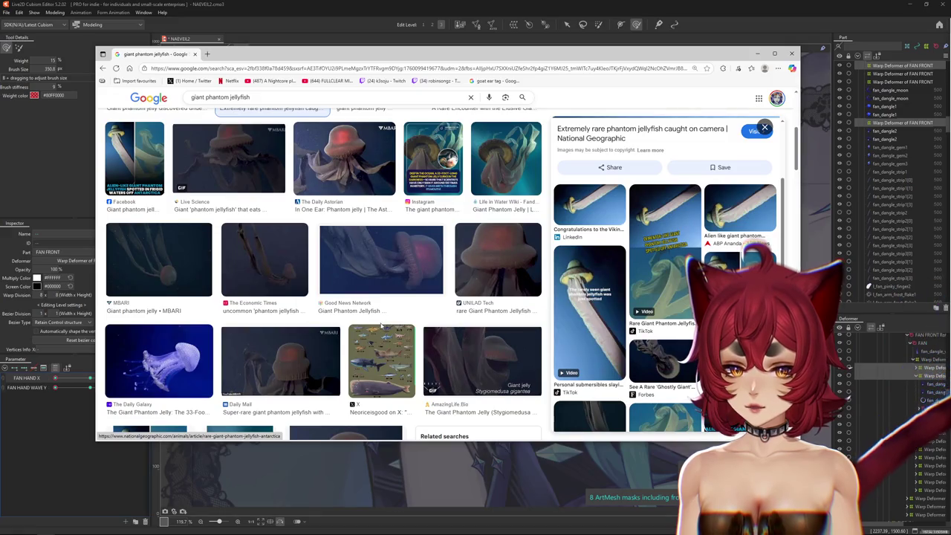
scroll(382, 326, "up", 5)
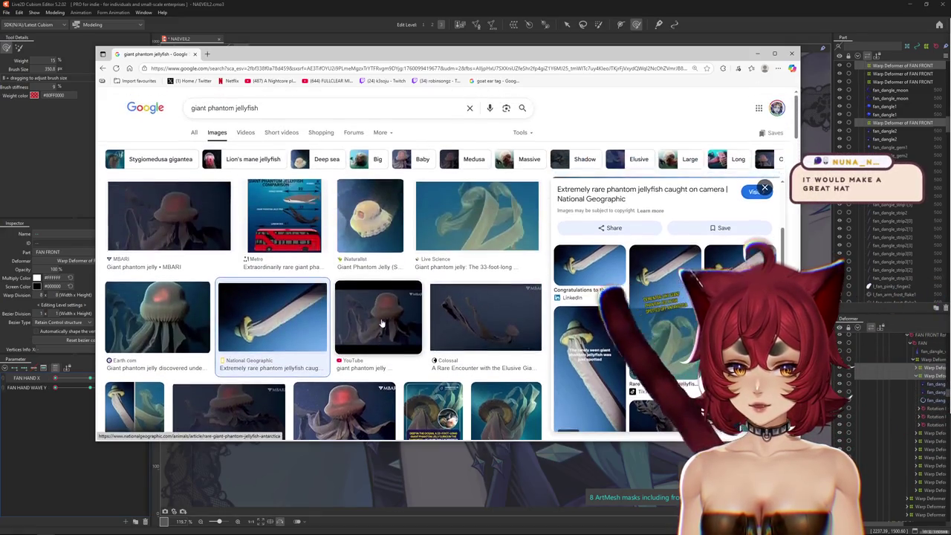
Step: Preview the iNaturalist, Live Science, MBARI, Earth.com, National Geographic, YouTube and Colossal jellyfish results
left_click(361, 232)
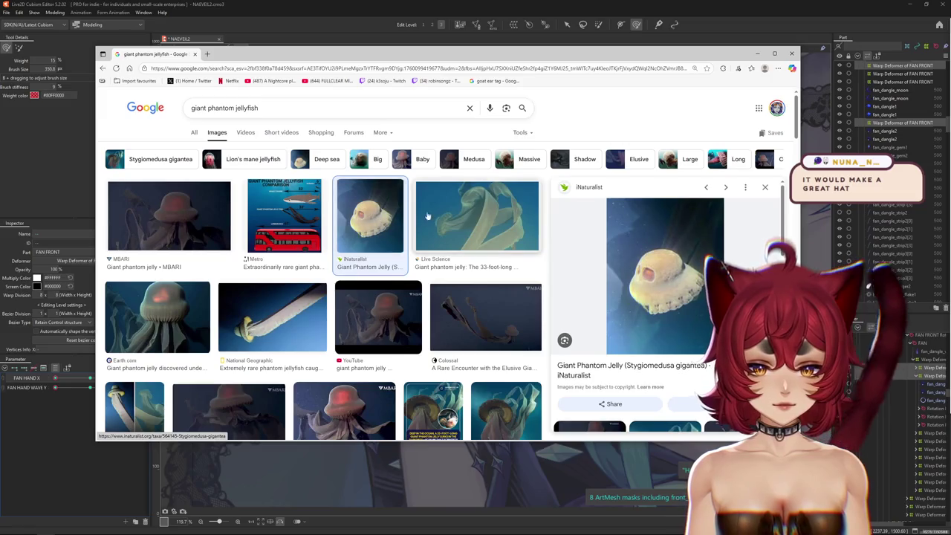
left_click(446, 216)
left_click(198, 221)
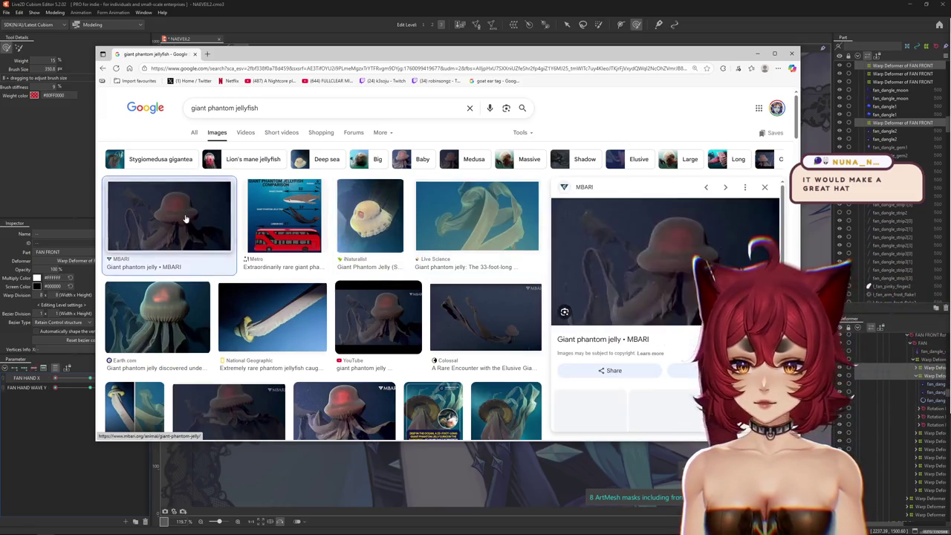
left_click(182, 316)
left_click(245, 311)
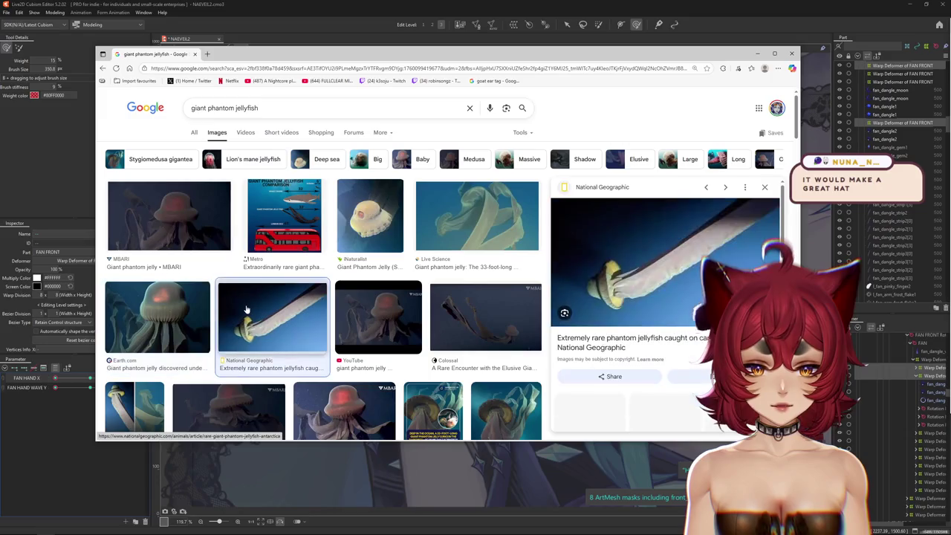
left_click(413, 316)
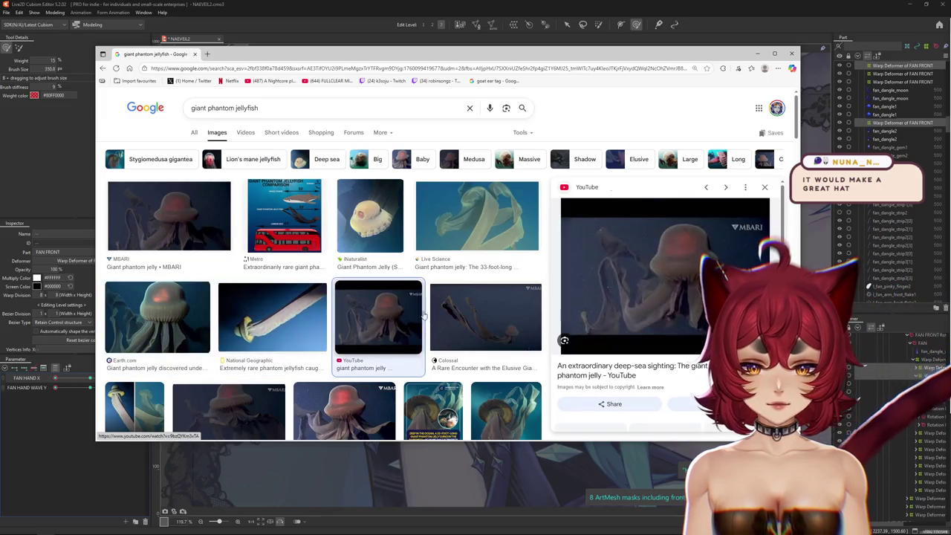
left_click(468, 318)
Step: Scroll the jellyfish results and preview the Earth.com and Life in Water Wiki images
scroll(468, 317, "down", 5)
scroll(468, 317, "down", 3)
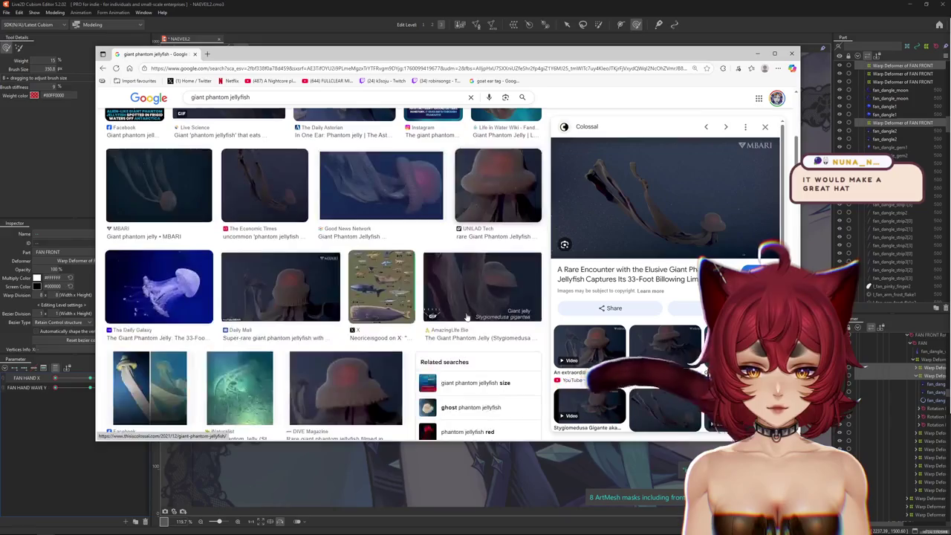
scroll(469, 315, "down", 2)
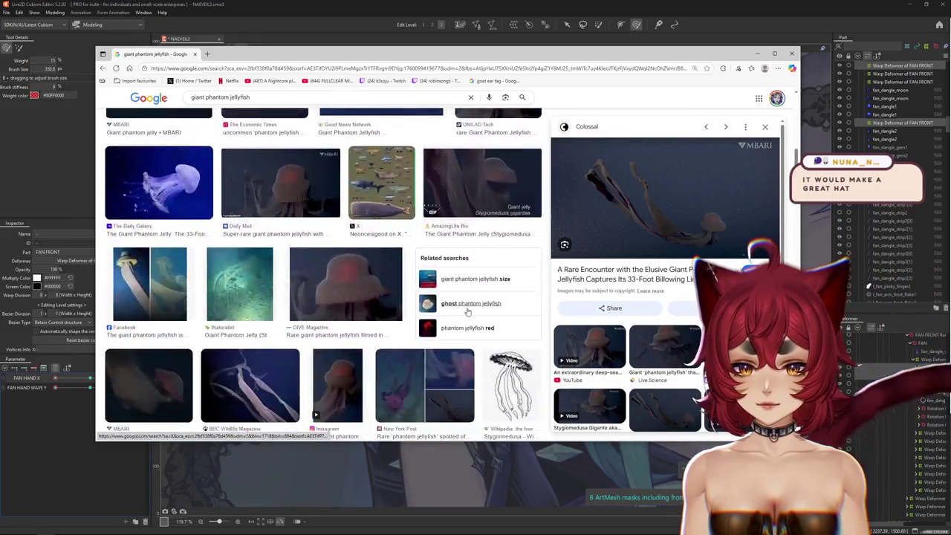
scroll(467, 312, "down", 2)
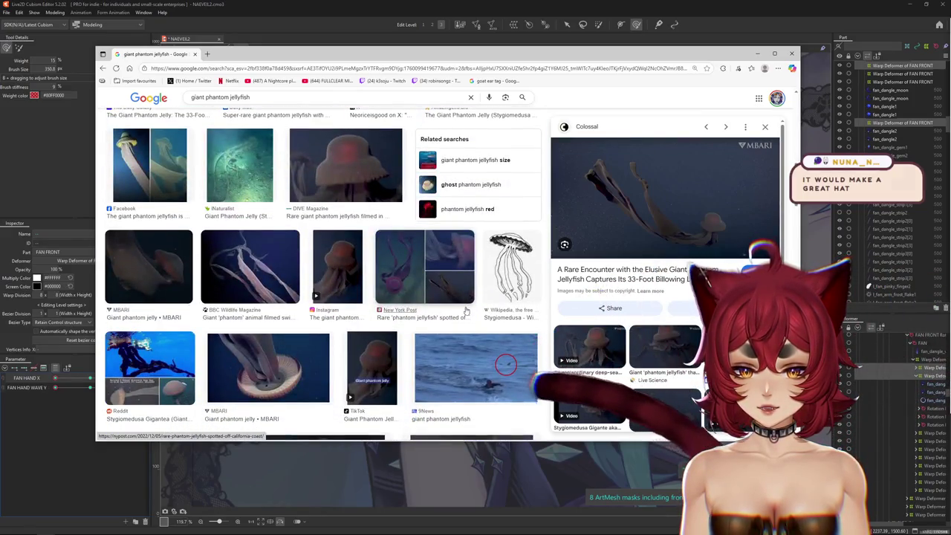
scroll(395, 315, "up", 3)
scroll(396, 306, "up", 4)
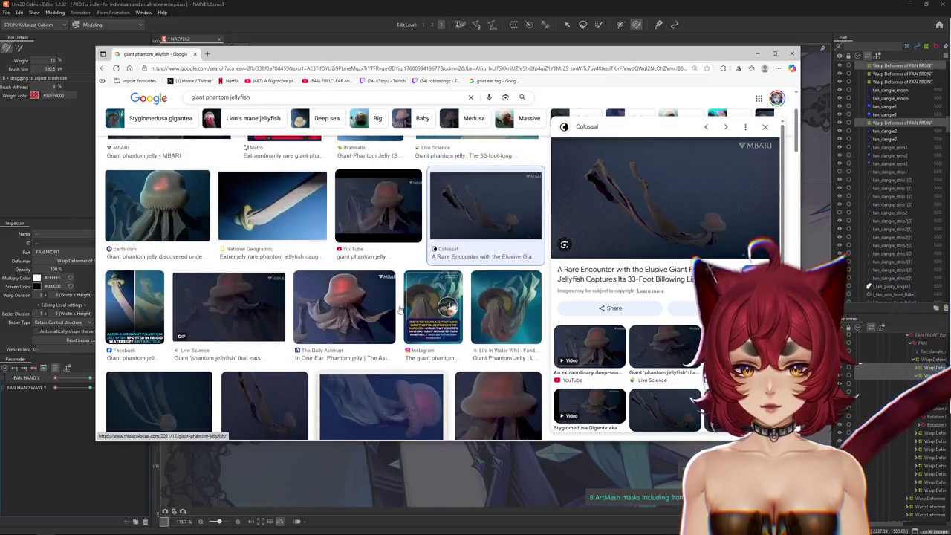
scroll(398, 298, "up", 4)
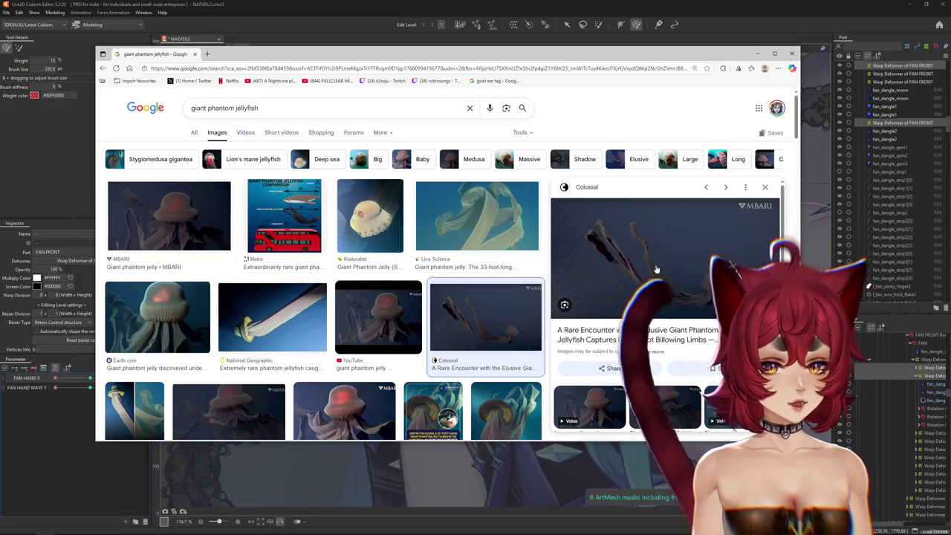
left_click(180, 335)
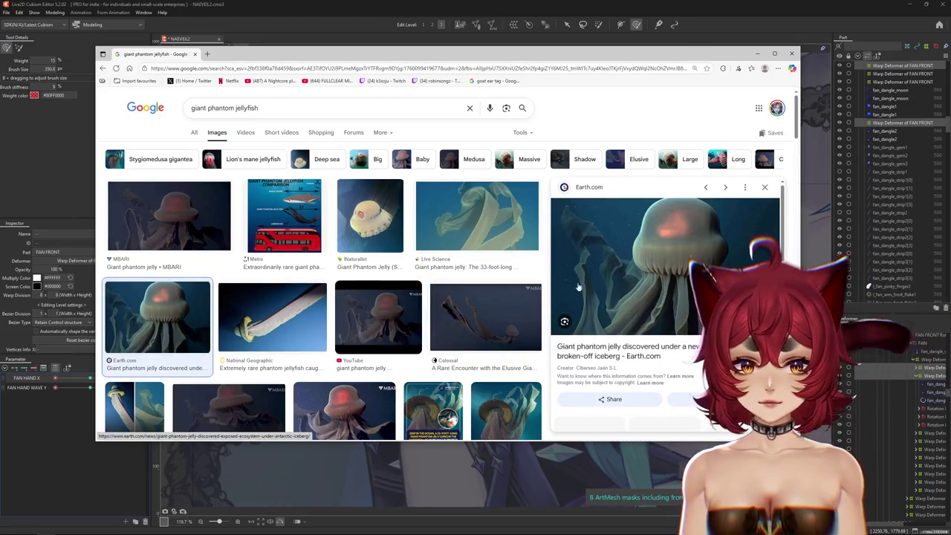
left_click(511, 402)
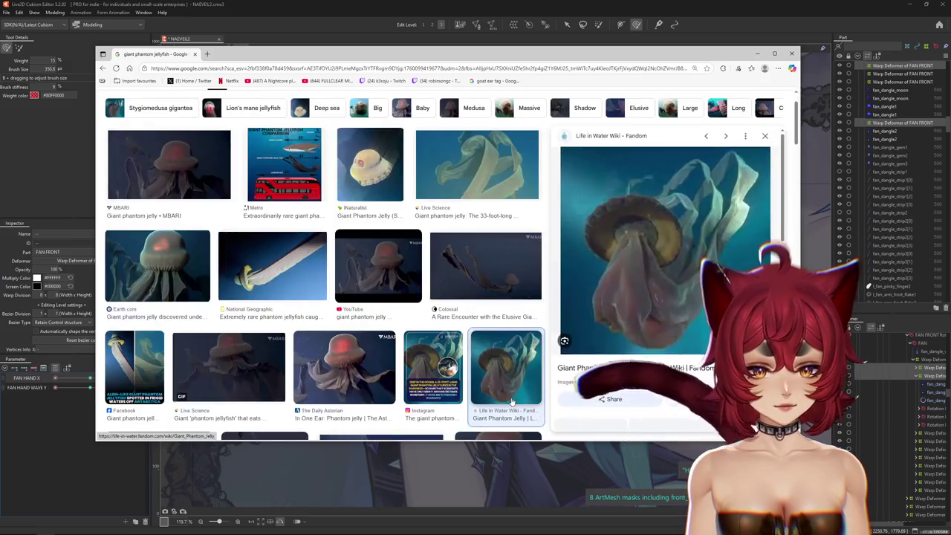
scroll(421, 260, "up", 1)
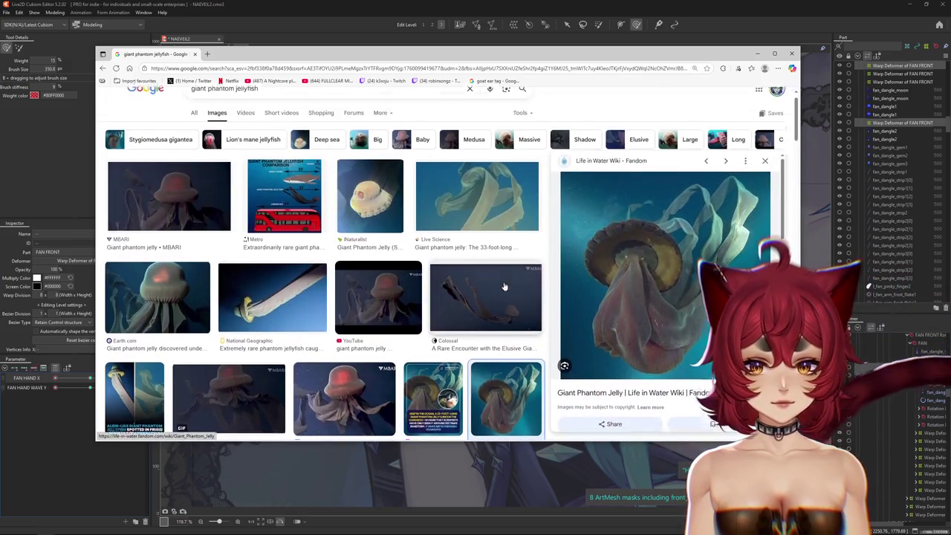
Step: Narrow the search to lion's mane jellyfish, preview the Daily Mail photo, and close the browser
left_click(249, 159)
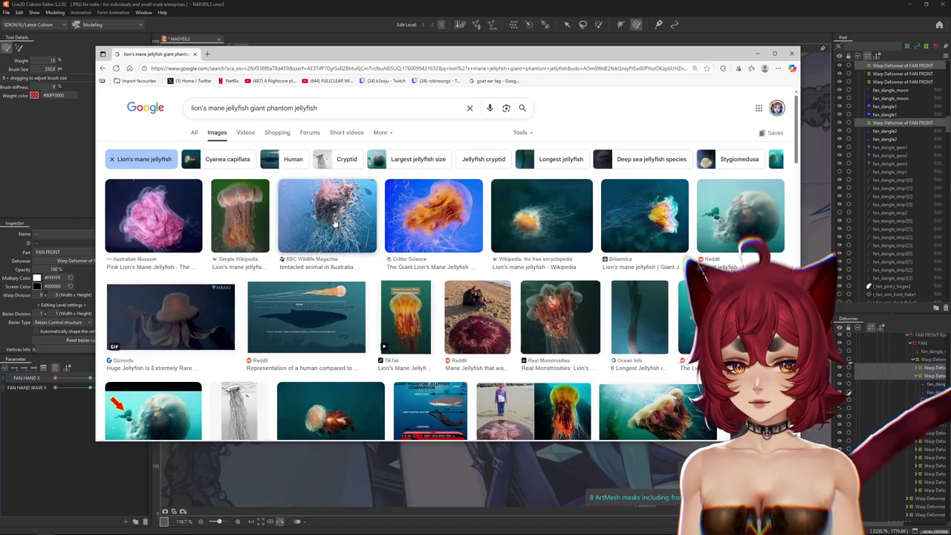
scroll(331, 241, "down", 2)
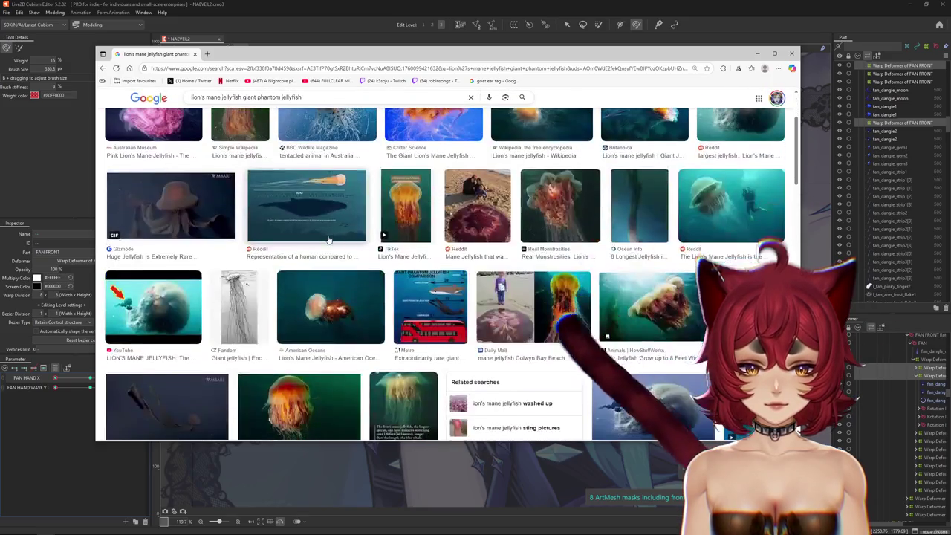
left_click(488, 319)
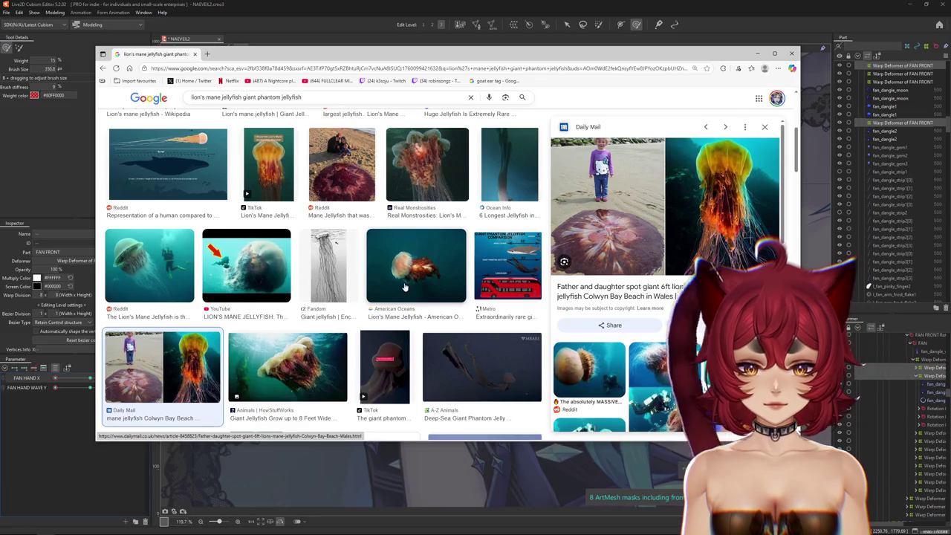
scroll(405, 286, "up", 3)
scroll(405, 286, "up", 2)
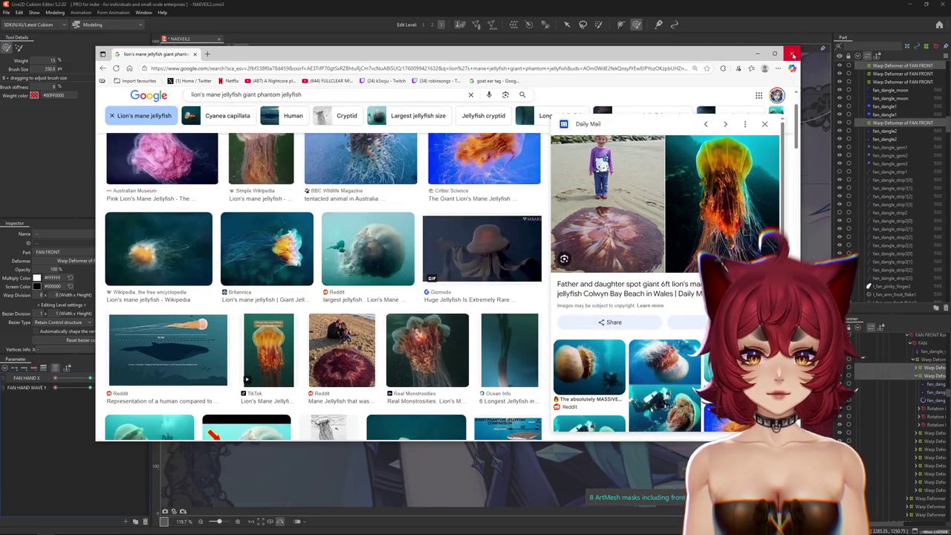
left_click(793, 55)
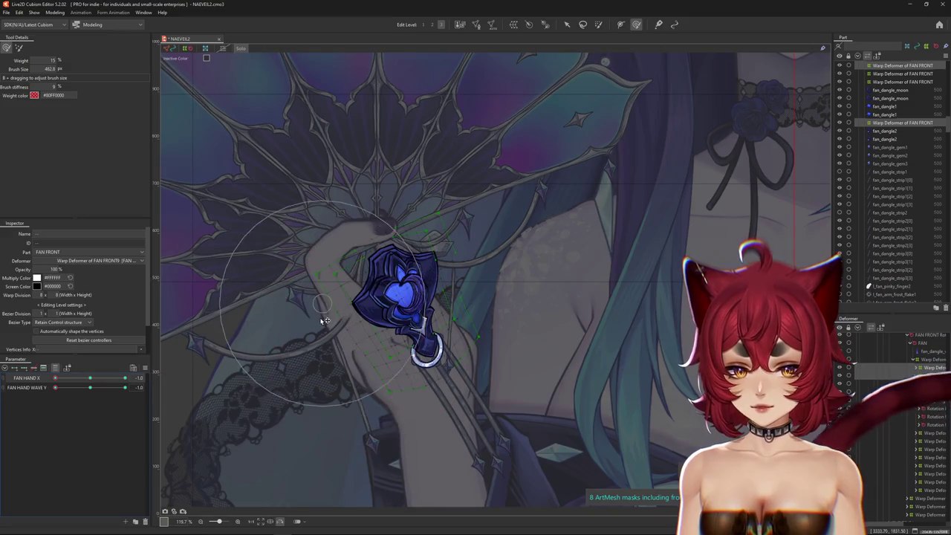
Step: Resize the deform brush to about 469.5 and scrub FAN HAND X to check the pose
left_click_drag(356, 323, 319, 299)
mouse_move(119, 379)
left_mouse_down()
mouse_move(92, 380)
mouse_move(159, 372)
left_mouse_up()
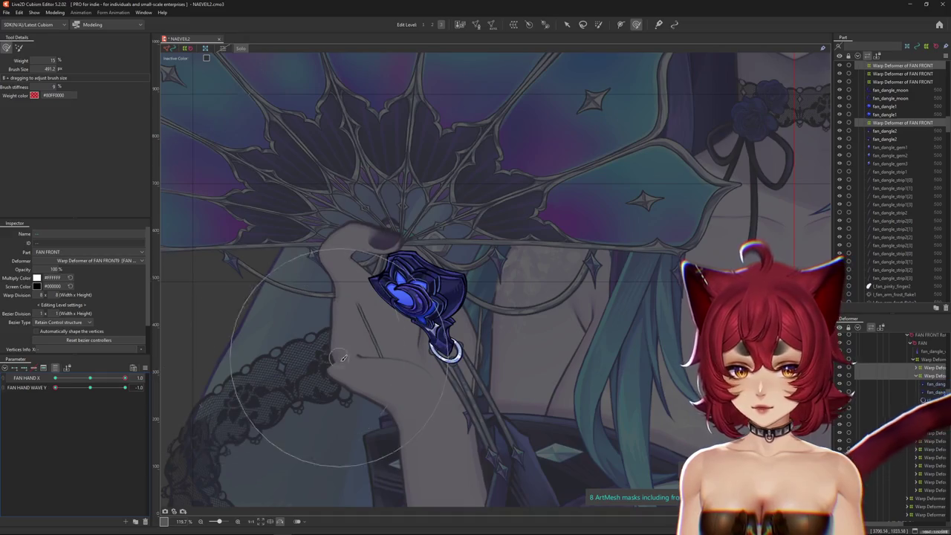
left_click_drag(344, 359, 364, 365)
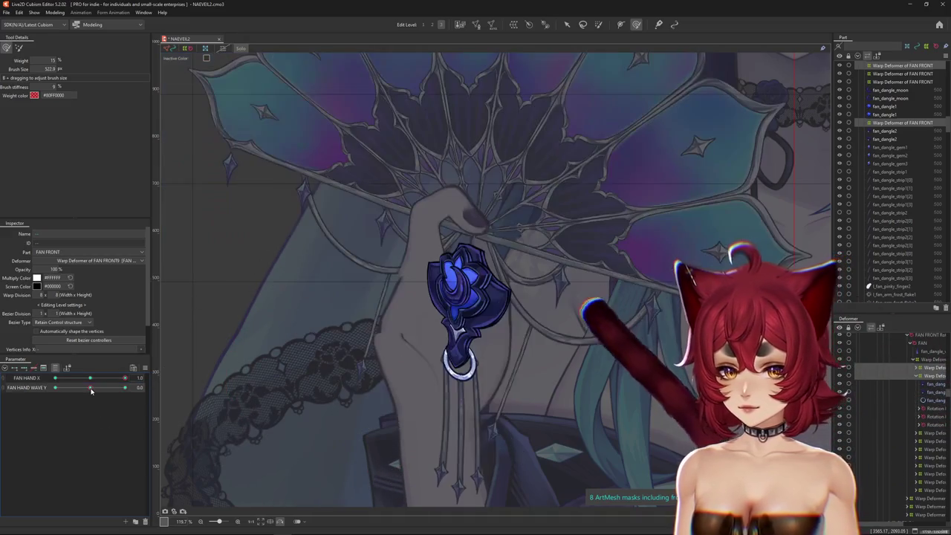
left_click_drag(355, 339, 364, 349)
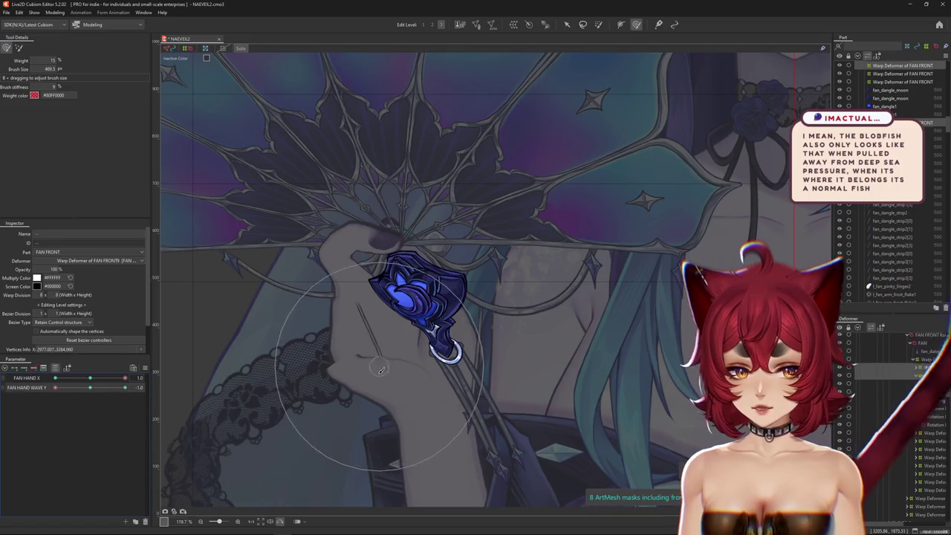
key("b")
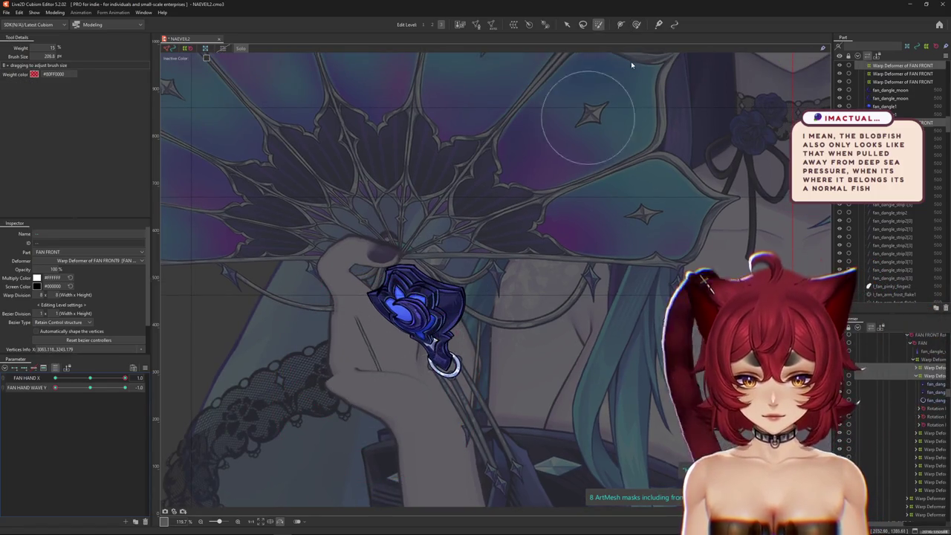
key("d")
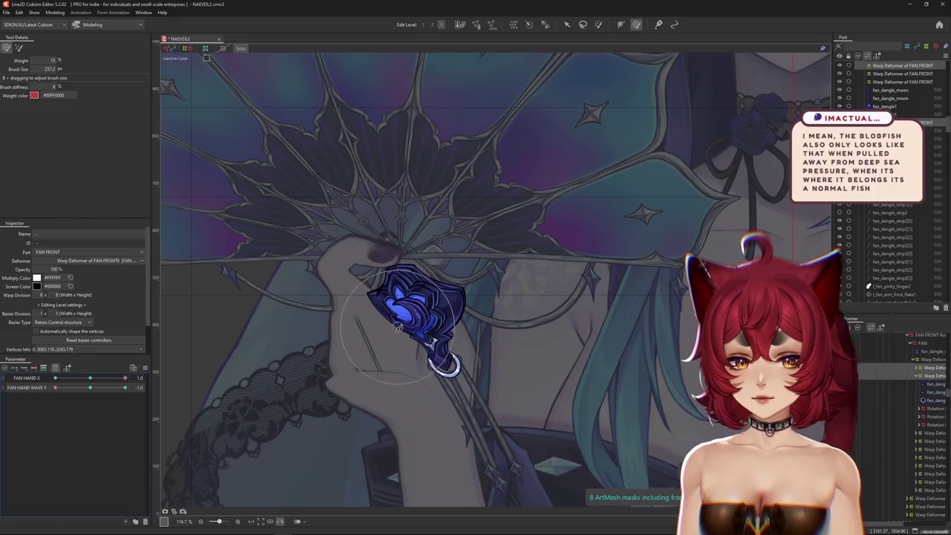
Step: Set FAN HAND WAVE Y to -1.0, select the charm's warp deformer, and bend the fan hand up-left with a 243 brush
scroll(215, 405, "up", 1)
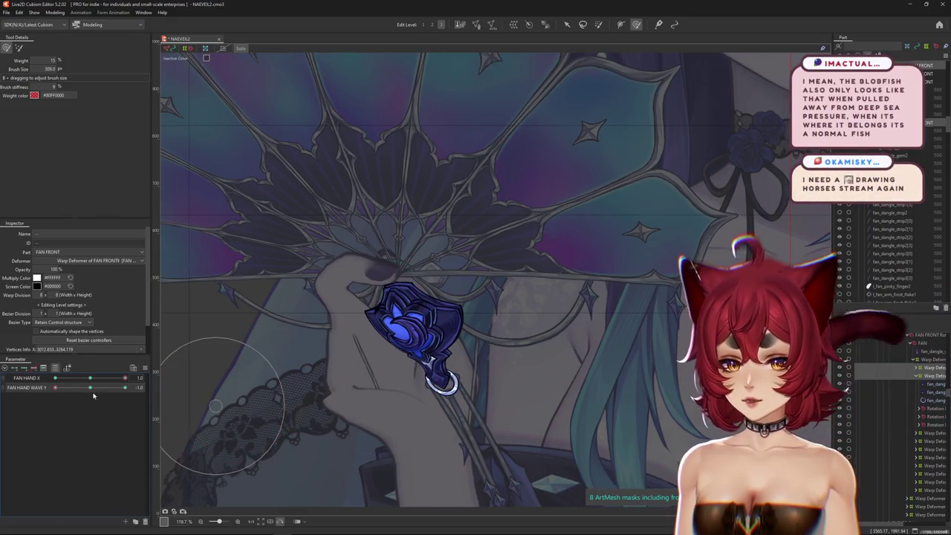
left_click_drag(93, 396, 60, 390)
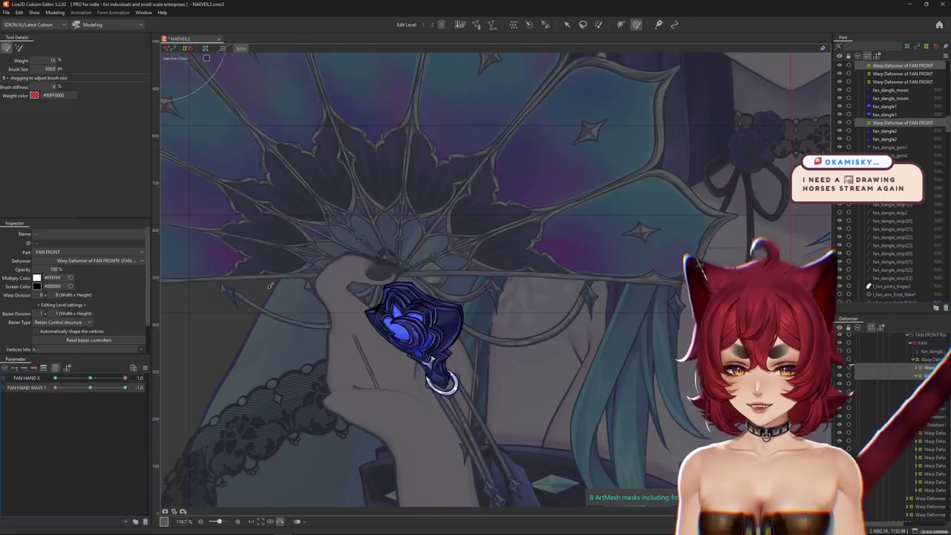
left_click(444, 276)
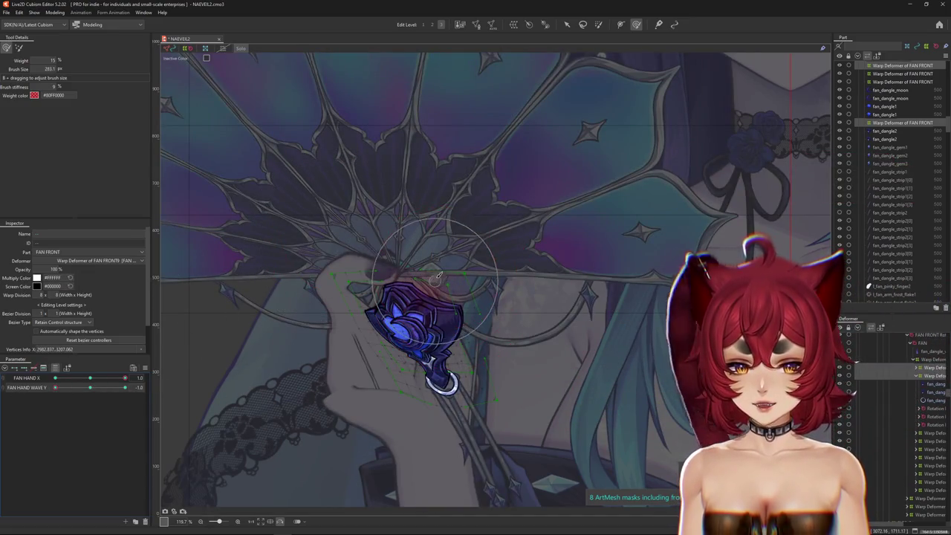
mouse_move(438, 275)
left_mouse_down()
mouse_move(437, 328)
mouse_move(448, 360)
mouse_move(460, 331)
left_mouse_up()
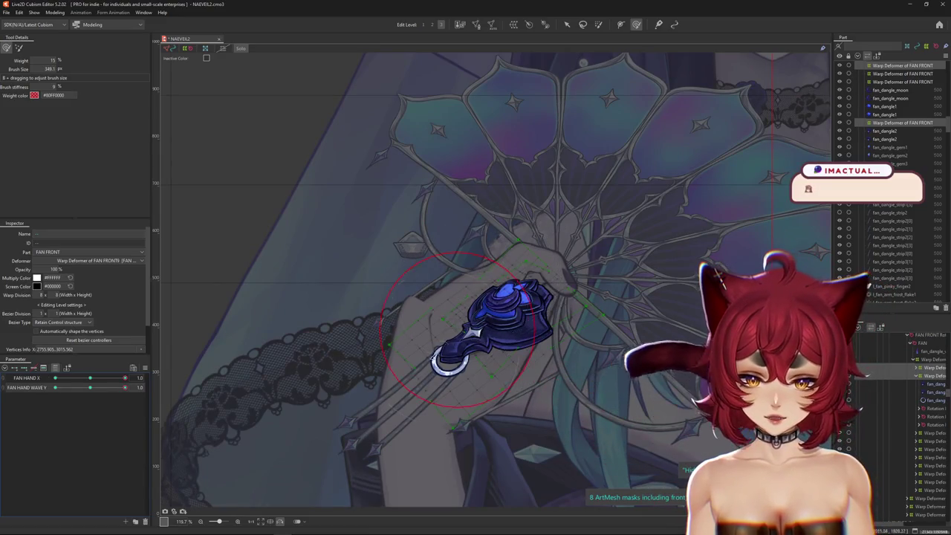
left_click_drag(429, 361, 484, 357)
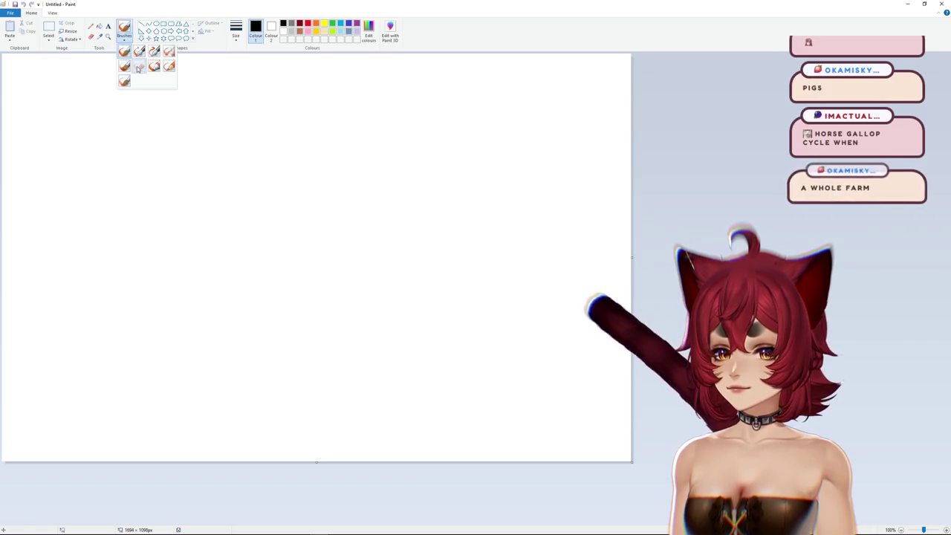
Step: Dismiss the brush menus and draw the first outline stroke of the pig's head
left_click(127, 39)
left_click(214, 39)
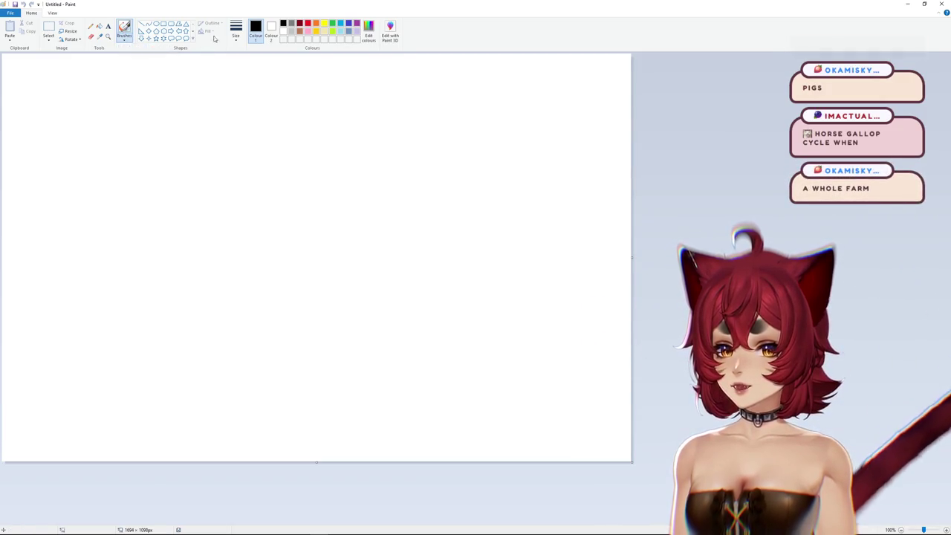
left_click(369, 201)
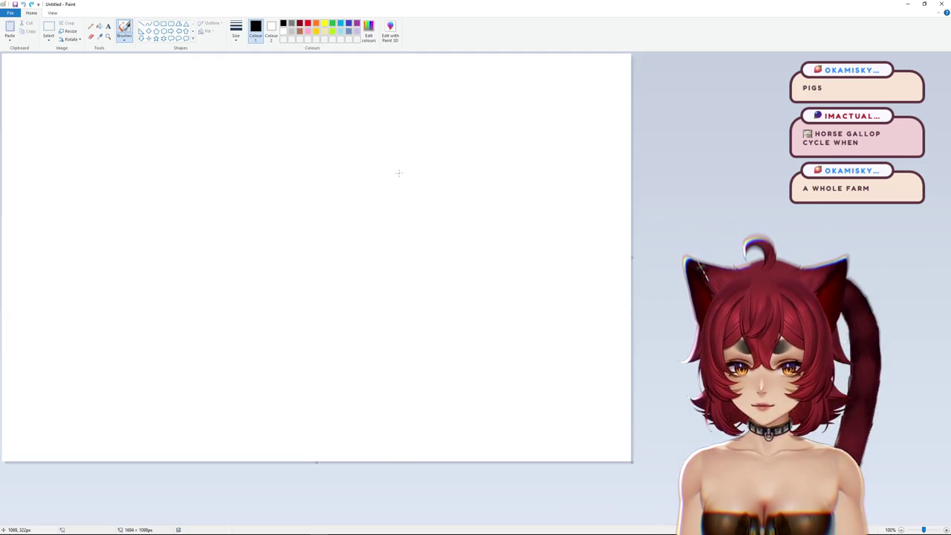
mouse_move(416, 182)
left_mouse_down()
mouse_move(433, 209)
mouse_move(428, 243)
mouse_move(460, 267)
mouse_move(437, 283)
mouse_move(363, 258)
left_mouse_up()
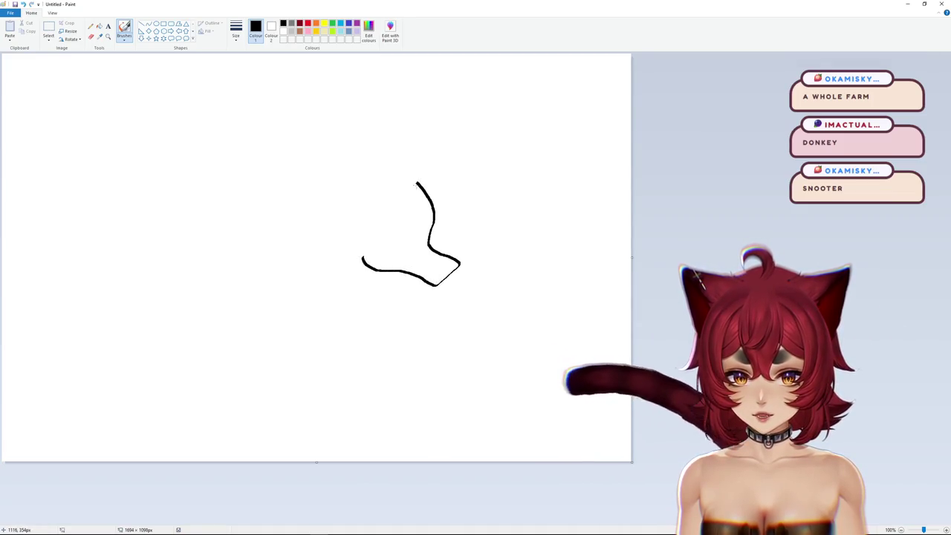
left_click(407, 183)
mouse_move(408, 185)
left_mouse_down()
mouse_move(428, 133)
mouse_move(436, 144)
left_mouse_up()
key("ctrl+z")
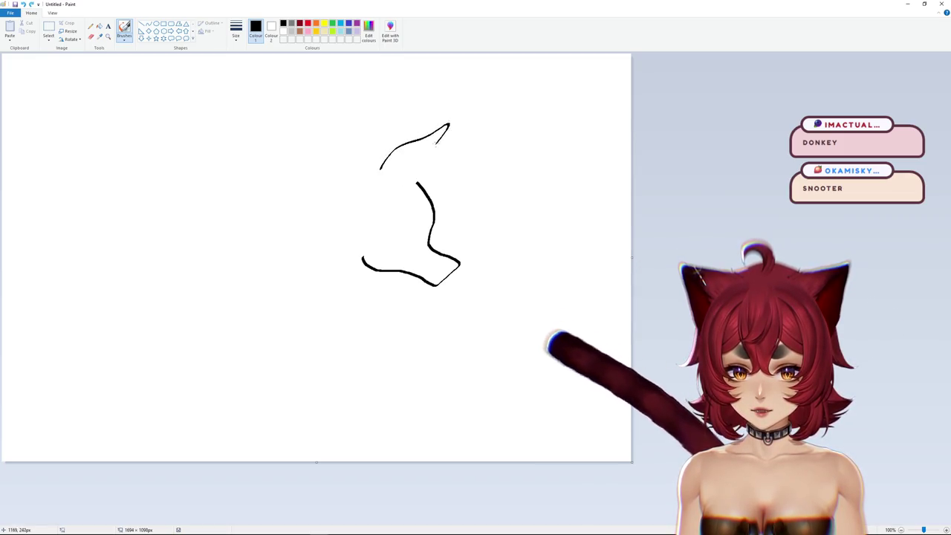
Step: Draw the first ear, the eye, and the chin and lower jaw lines in black
mouse_move(411, 181)
left_mouse_down()
mouse_move(444, 154)
mouse_move(485, 157)
left_mouse_up()
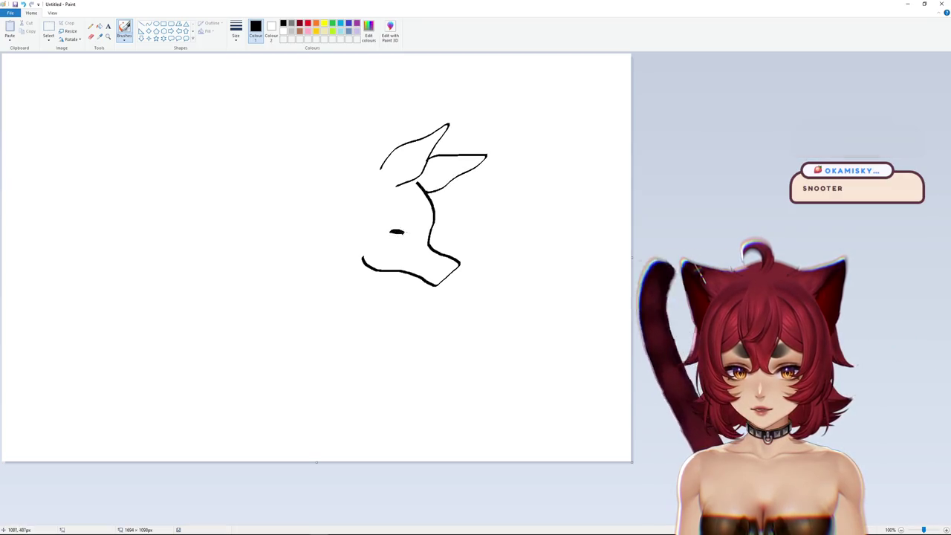
left_click_drag(403, 228, 399, 223)
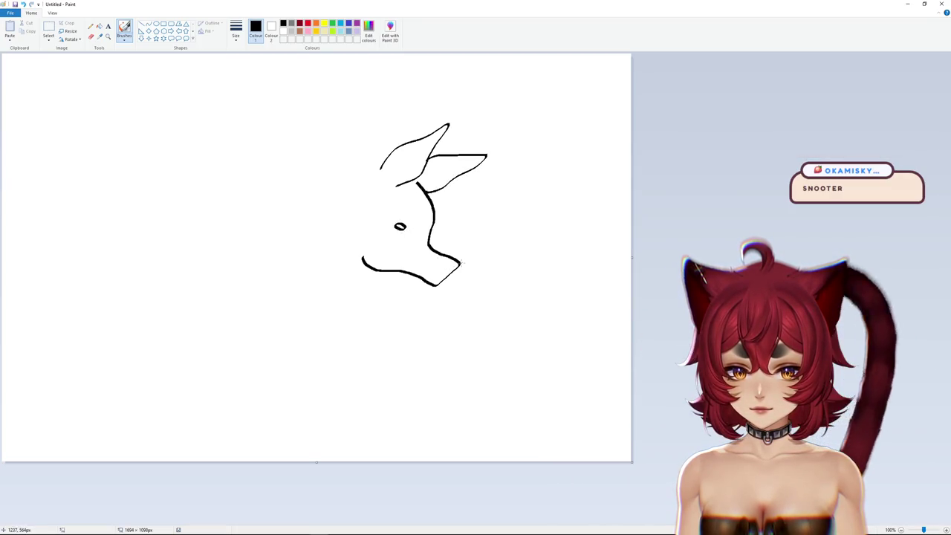
left_click_drag(461, 261, 440, 277)
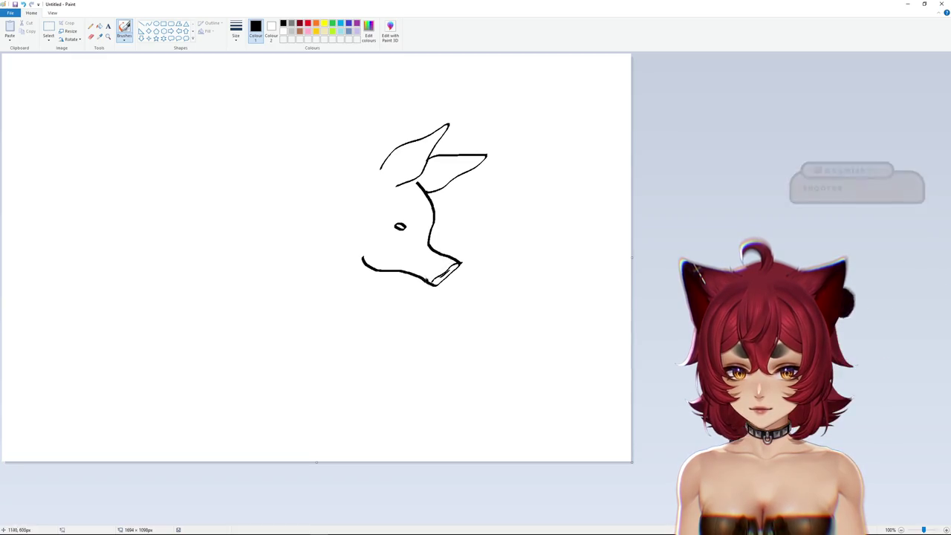
left_click_drag(378, 272, 404, 275)
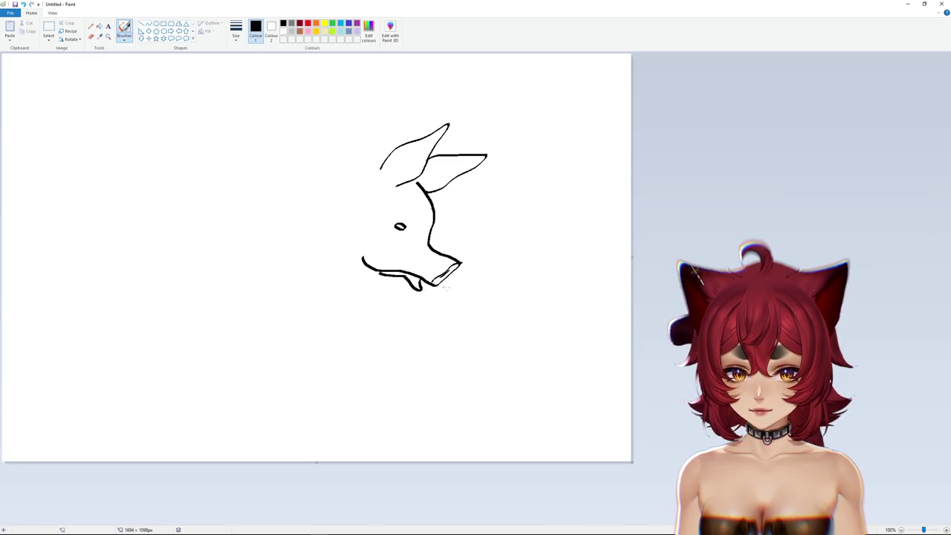
key("ctrl+z")
left_click_drag(411, 283, 382, 272)
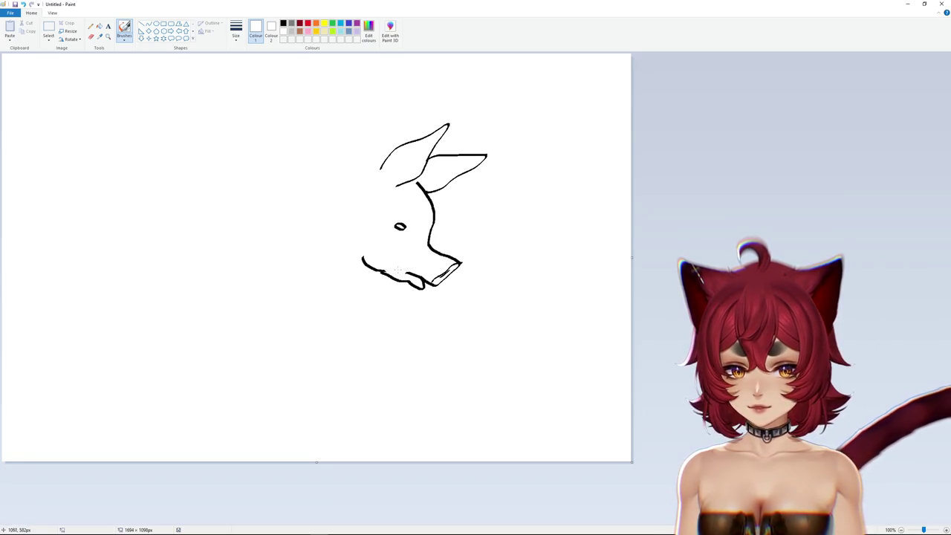
left_click(283, 25)
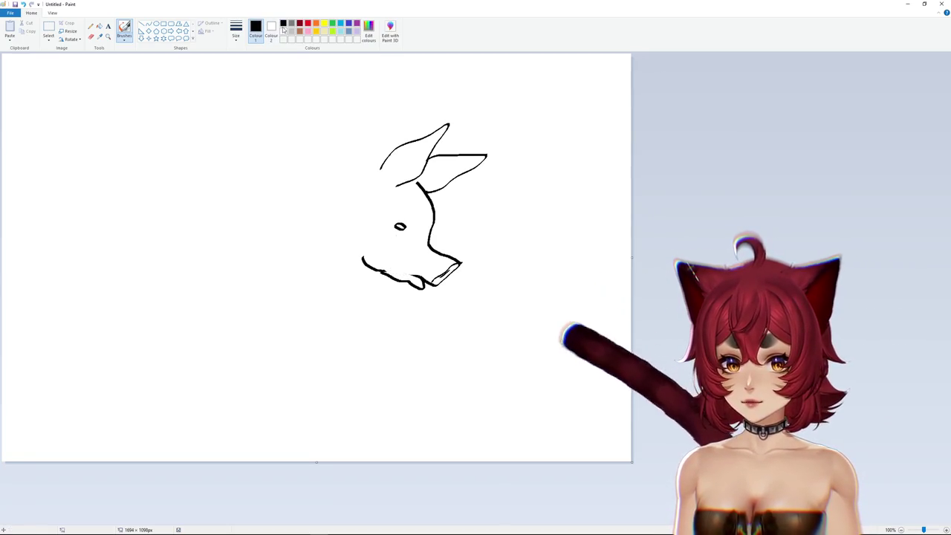
left_click_drag(399, 270, 429, 284)
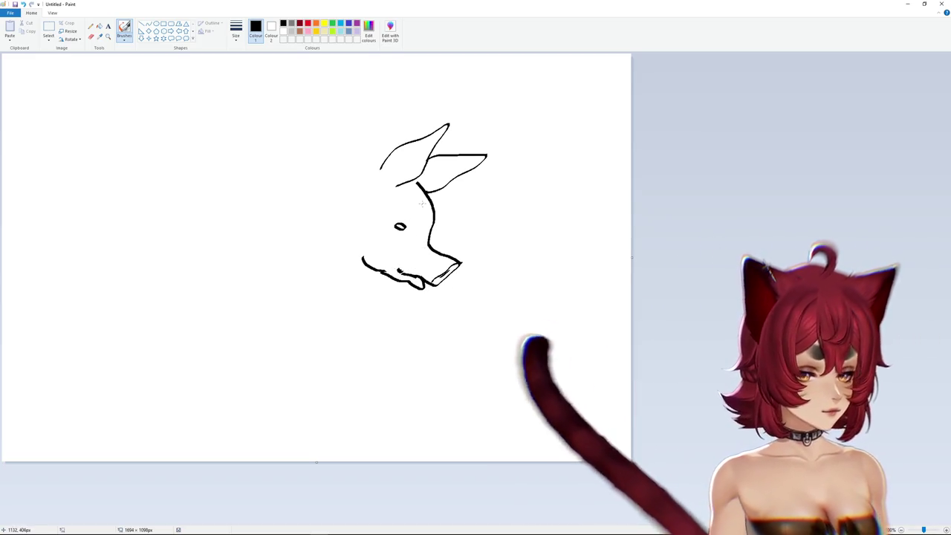
Step: Retrace both ears' edges and extend the jaw line further left
left_click_drag(377, 171, 448, 125)
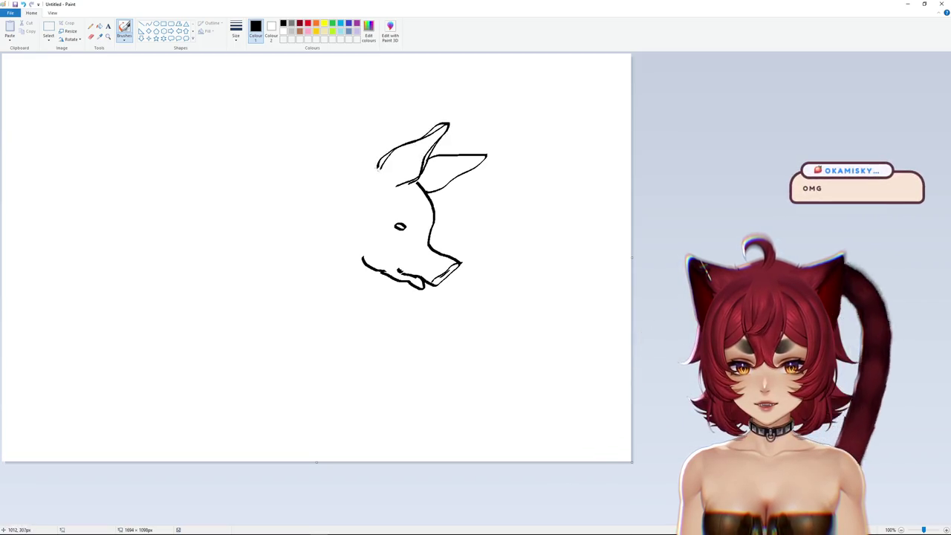
left_click_drag(431, 190, 478, 161)
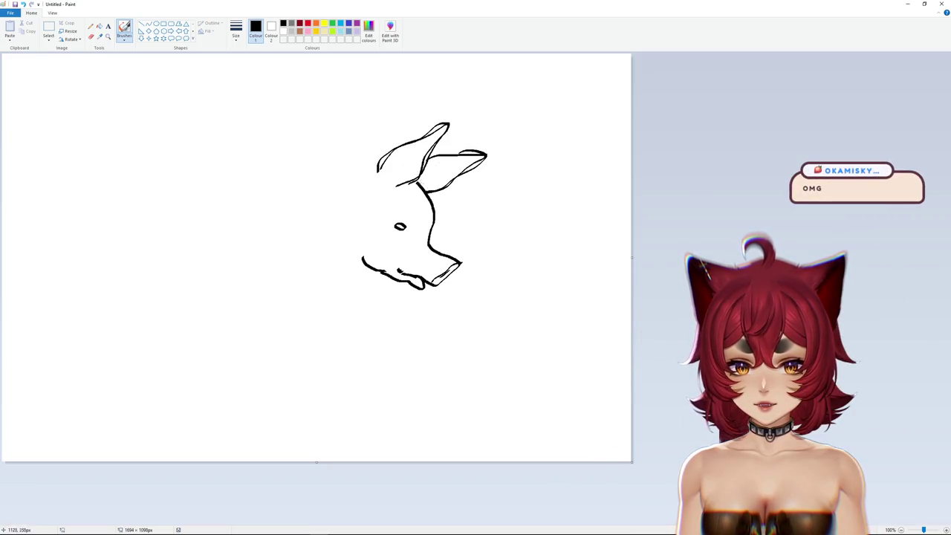
left_click_drag(424, 217, 420, 229)
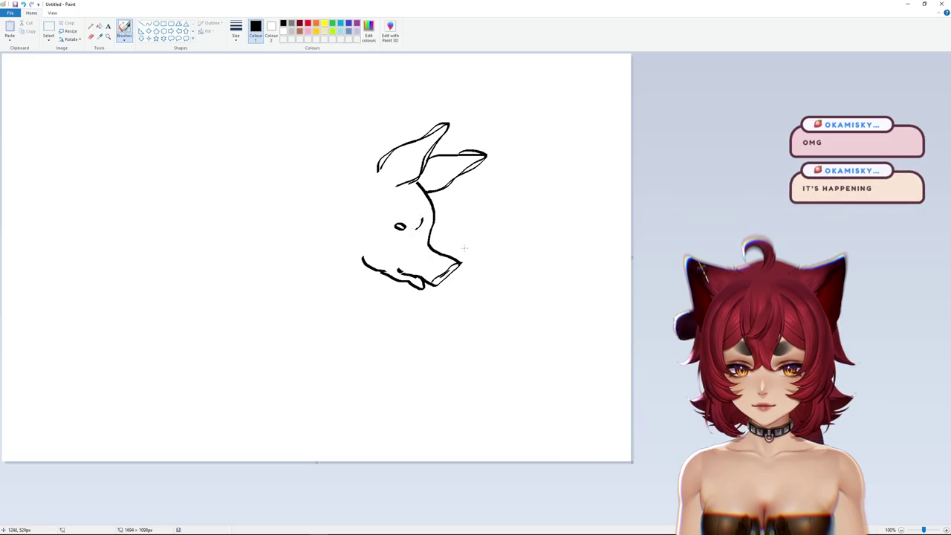
key("ctrl+z")
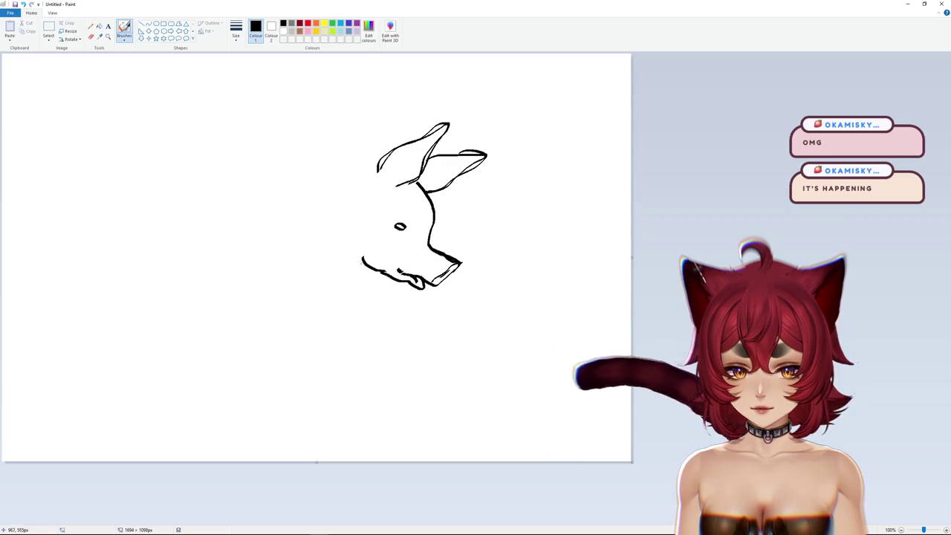
left_click_drag(371, 269, 350, 274)
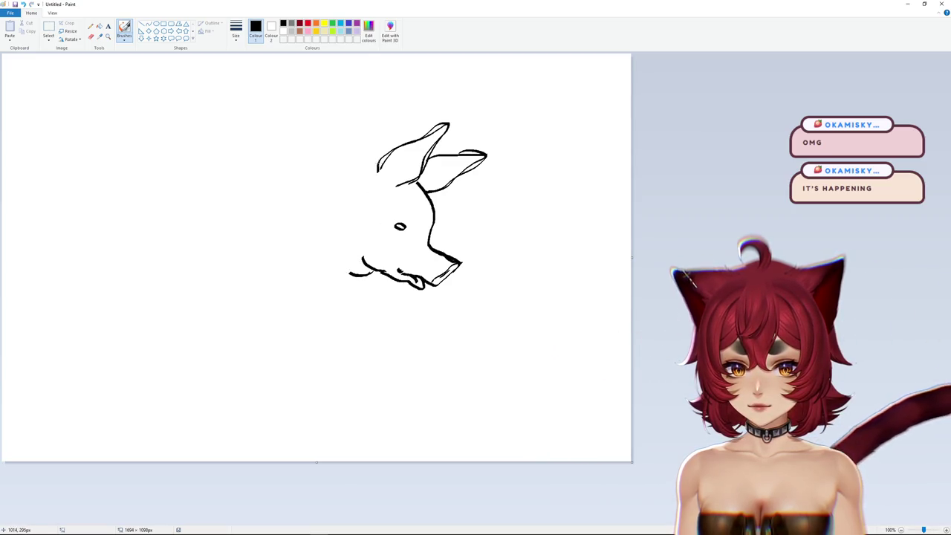
left_click_drag(379, 163, 311, 126)
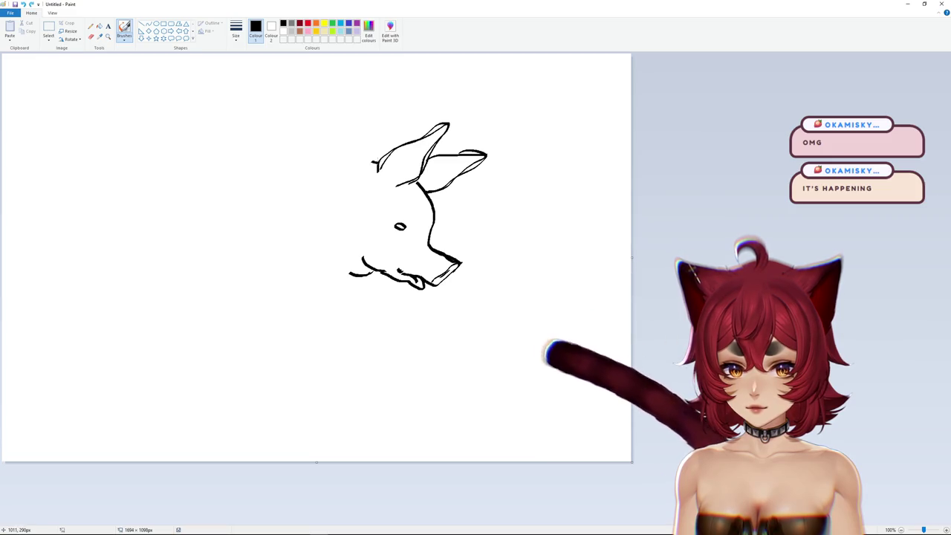
key("ctrl+z")
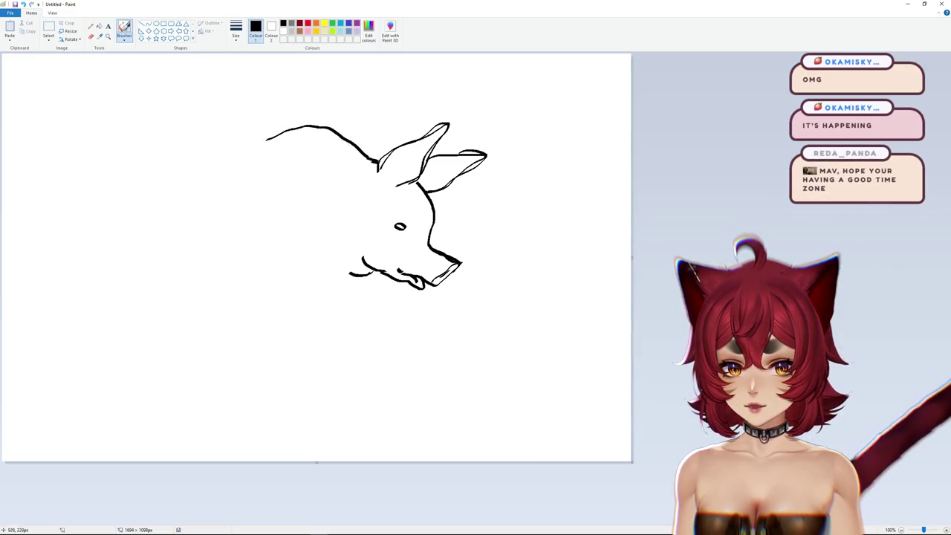
Step: Draw the pig's back curving down-left from the head and touch up the neck line
mouse_move(379, 162)
left_mouse_down()
mouse_move(295, 131)
mouse_move(186, 159)
left_mouse_up()
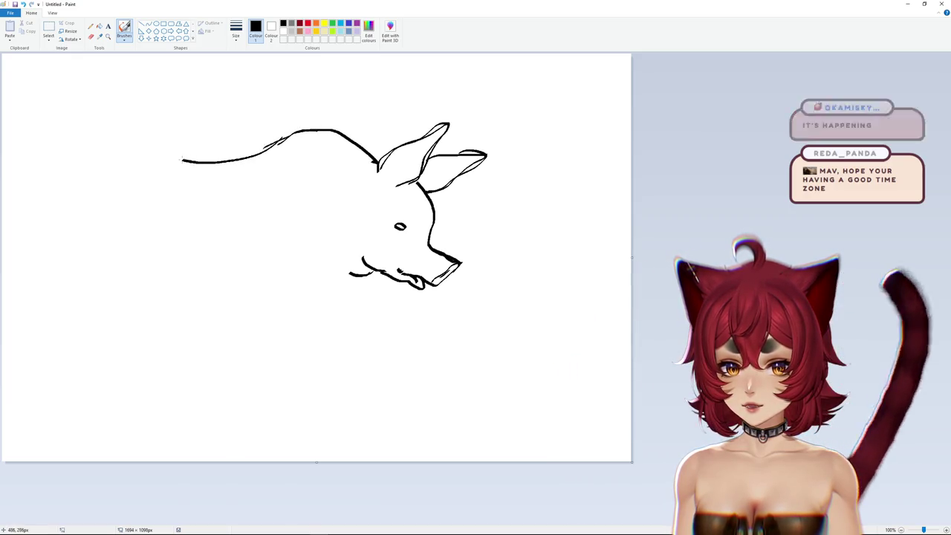
key("ctrl+z")
left_click_drag(266, 138, 133, 152)
key("ctrl+z")
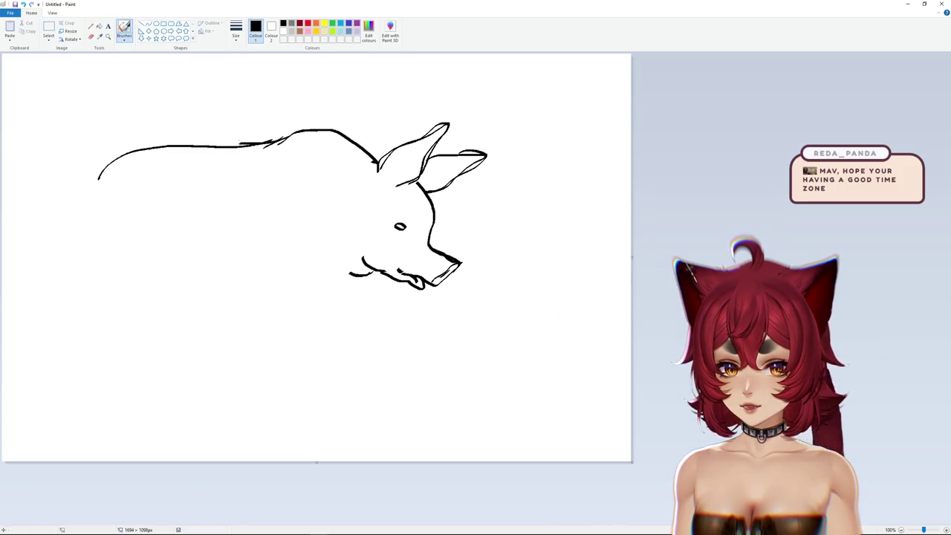
left_click_drag(276, 140, 108, 179)
left_click_drag(290, 134, 375, 163)
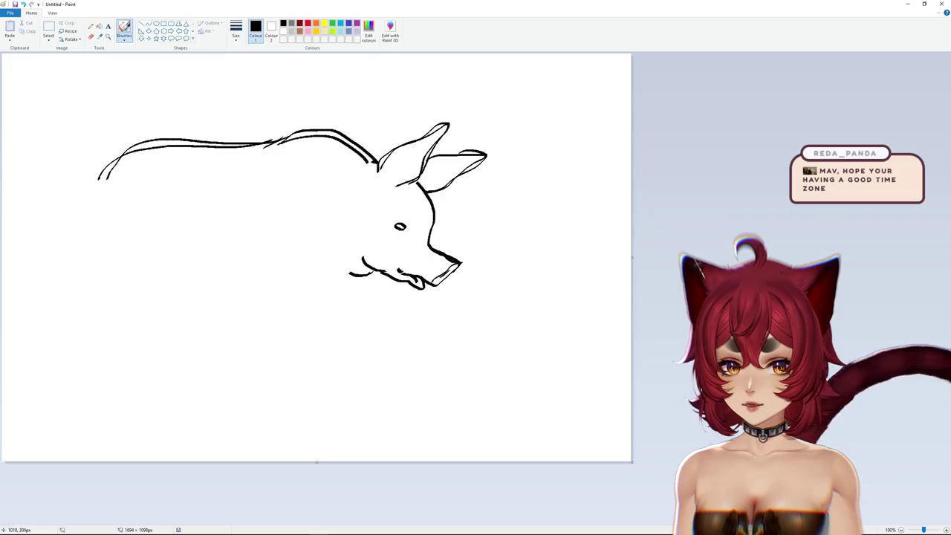
key("ctrl+z")
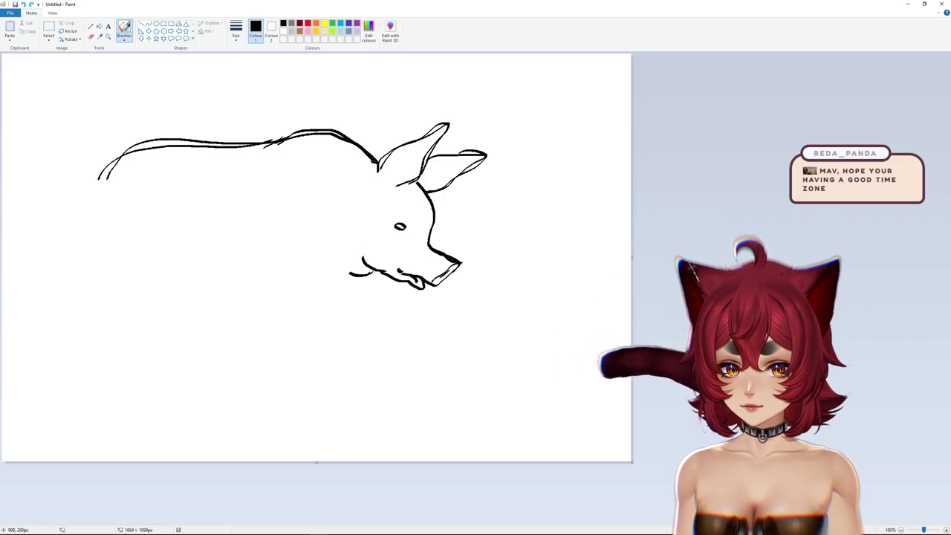
left_click_drag(383, 164, 363, 151)
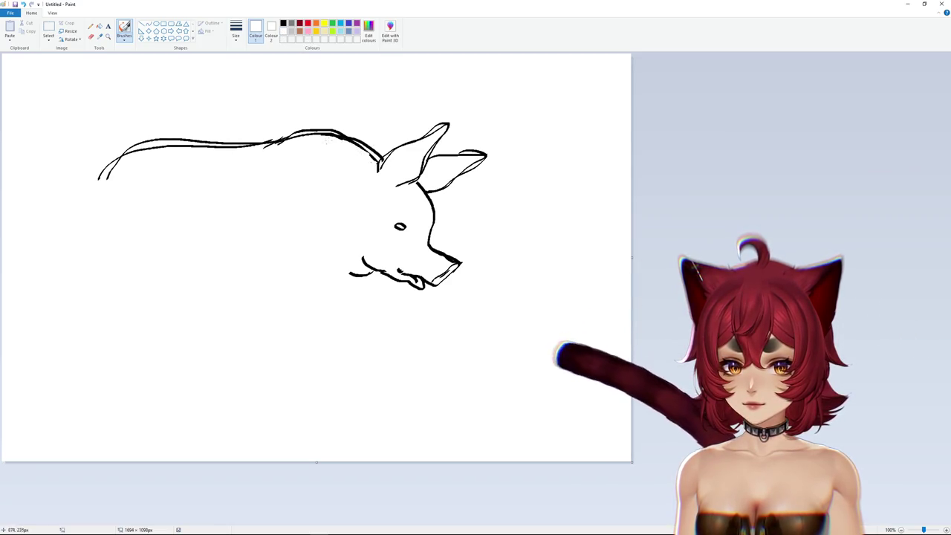
left_click(283, 23)
key("ctrl+z")
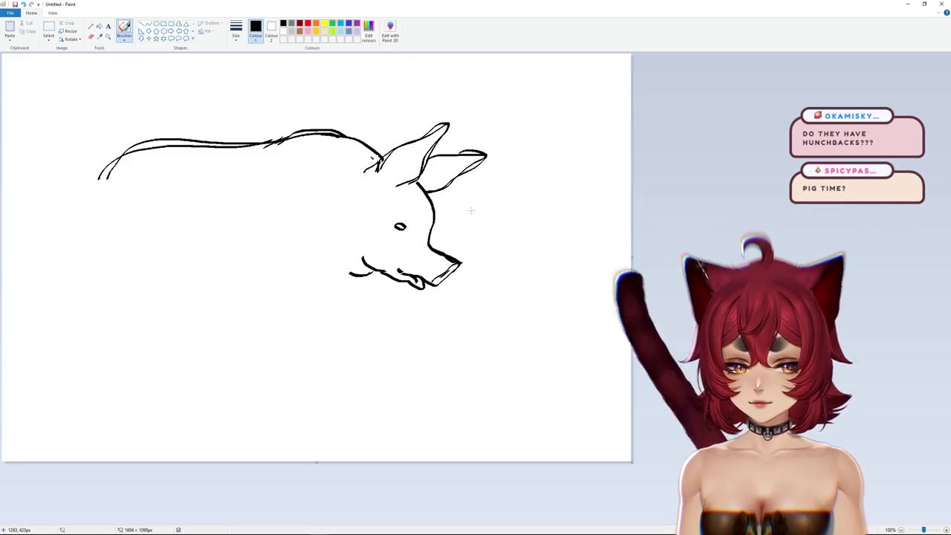
left_click_drag(365, 161, 379, 158)
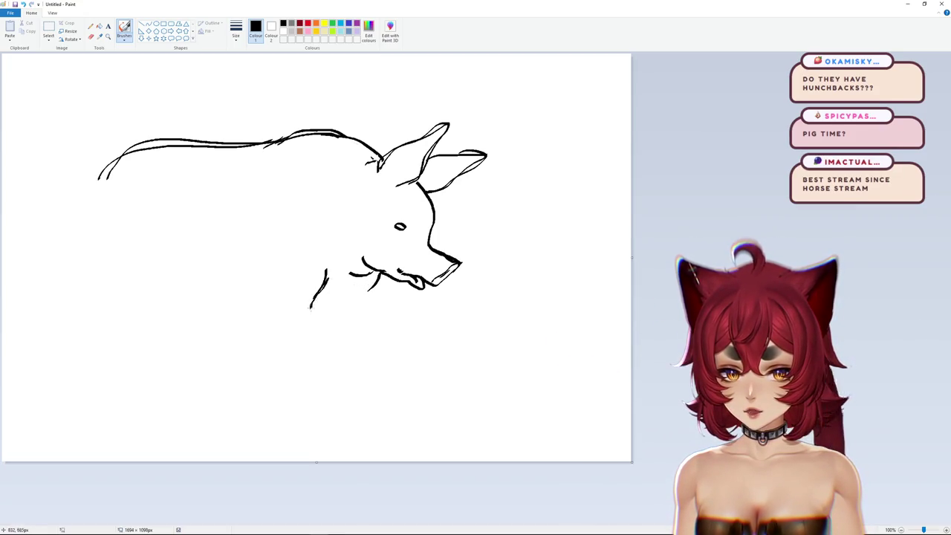
Step: Draw the front leg with its hoof, a belly line, and a back-leg hoof
left_click_drag(311, 300, 313, 331)
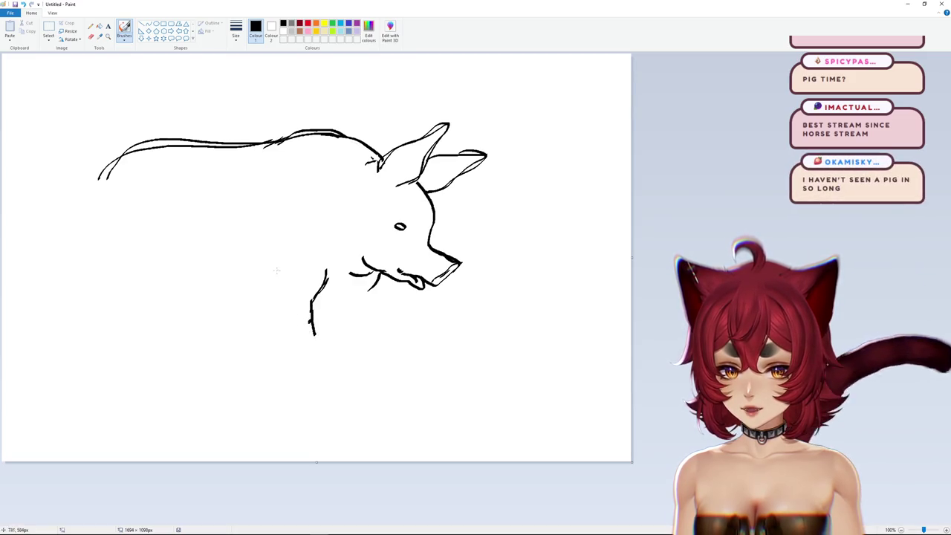
mouse_move(287, 327)
left_mouse_down()
mouse_move(294, 341)
mouse_move(330, 354)
mouse_move(305, 352)
mouse_move(317, 335)
mouse_move(304, 346)
mouse_move(318, 356)
left_mouse_up()
key("ctrl+z")
key("ctrl+z")
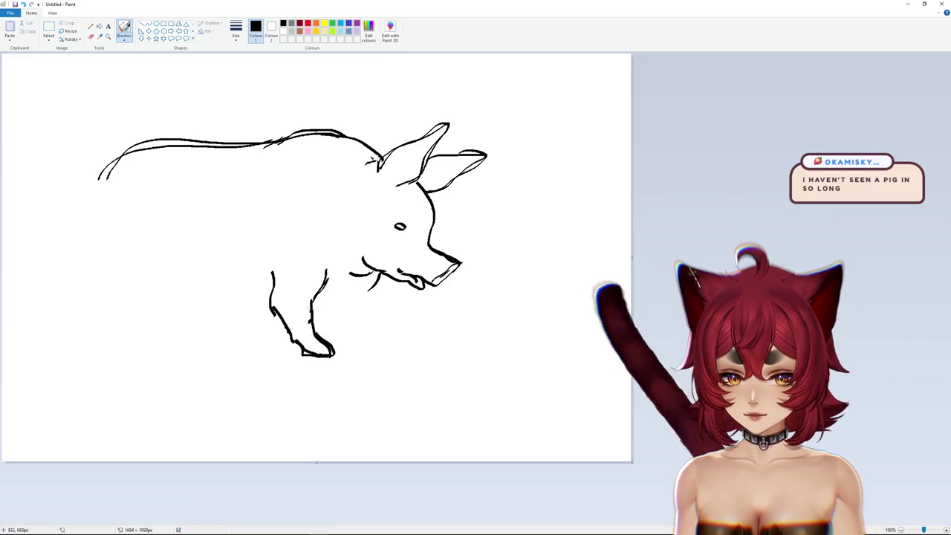
left_click_drag(301, 302, 311, 297)
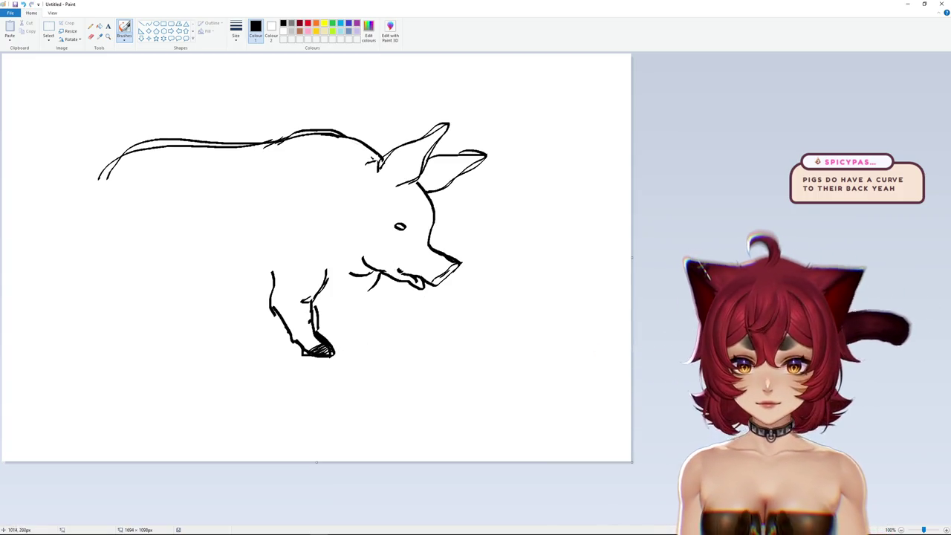
left_click_drag(151, 145, 208, 141)
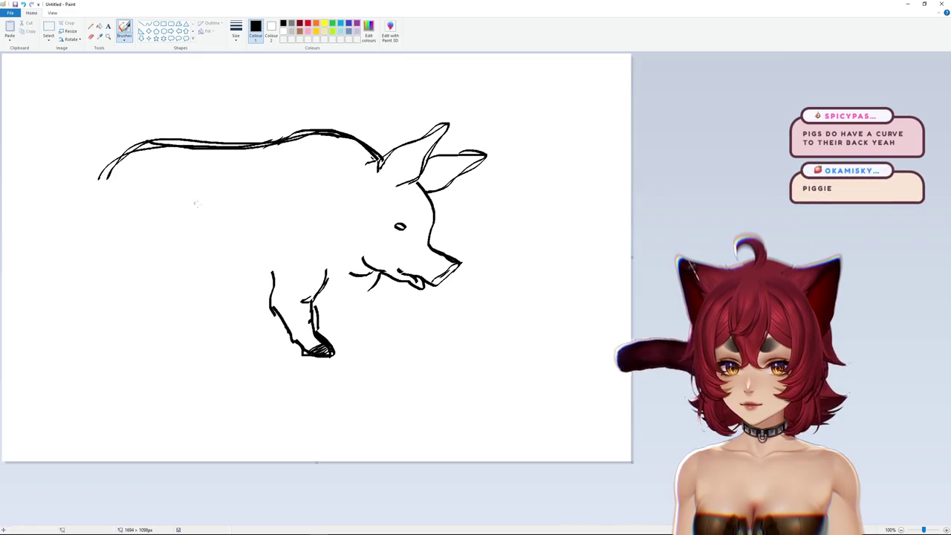
mouse_move(330, 307)
left_mouse_down()
mouse_move(364, 300)
mouse_move(326, 306)
mouse_move(334, 334)
mouse_move(351, 311)
left_mouse_up()
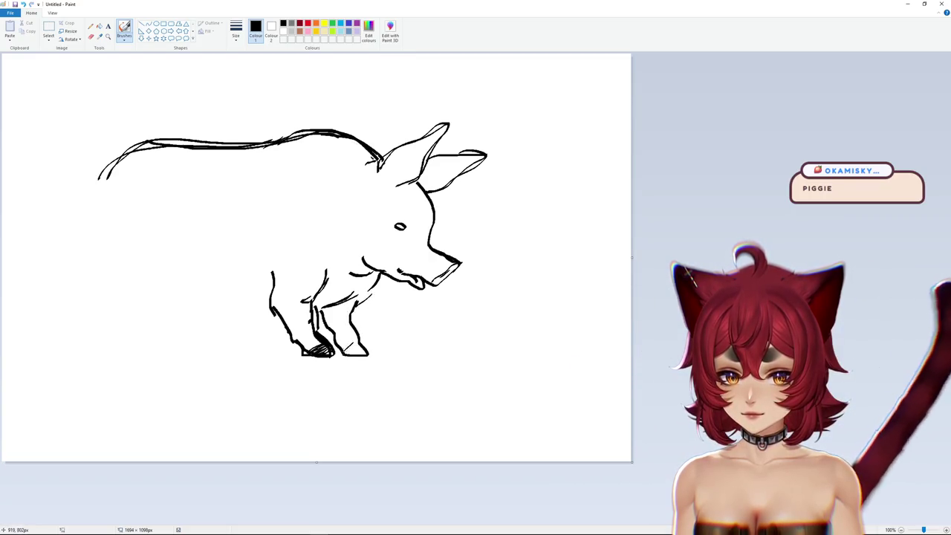
left_click_drag(343, 351, 360, 343)
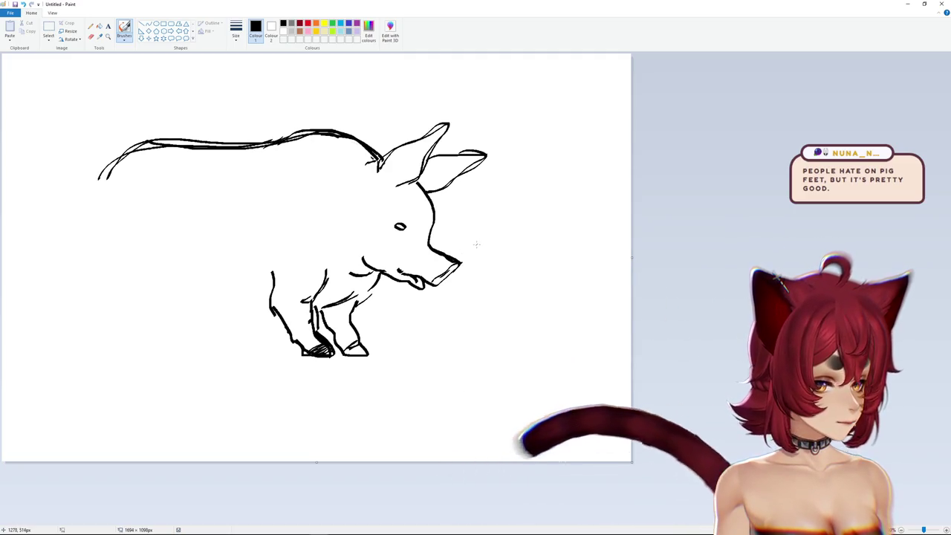
Step: Extend the back and belly to the rear, outline the rump and back leg, and add a tufted tail
mouse_move(118, 149)
left_mouse_down()
mouse_move(87, 178)
mouse_move(77, 208)
left_mouse_up()
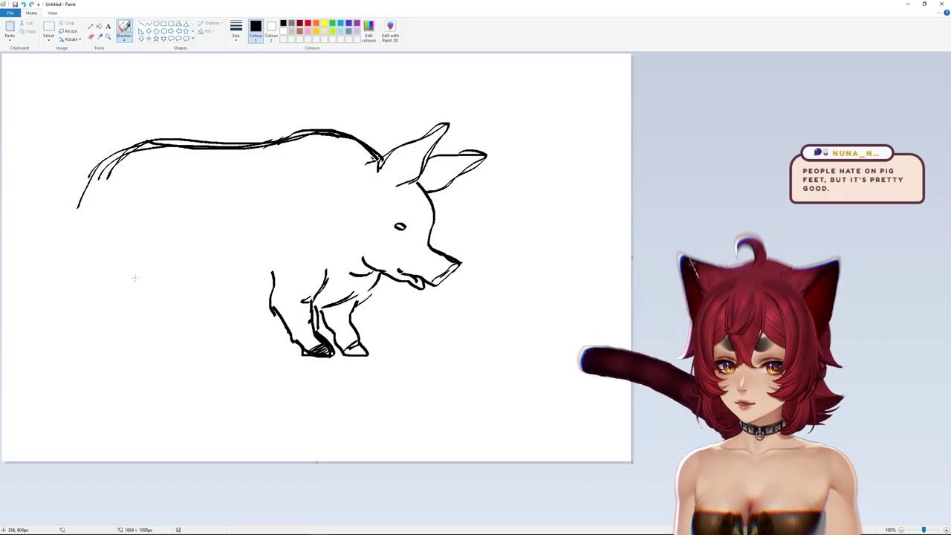
left_click_drag(269, 316, 213, 321)
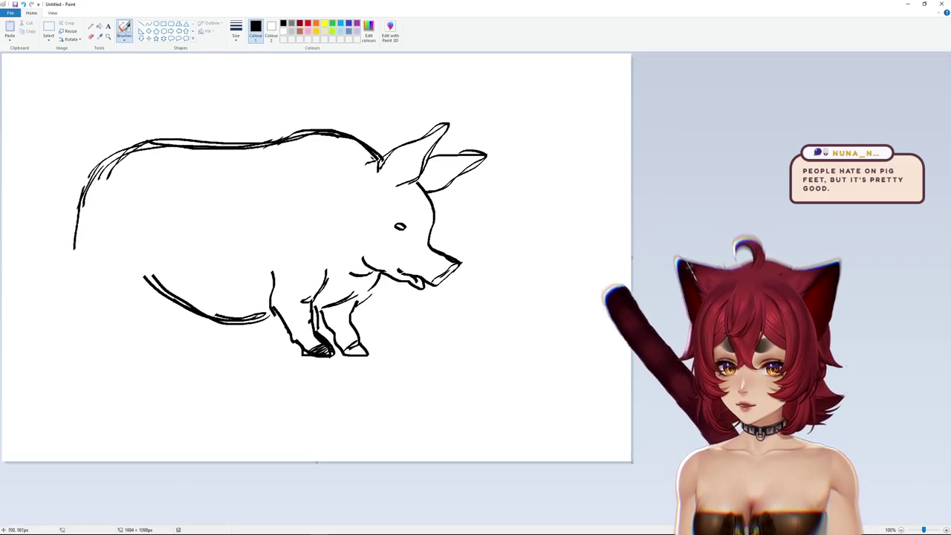
left_click_drag(77, 209, 71, 335)
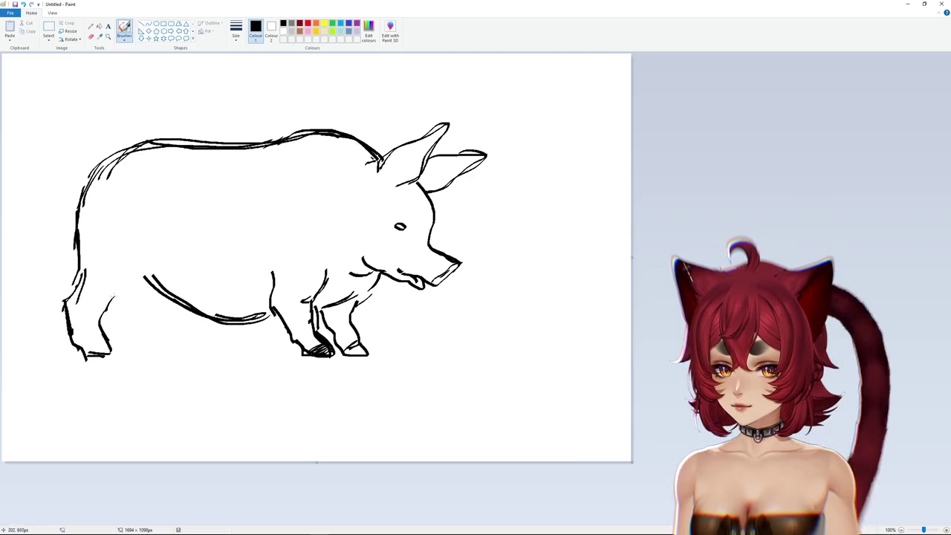
left_click_drag(142, 277, 119, 298)
left_click_drag(95, 336, 107, 345)
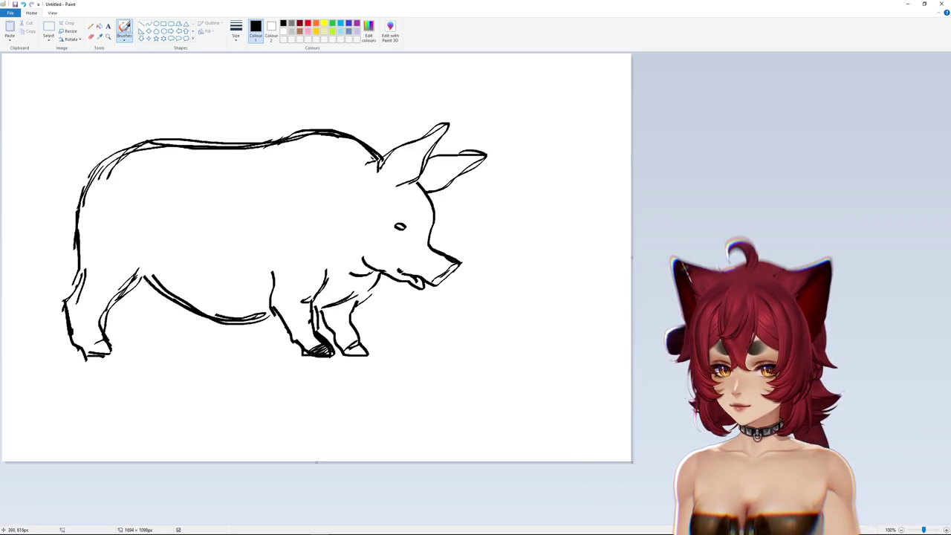
left_click_drag(149, 284, 199, 313)
key("ctrl+z")
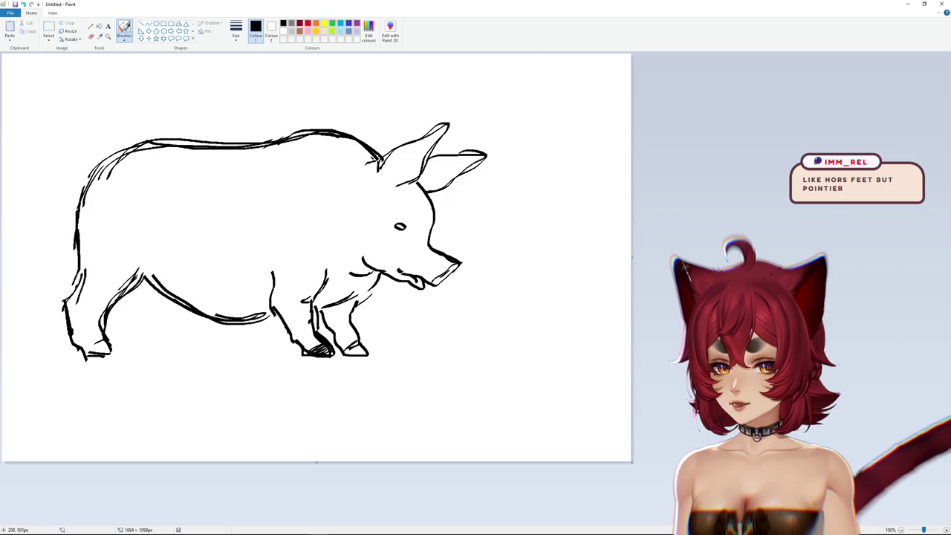
left_click_drag(78, 193, 75, 239)
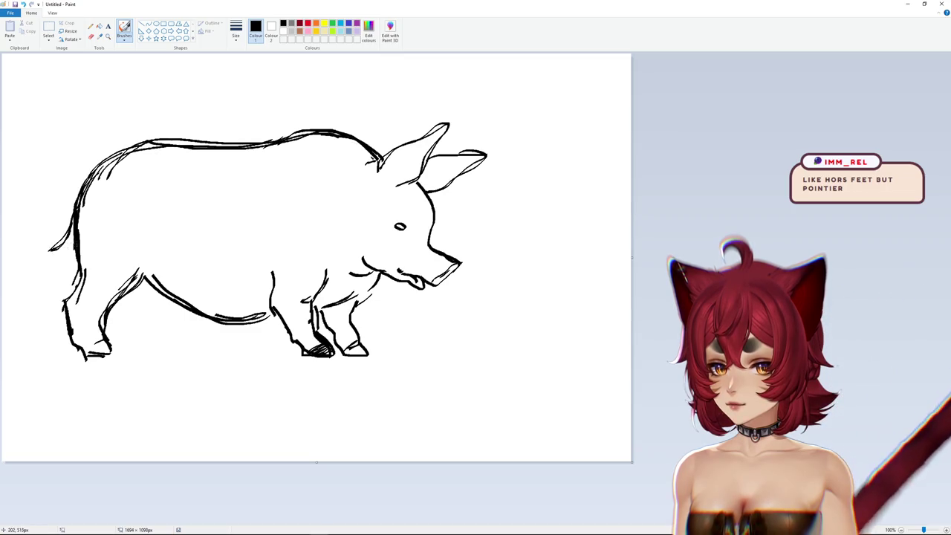
mouse_move(66, 251)
left_mouse_down()
mouse_move(16, 249)
mouse_move(41, 262)
left_mouse_up()
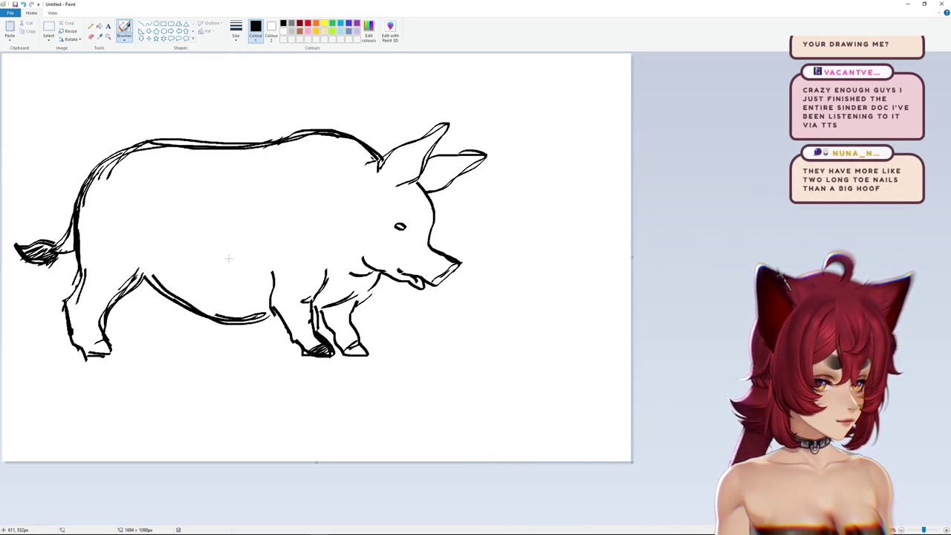
left_click(48, 30)
left_click_drag(350, 289, 569, 111)
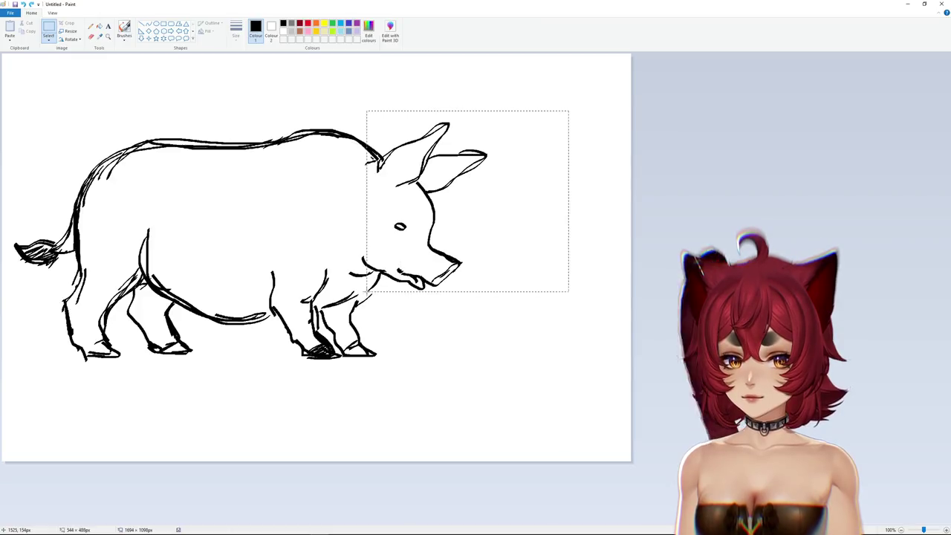
Step: Move the pig's head, a piece of back outline and the eye slightly lower
left_click_drag(433, 213, 429, 227)
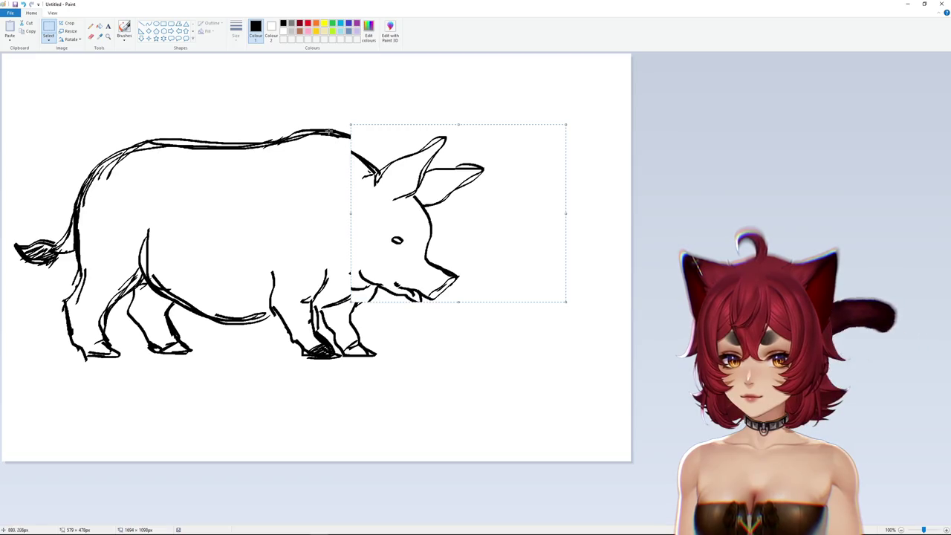
mouse_move(351, 133)
left_mouse_down()
mouse_move(375, 145)
mouse_move(320, 136)
left_mouse_up()
left_click(387, 232)
left_click_drag(409, 254, 412, 269)
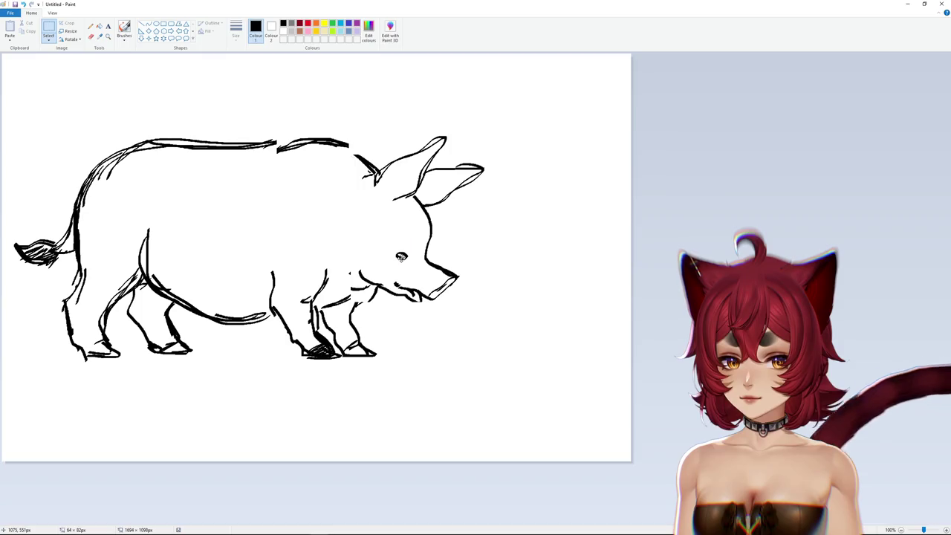
left_click(535, 232)
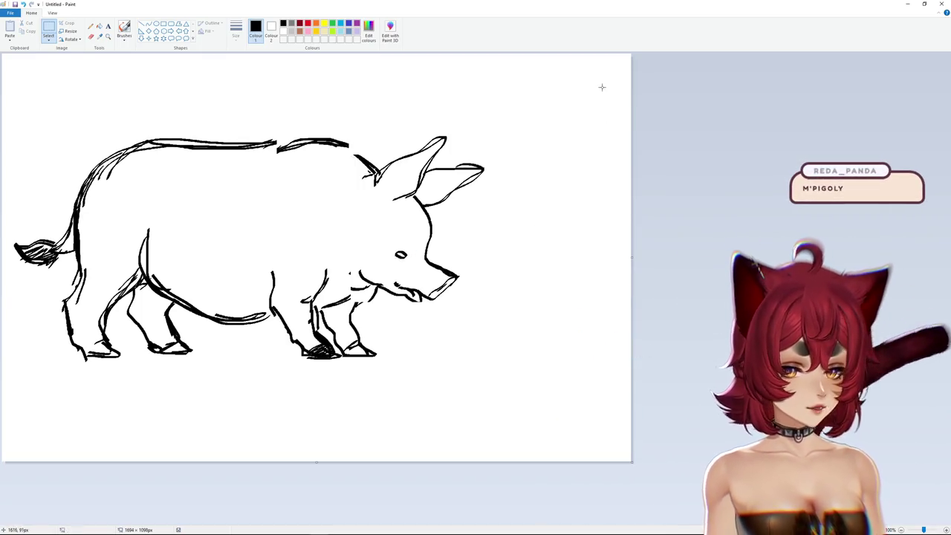
Step: Shift the whole pig right, then try moving the rear part and undo it
left_click_drag(601, 62, 6, 449)
left_click_drag(211, 329, 281, 331)
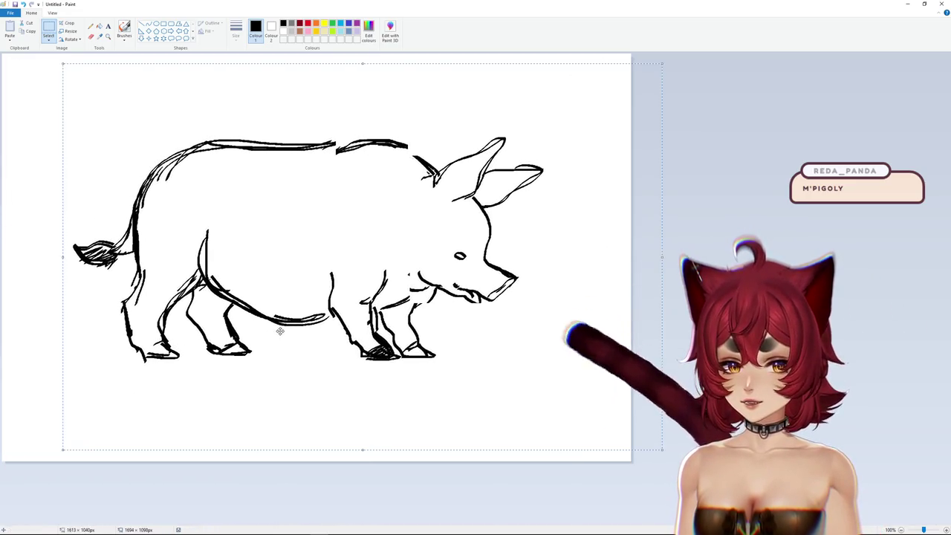
left_click_drag(49, 86, 250, 388)
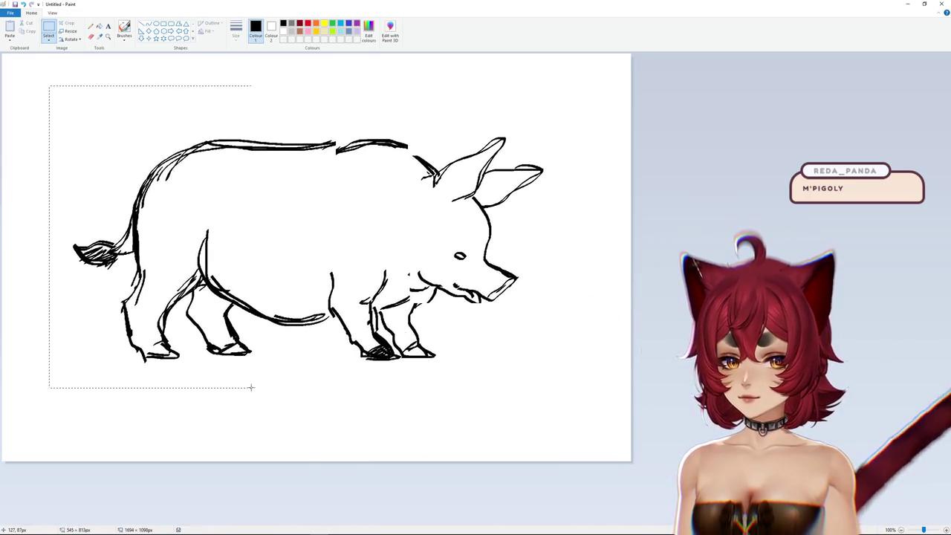
left_click_drag(206, 319, 219, 325)
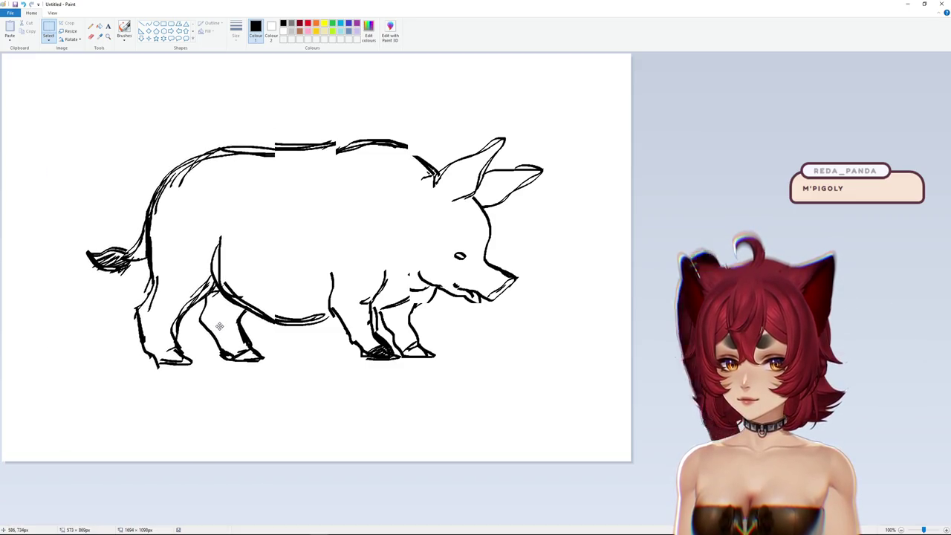
left_click(439, 315)
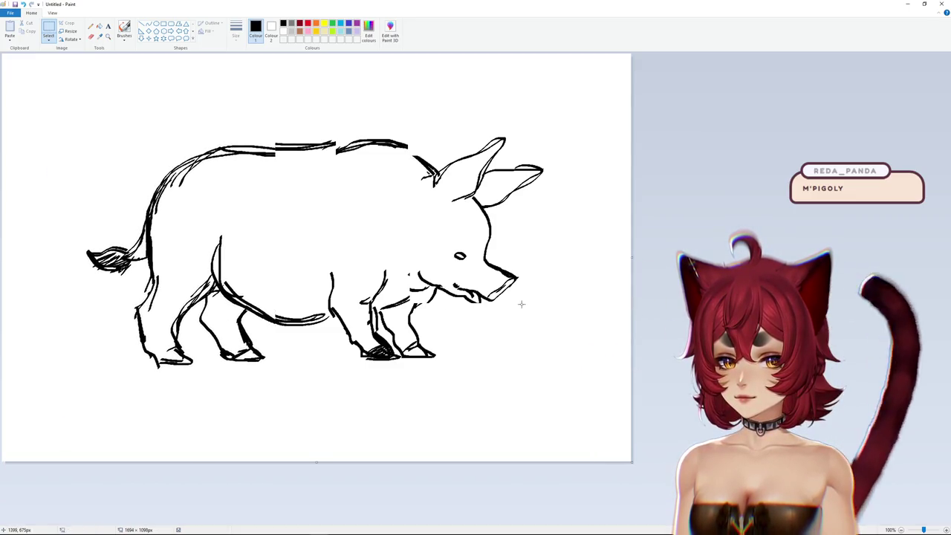
key("ctrl+z")
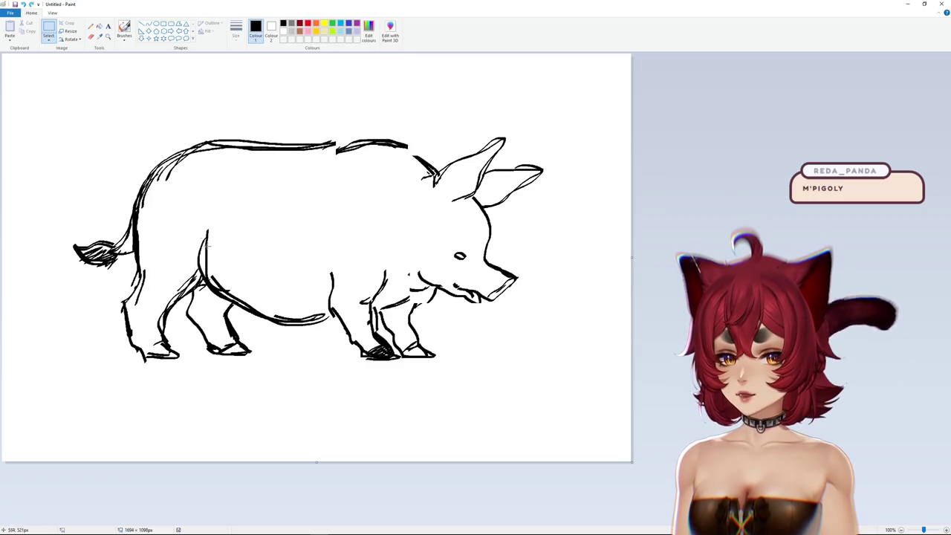
Step: Shift the pig's rear half left to leave a mid-body gap, then choose a brush
left_click_drag(101, 138, 276, 382)
left_click_drag(231, 330, 188, 330)
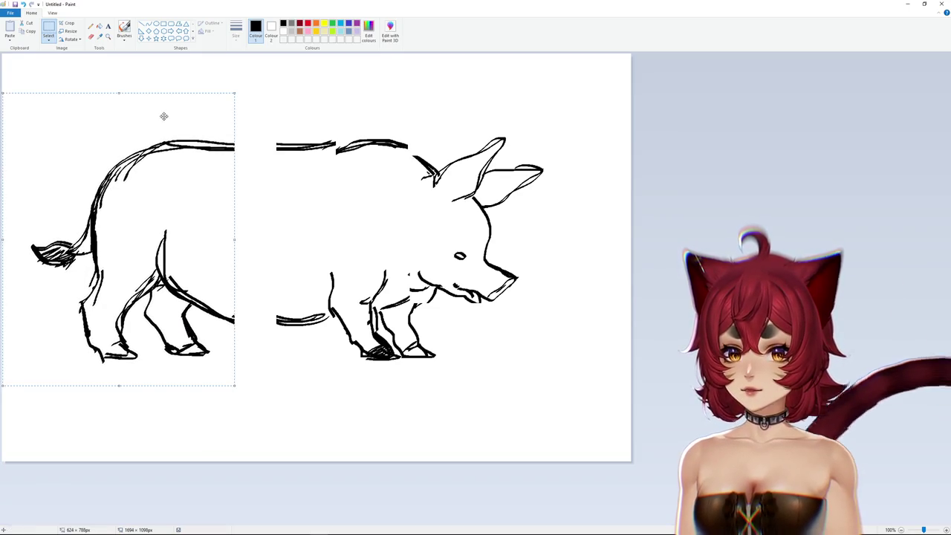
left_click_drag(150, 188, 159, 189)
left_click(124, 28)
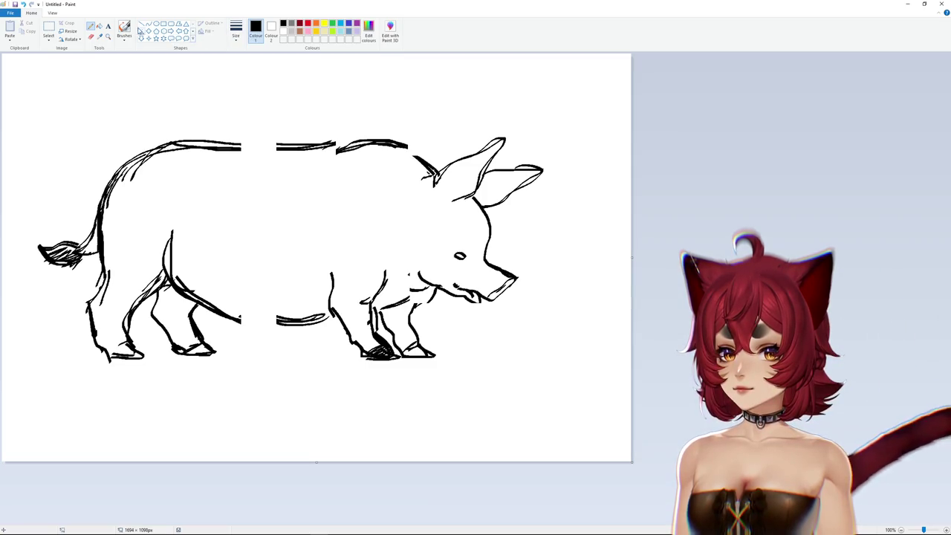
left_click(125, 38)
left_click(139, 66)
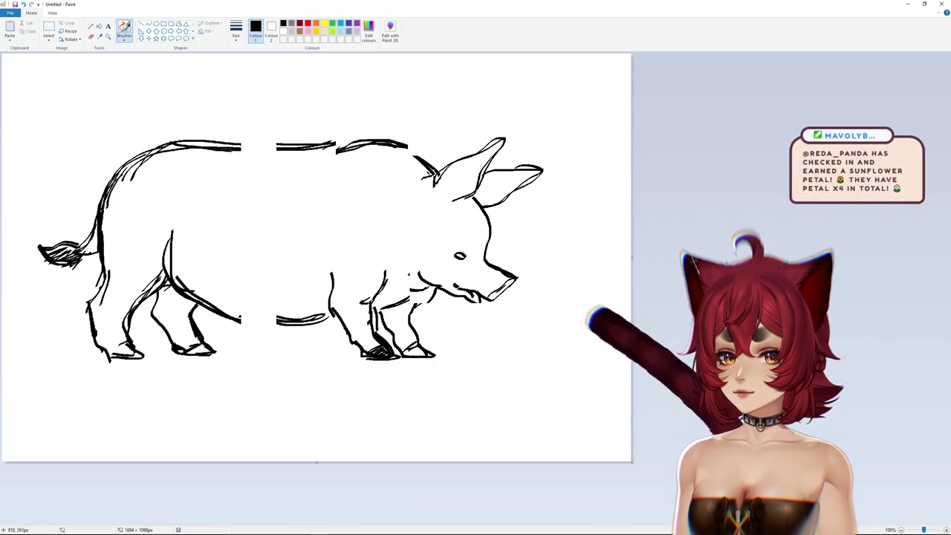
Step: Close the belly gap and thicken the back and rump outline
mouse_move(204, 307)
left_mouse_down()
mouse_move(282, 328)
mouse_move(338, 315)
left_mouse_up()
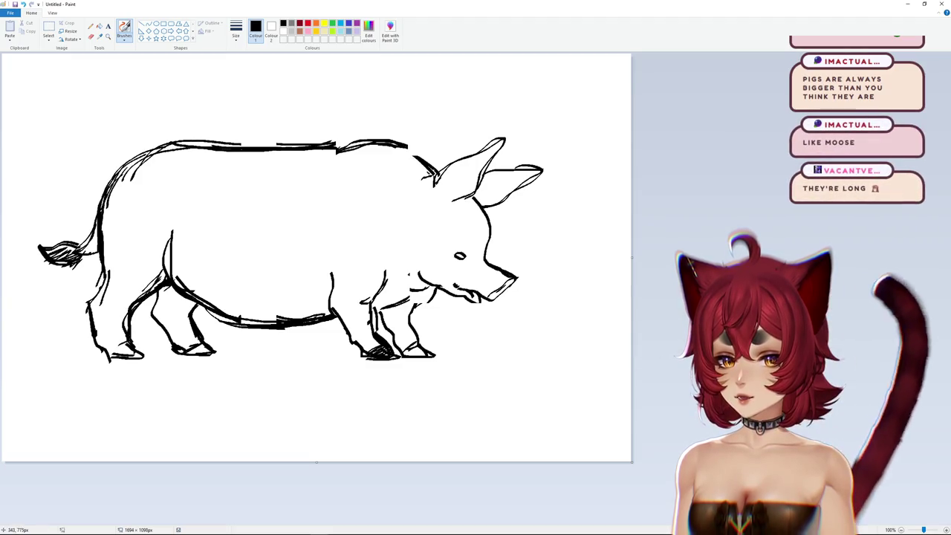
left_click_drag(95, 342, 84, 231)
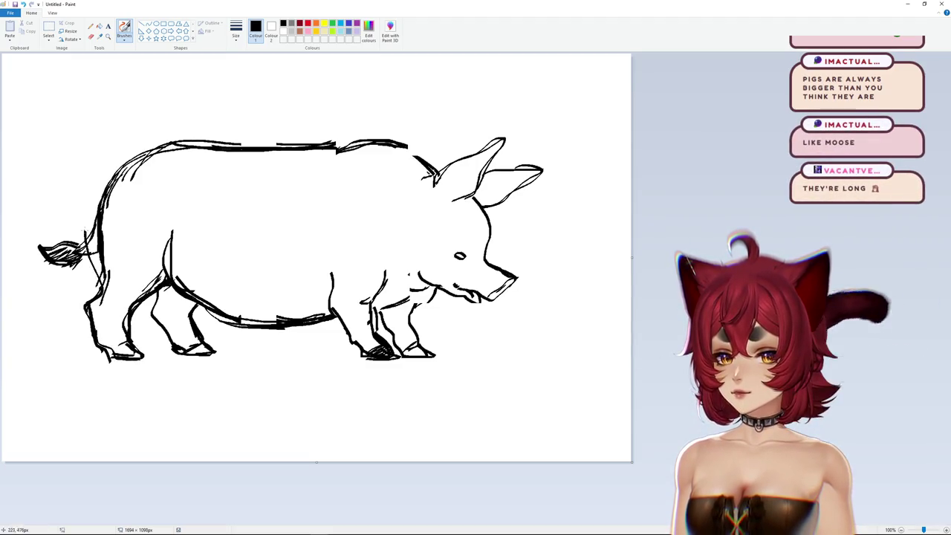
left_click_drag(151, 159, 82, 286)
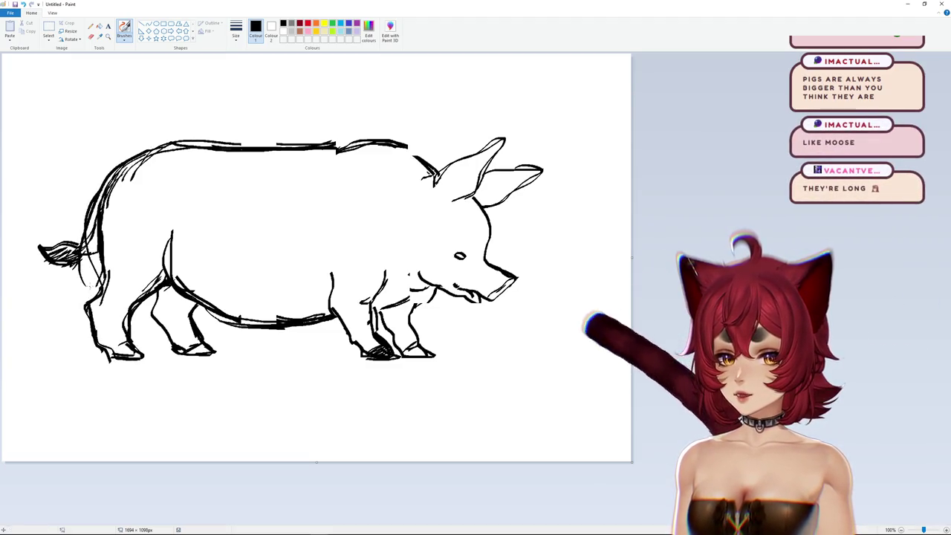
Step: Switch Colour 1 to white and paint out stray sketch lines inside the body
left_click(284, 31)
left_click(236, 32)
left_click(252, 93)
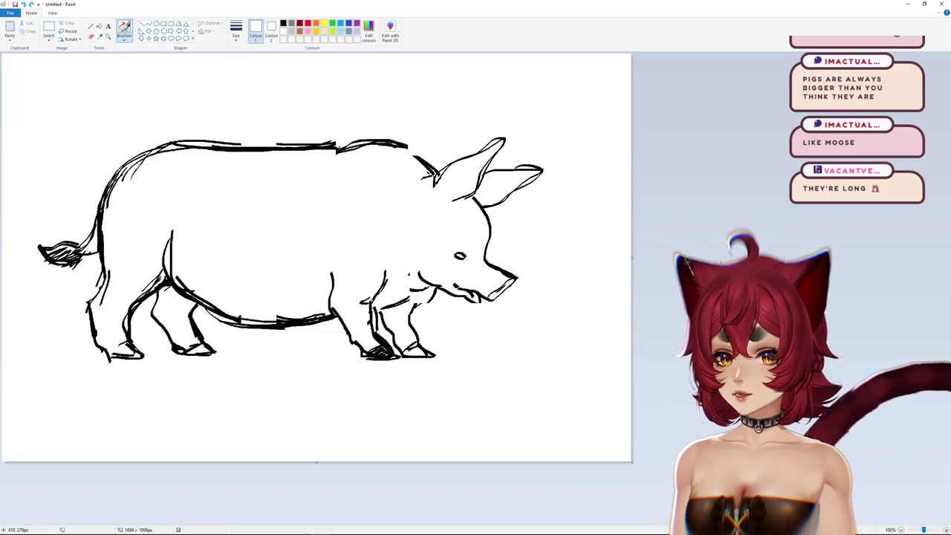
left_click_drag(153, 157, 133, 179)
left_click_drag(170, 243, 102, 276)
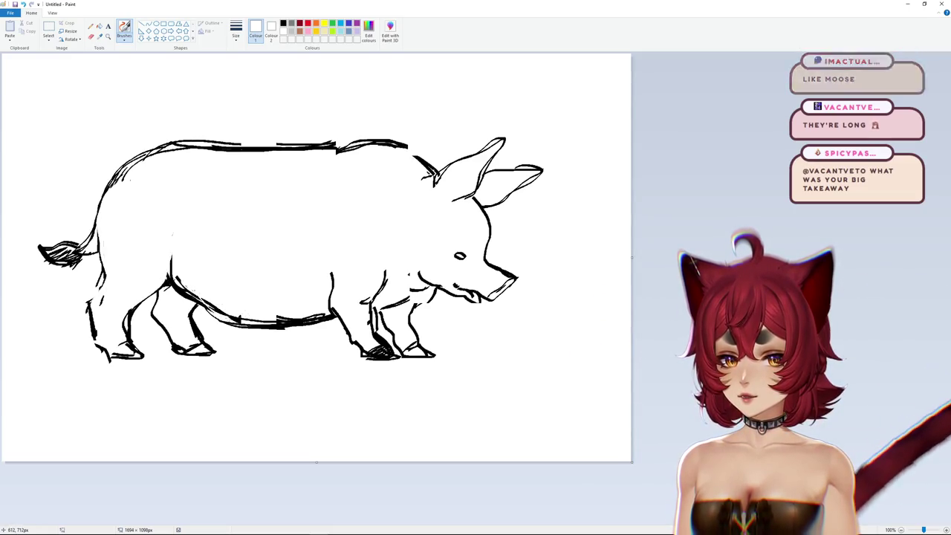
key("ctrl+z")
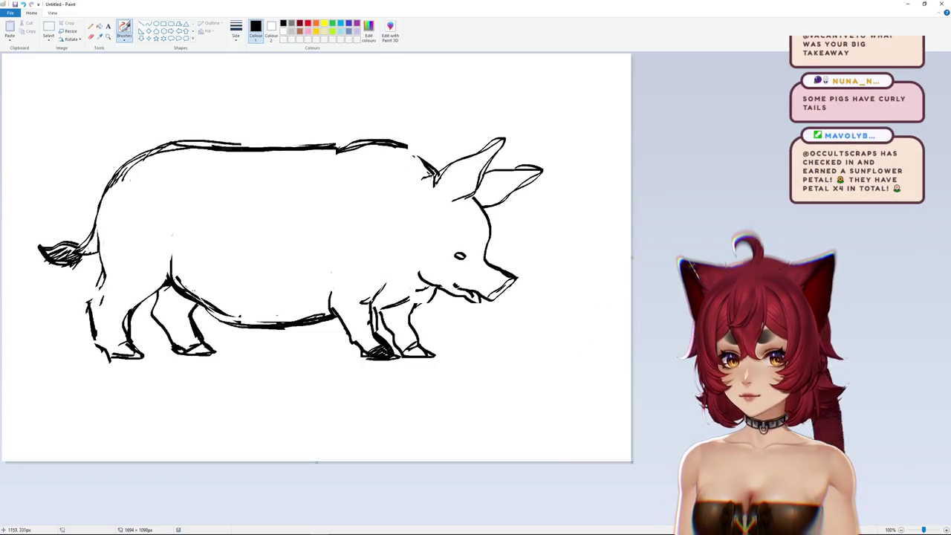
Step: Join the back to the ear, thicken outlines, then bring the Edge pig photo over the canvas
left_click_drag(408, 146, 436, 173)
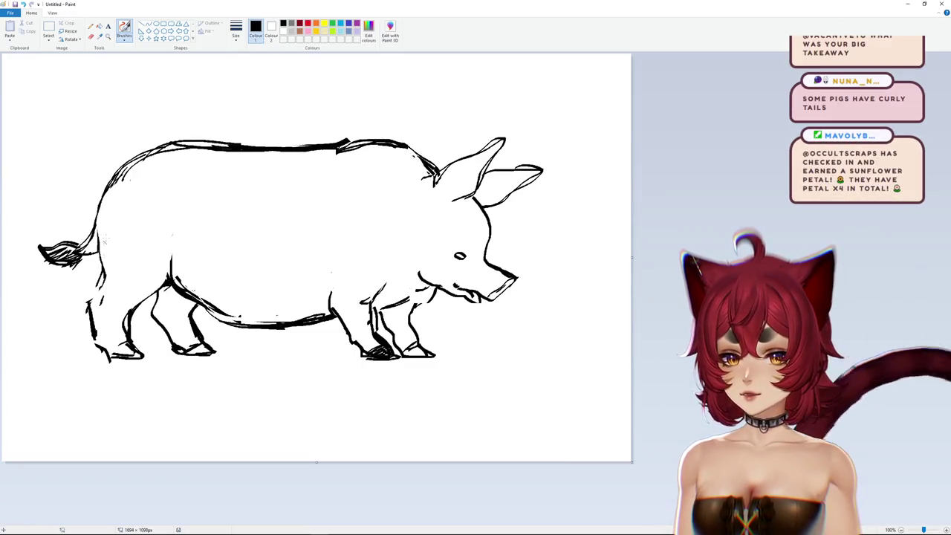
mouse_move(115, 178)
left_mouse_down()
mouse_move(95, 248)
mouse_move(94, 329)
left_mouse_up()
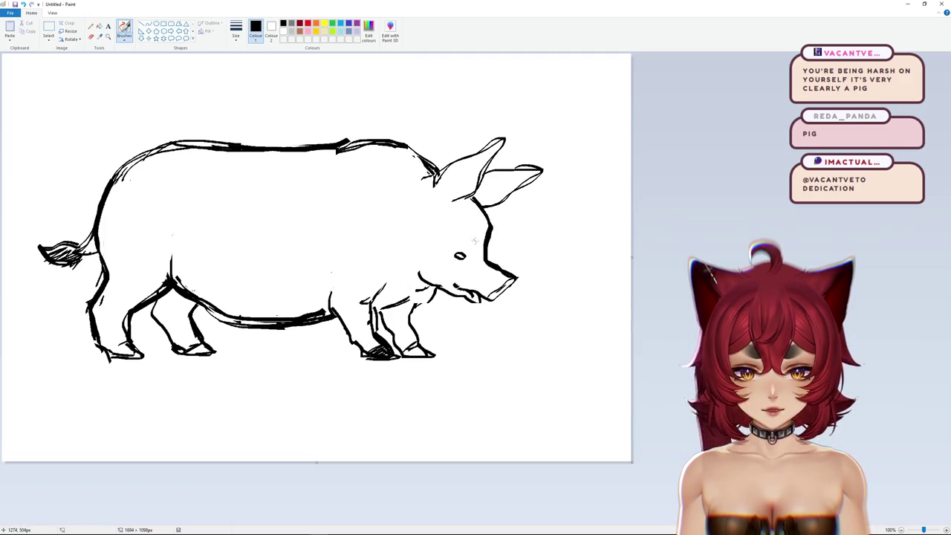
mouse_move(424, 180)
left_mouse_down()
mouse_move(493, 168)
mouse_move(507, 202)
left_mouse_up()
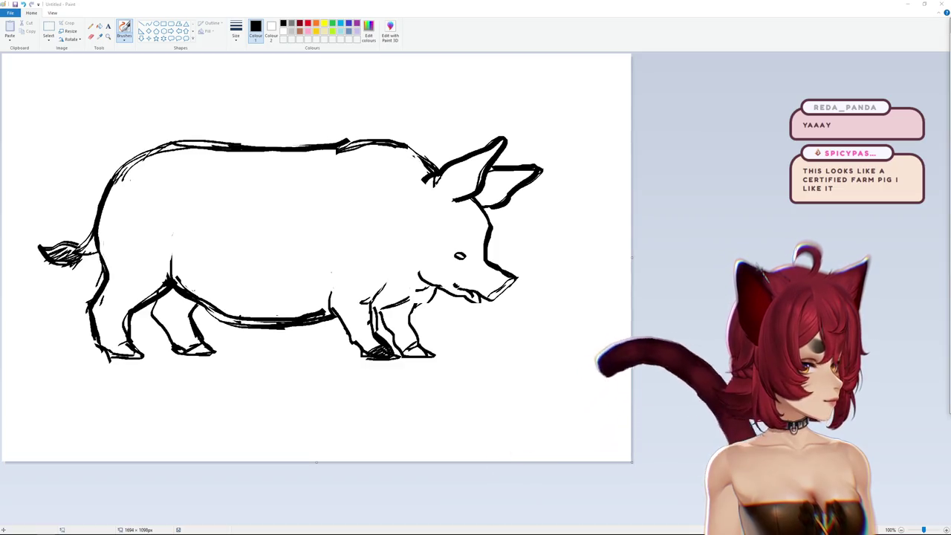
left_click_drag(950, 58, 343, 58)
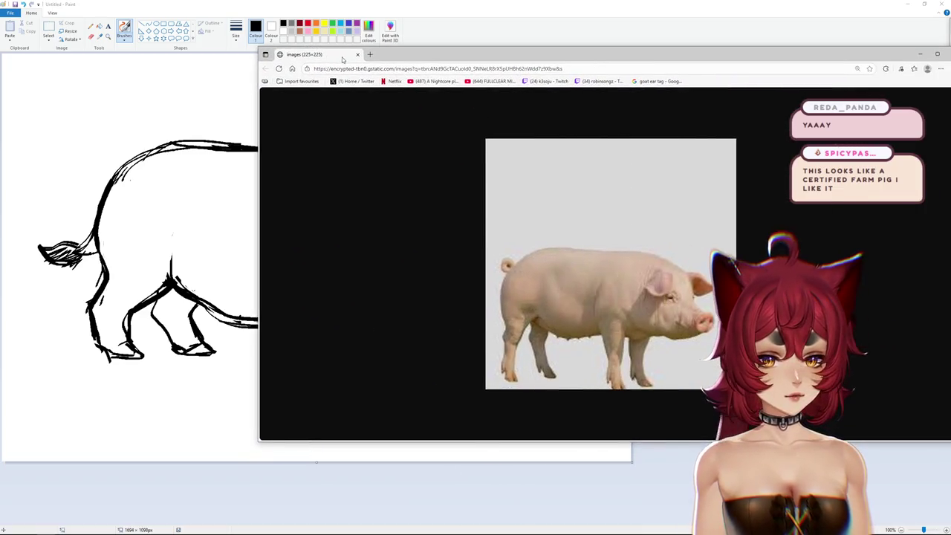
Step: Move the photo window aside and add a short stroke to the left hind leg
mouse_move(458, 53)
left_mouse_down()
mouse_move(790, 50)
mouse_move(767, 10)
left_mouse_up()
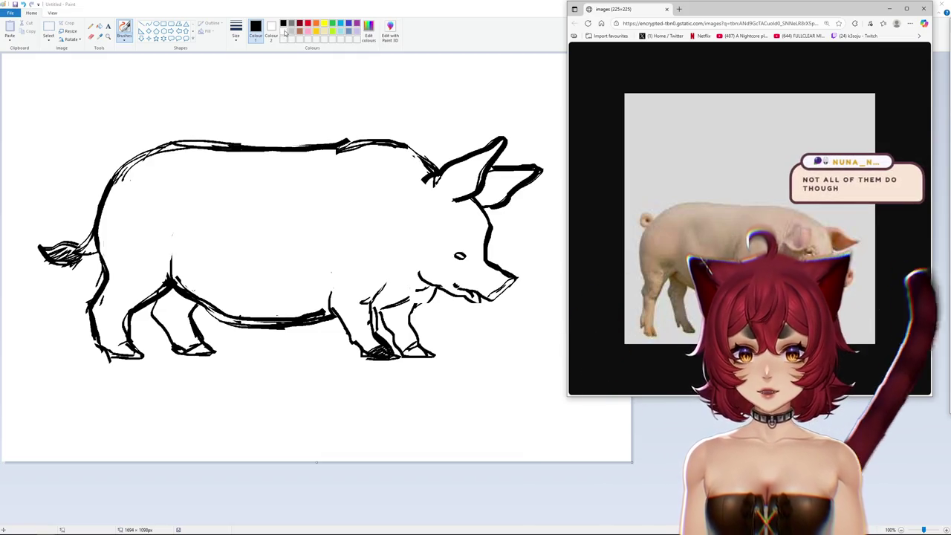
left_click(253, 58)
left_click_drag(87, 346, 138, 349)
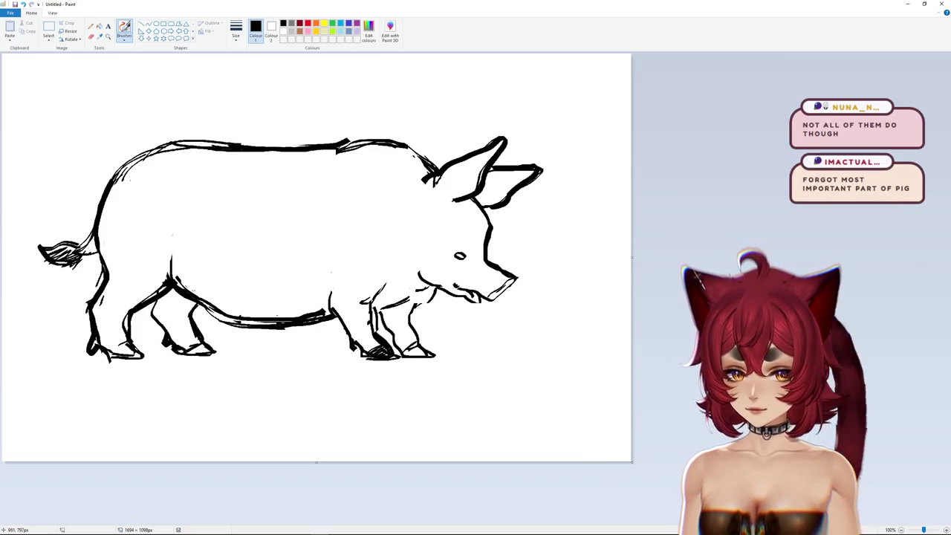
Step: Checking the reference photo, draw a leg shape below the snout and new ear lines
key("alt+Tab")
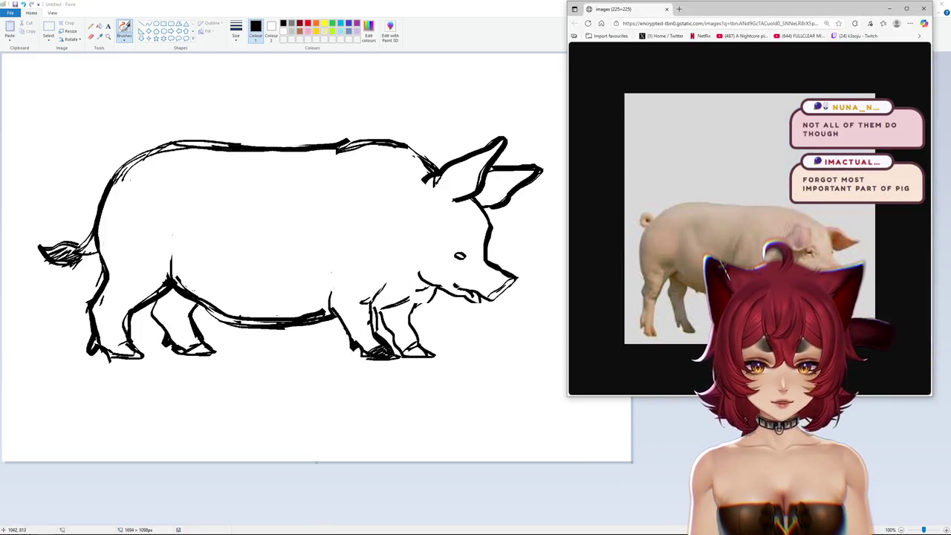
key("alt+Tab")
mouse_move(472, 338)
left_mouse_down()
mouse_move(485, 379)
mouse_move(535, 401)
left_mouse_up()
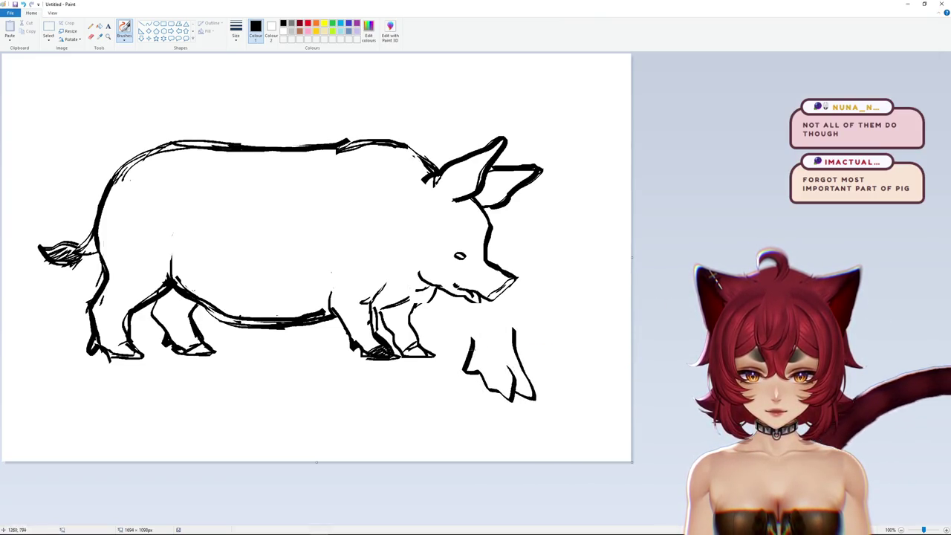
key("alt+Tab")
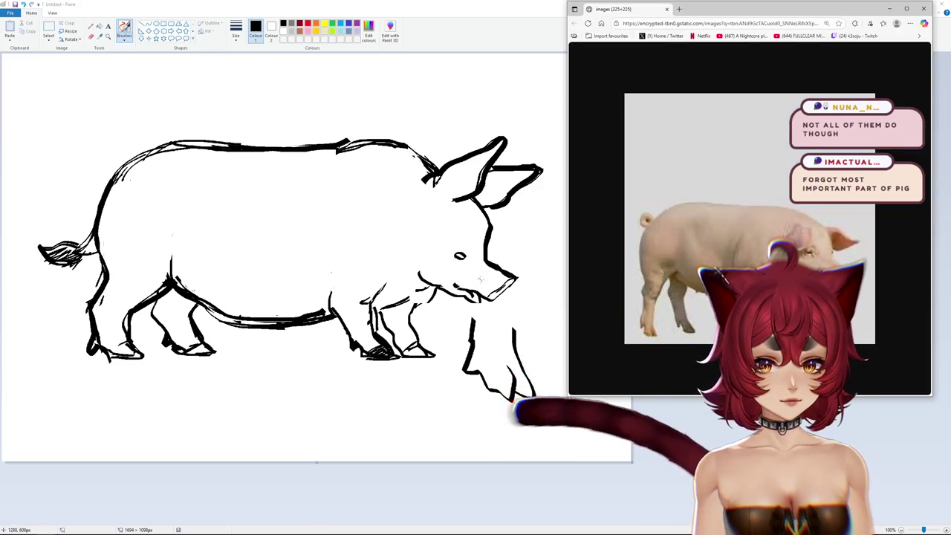
key("alt+Tab")
left_click_drag(411, 195, 484, 241)
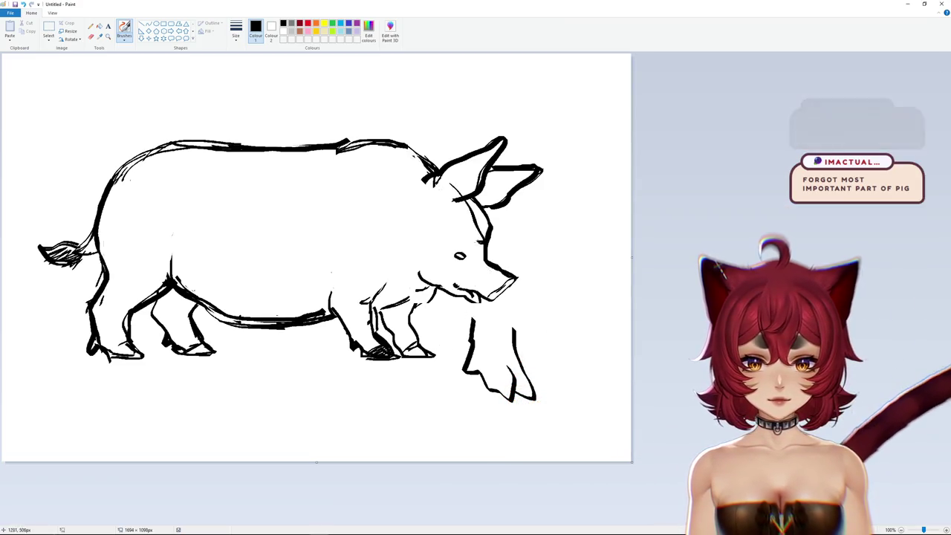
left_click_drag(451, 186, 487, 239)
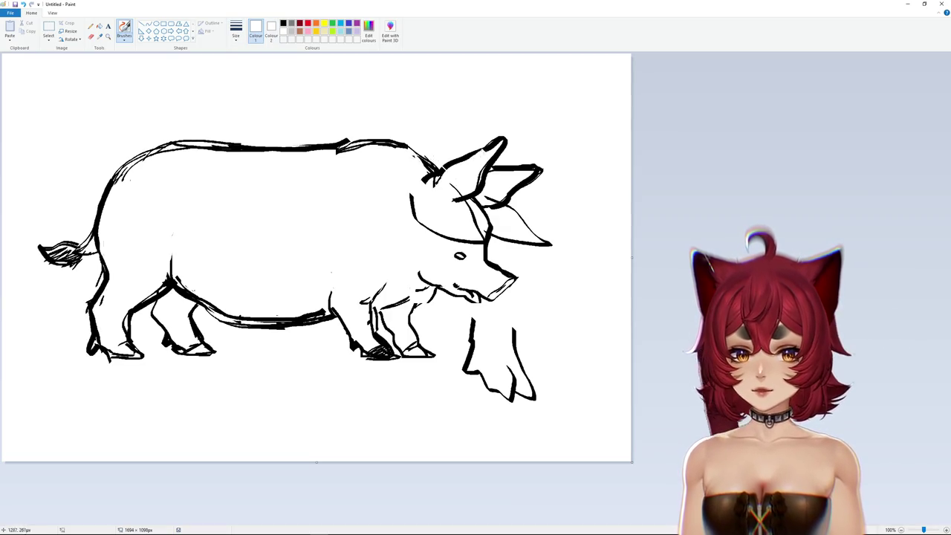
Step: Paint out the upper ear lines and part of the tail tuft in white
mouse_move(480, 153)
left_mouse_down()
mouse_move(461, 160)
mouse_move(469, 177)
left_mouse_up()
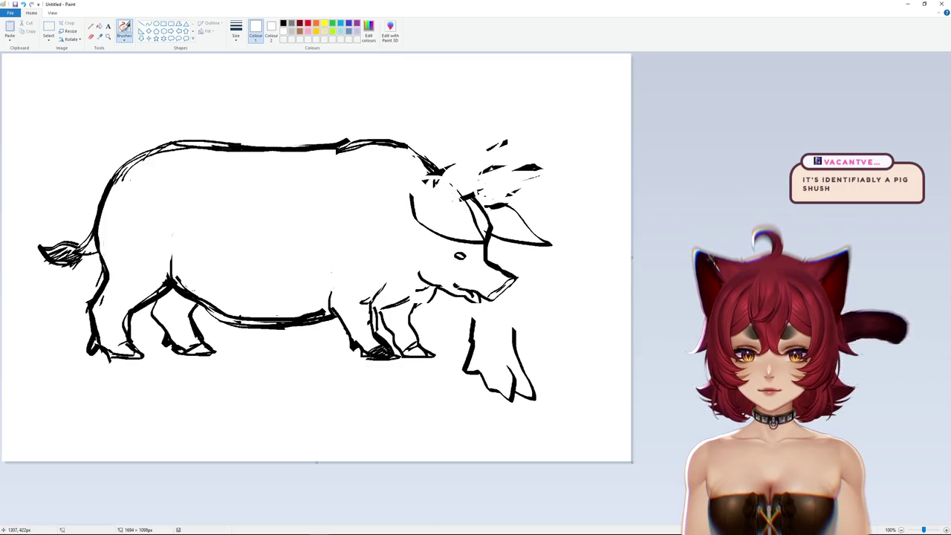
key("alt+Tab")
key("alt+Tab")
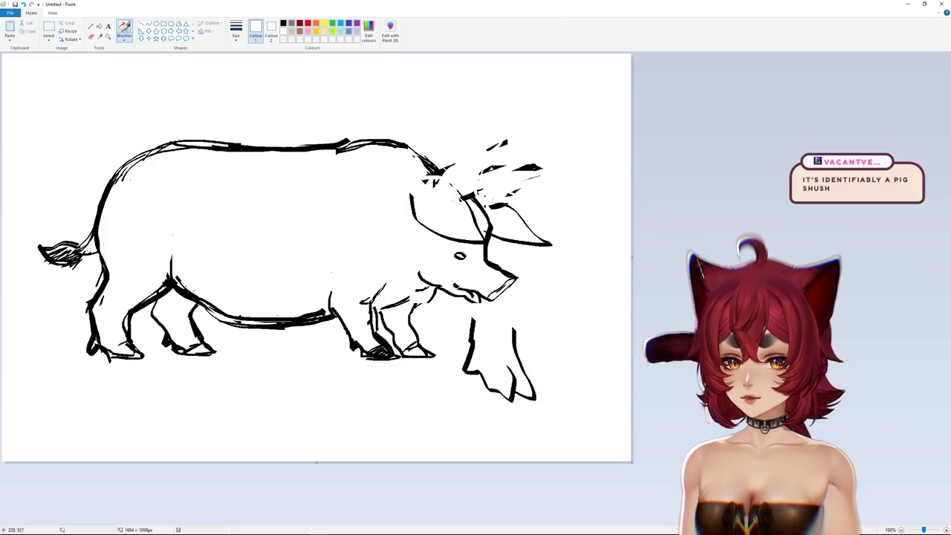
left_click_drag(38, 250, 93, 257)
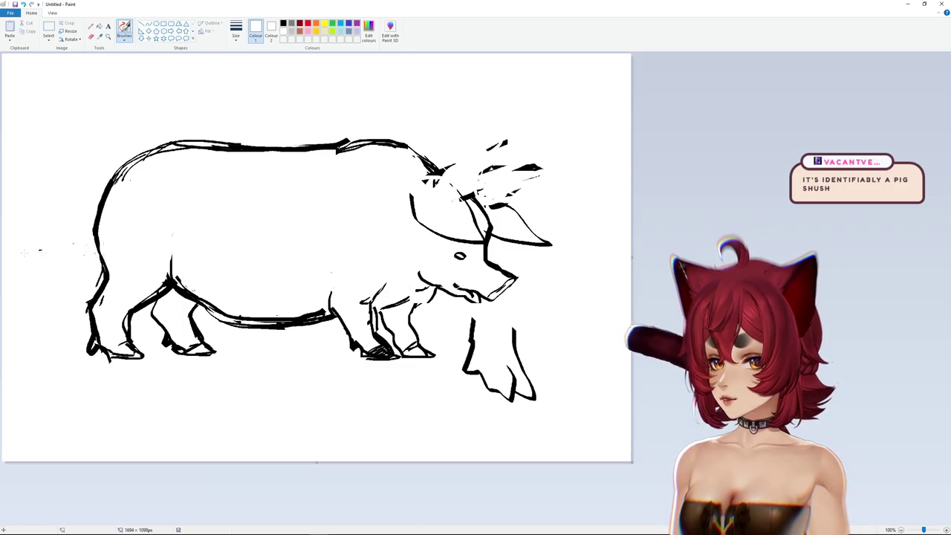
Step: Draw a curly tail in black, then select all and delete the whole pig drawing
left_click(285, 23)
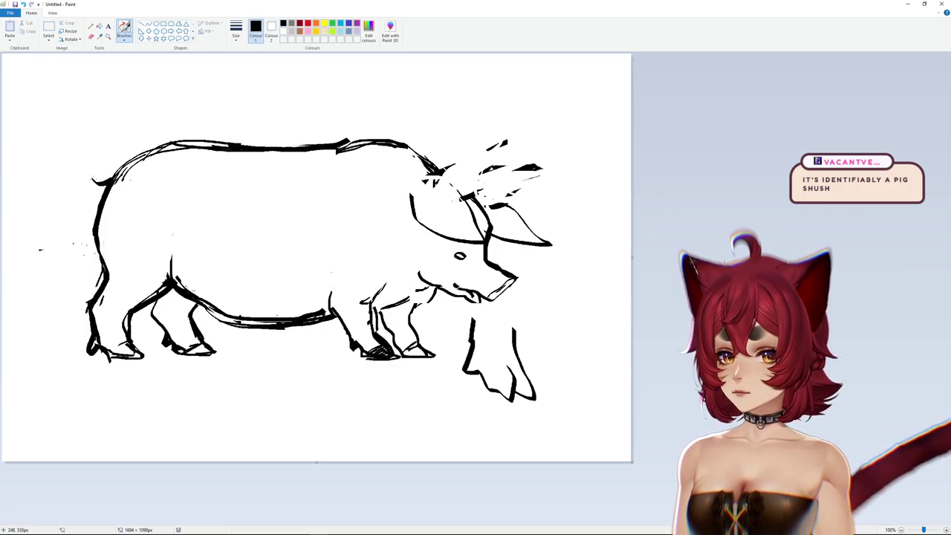
mouse_move(93, 153)
left_mouse_down()
mouse_move(97, 176)
mouse_move(86, 181)
mouse_move(109, 148)
left_mouse_up()
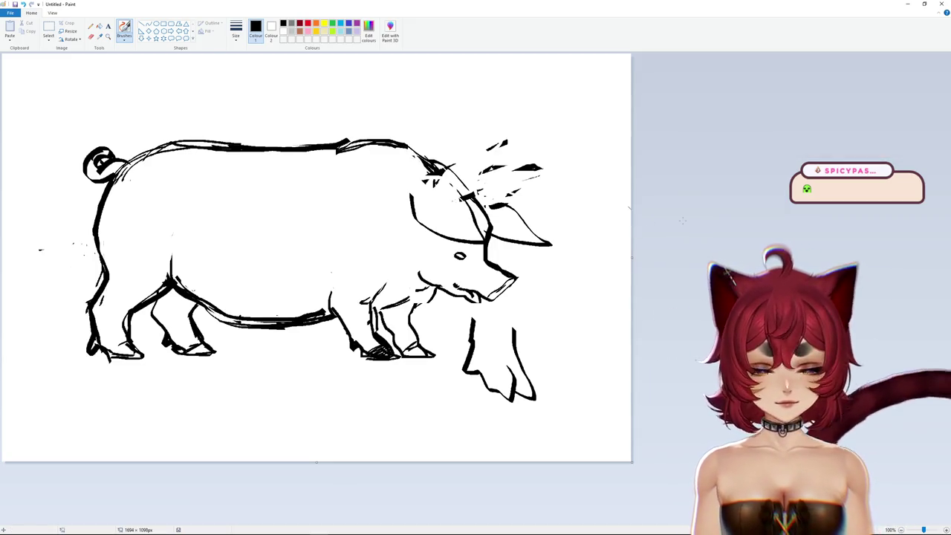
key("ctrl+a")
key("Delete")
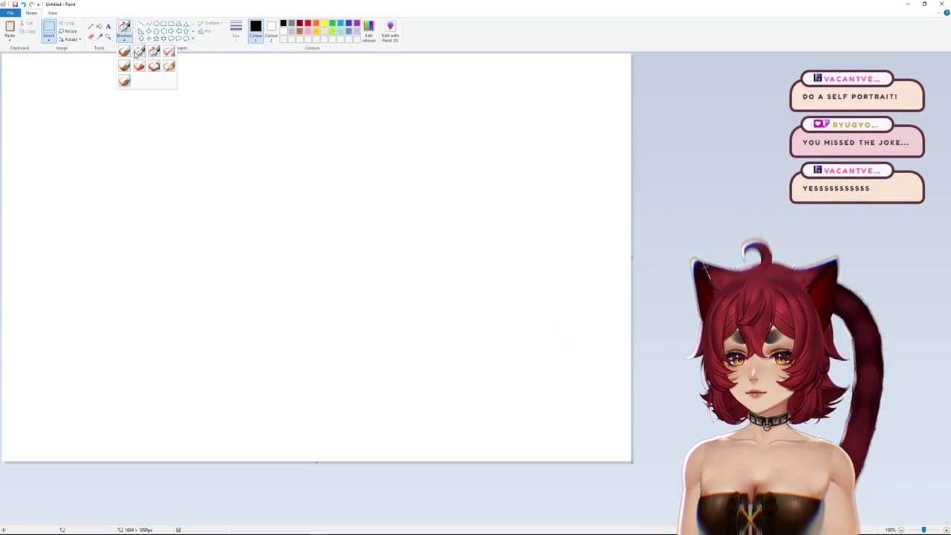
Step: Set the brush thickness and draw an eye with an iris
left_click(137, 53)
left_click(236, 33)
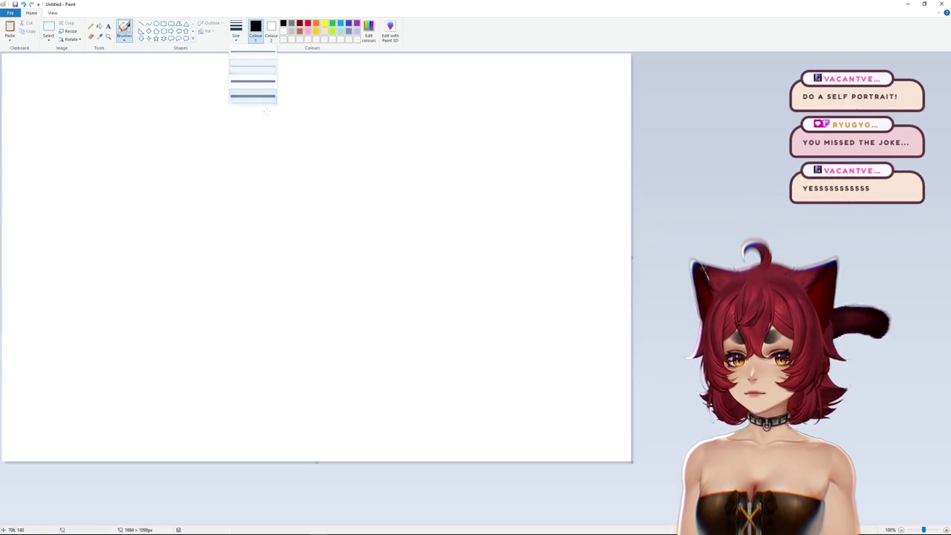
left_click(253, 87)
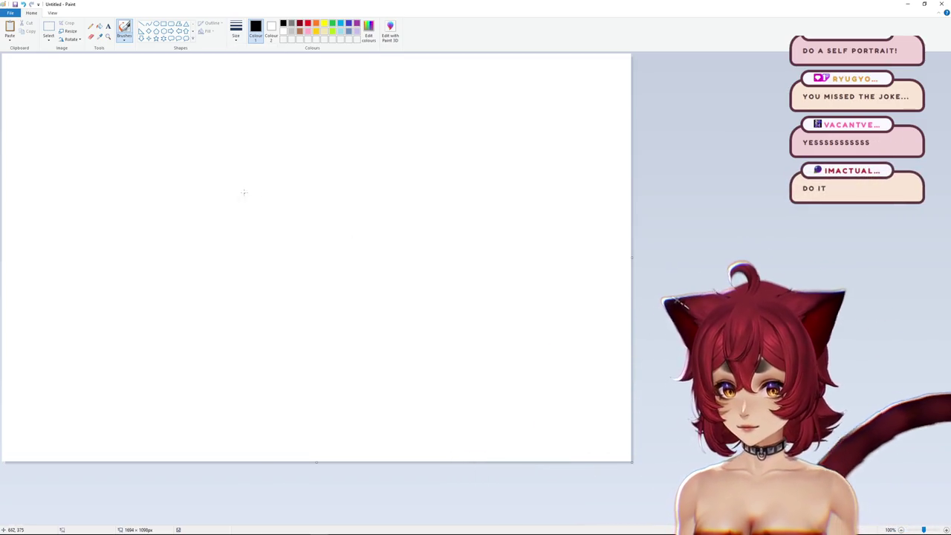
mouse_move(231, 191)
left_mouse_down()
mouse_move(253, 188)
mouse_move(243, 191)
left_mouse_up()
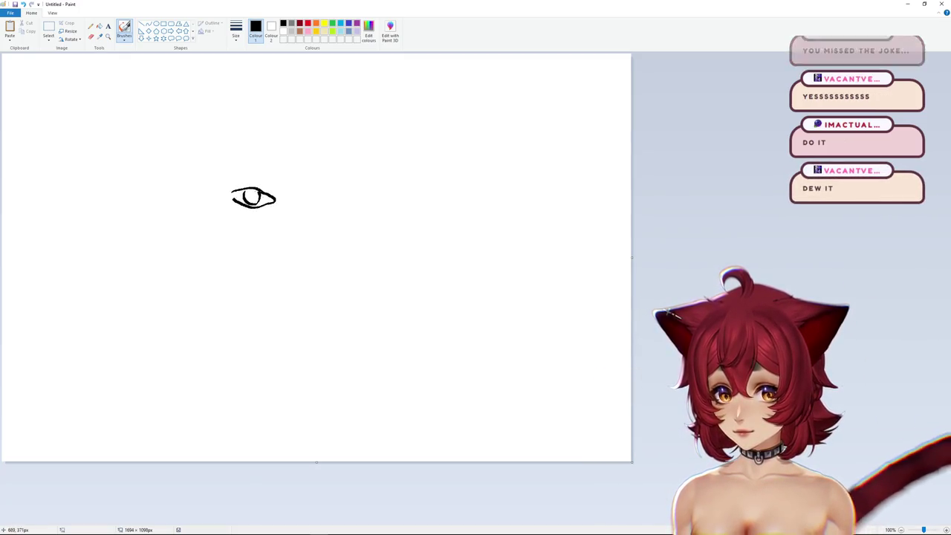
left_click_drag(255, 203, 258, 192)
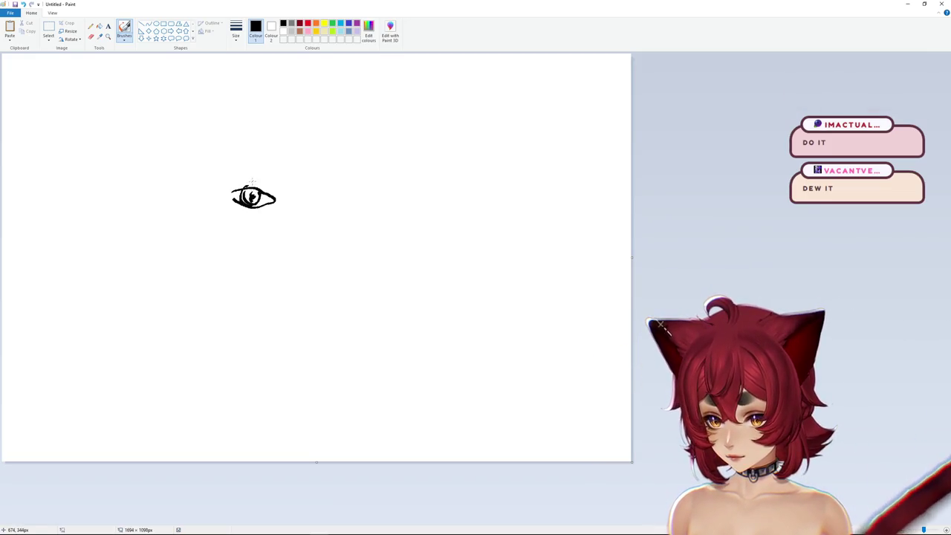
Step: Frame the eye in a rectangular lens, add a bridge and start the right lens
left_click_drag(221, 173, 291, 172)
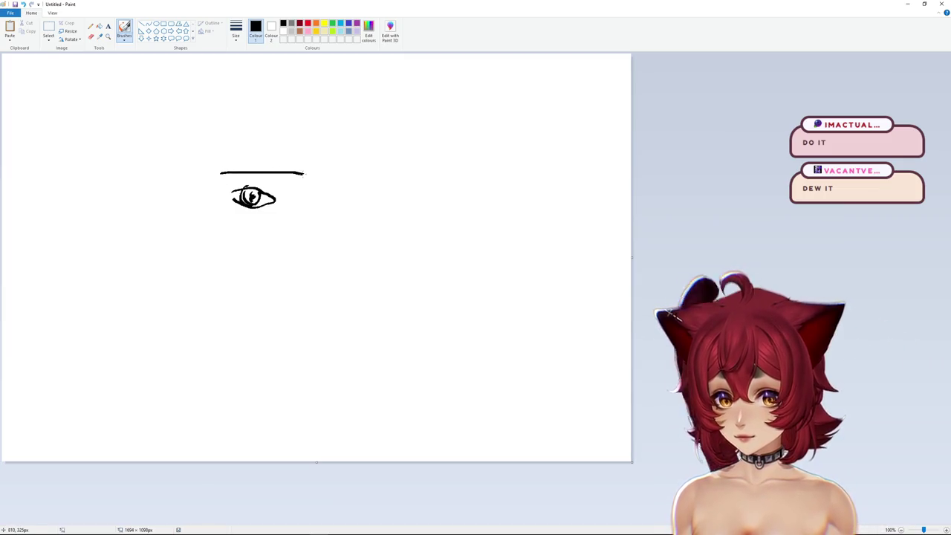
left_click_drag(279, 220, 217, 177)
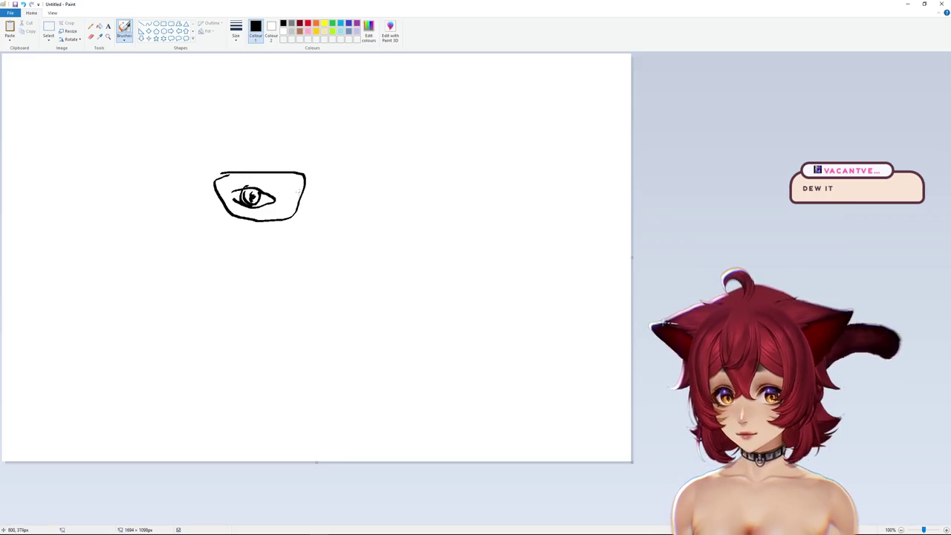
left_click_drag(304, 185, 378, 219)
mouse_move(388, 180)
left_mouse_down()
mouse_move(324, 179)
mouse_move(369, 195)
mouse_move(354, 205)
mouse_move(332, 200)
mouse_move(344, 196)
left_mouse_up()
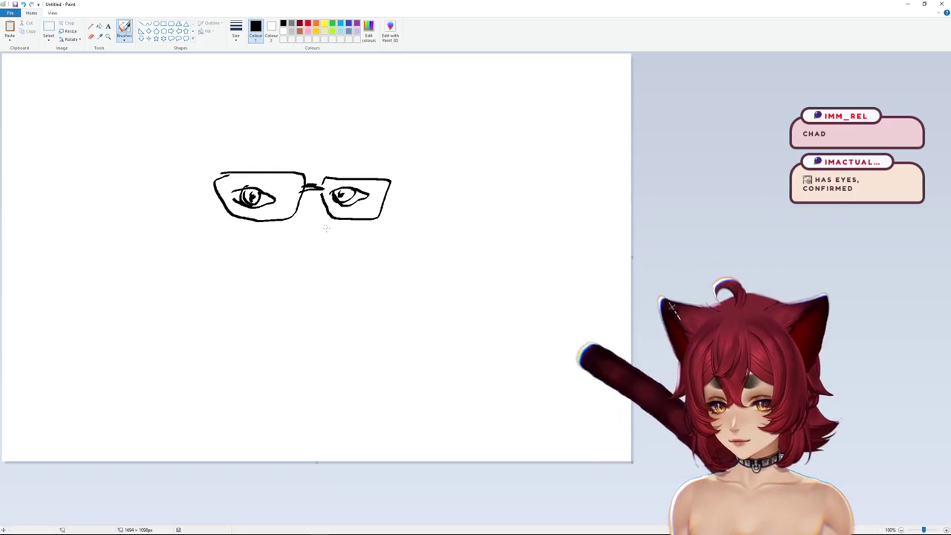
Step: Draw the nose below the glasses, undoing unsatisfactory nose curves along the way
mouse_move(324, 212)
left_mouse_down()
mouse_move(339, 230)
mouse_move(333, 253)
left_mouse_up()
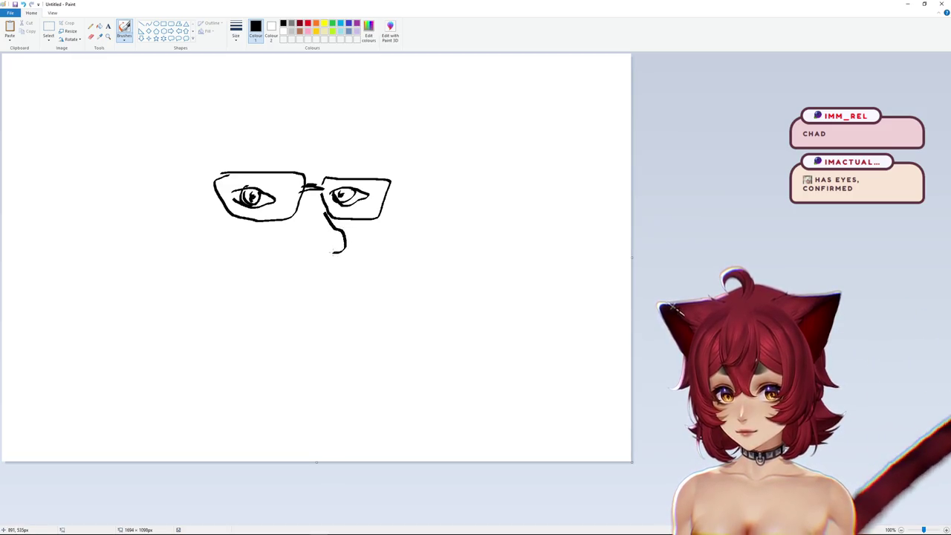
left_click_drag(325, 211, 335, 253)
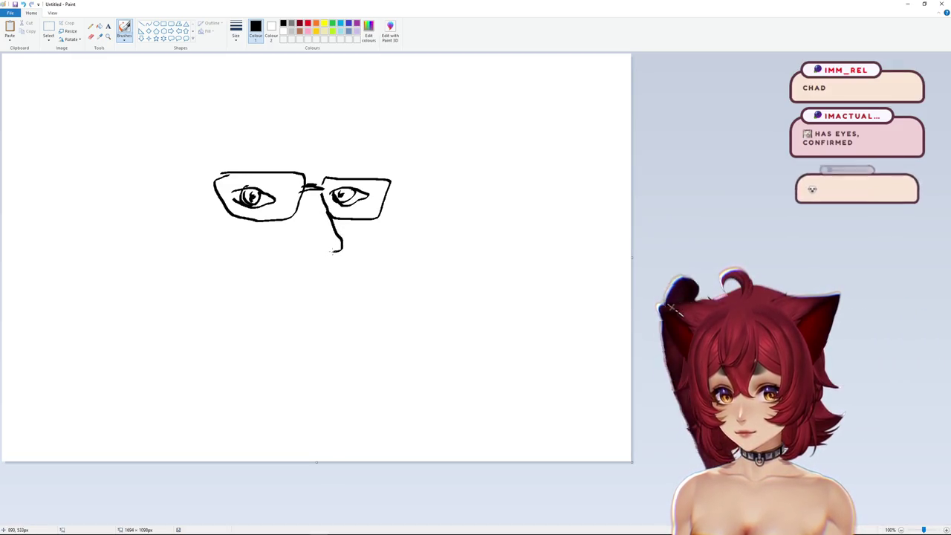
key("ctrl+z")
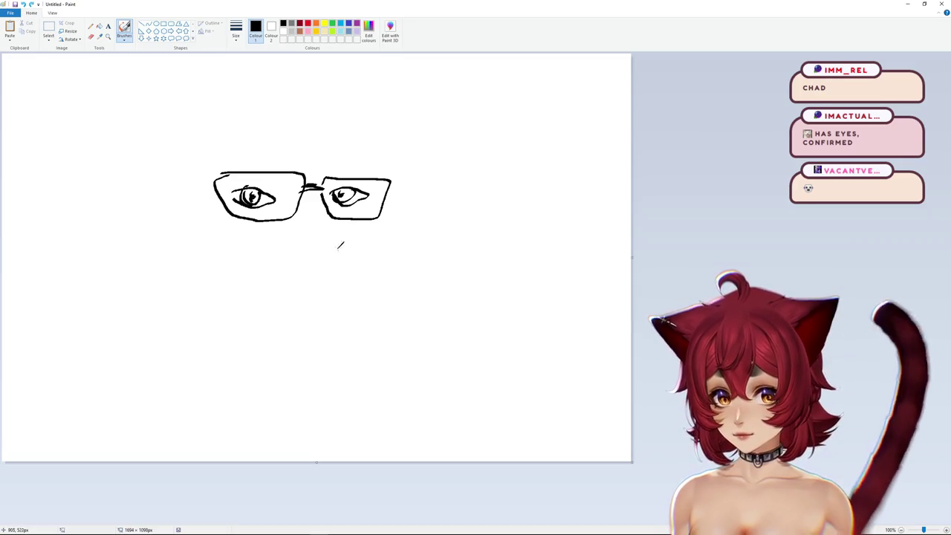
mouse_move(340, 228)
left_mouse_down()
mouse_move(336, 253)
mouse_move(342, 243)
left_mouse_up()
key("ctrl+z")
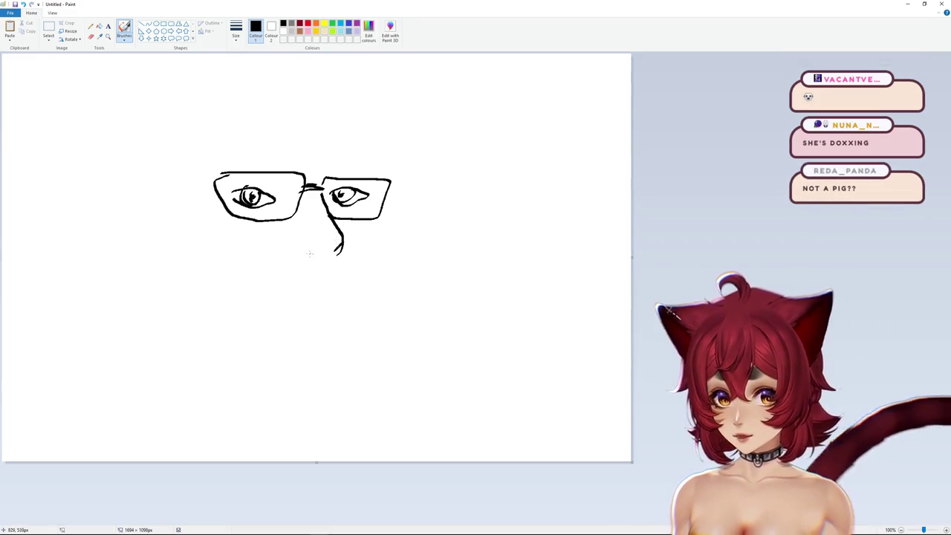
key("ctrl+z")
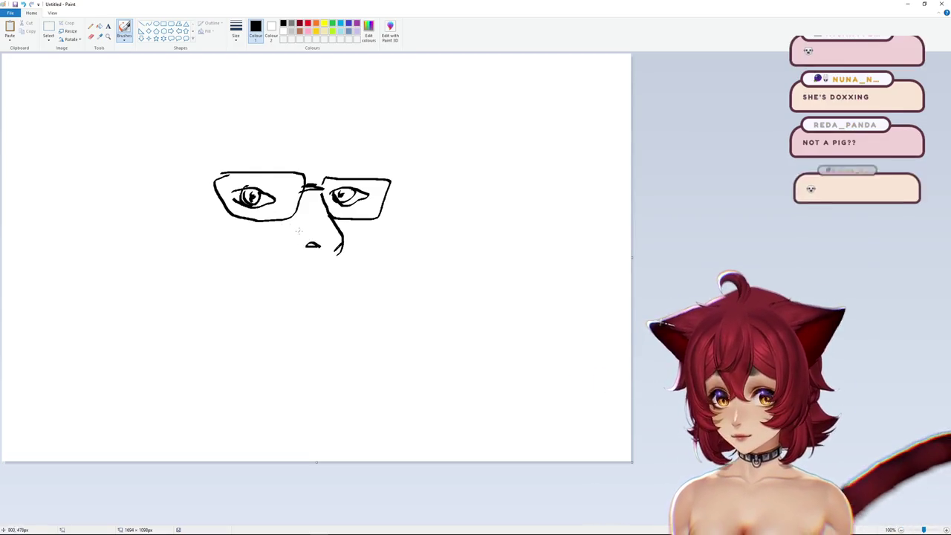
left_click_drag(297, 231, 303, 254)
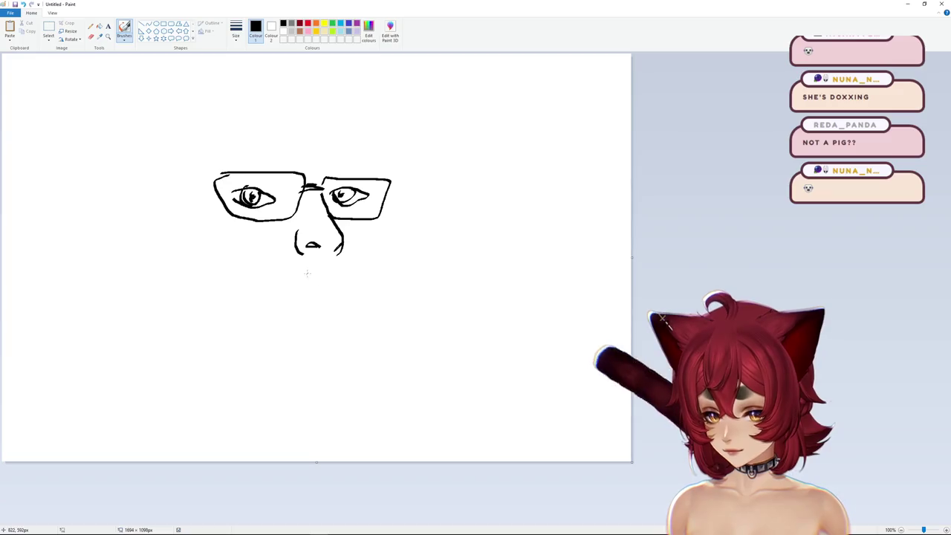
Step: Redraw the mouth line under the nose and sketch an arc right of the face
left_click_drag(314, 281, 341, 282)
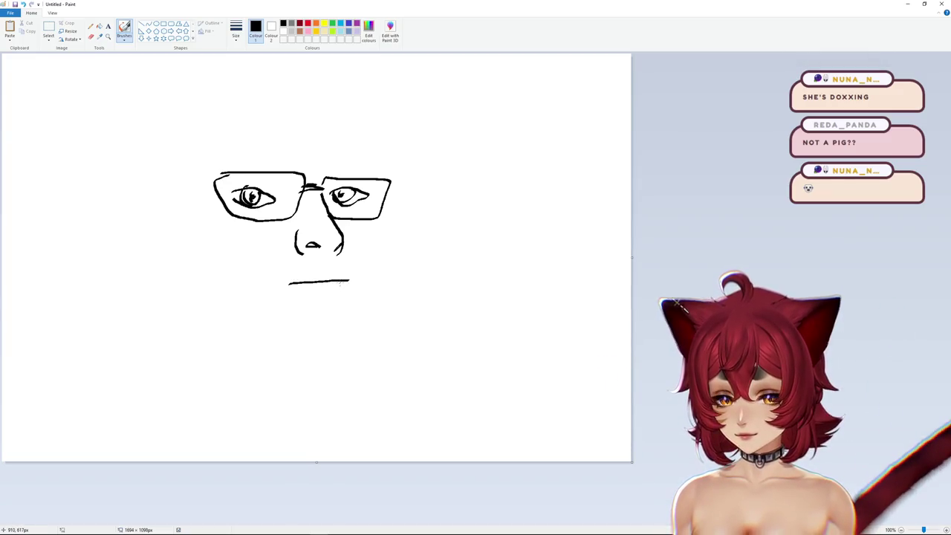
key("ctrl+z")
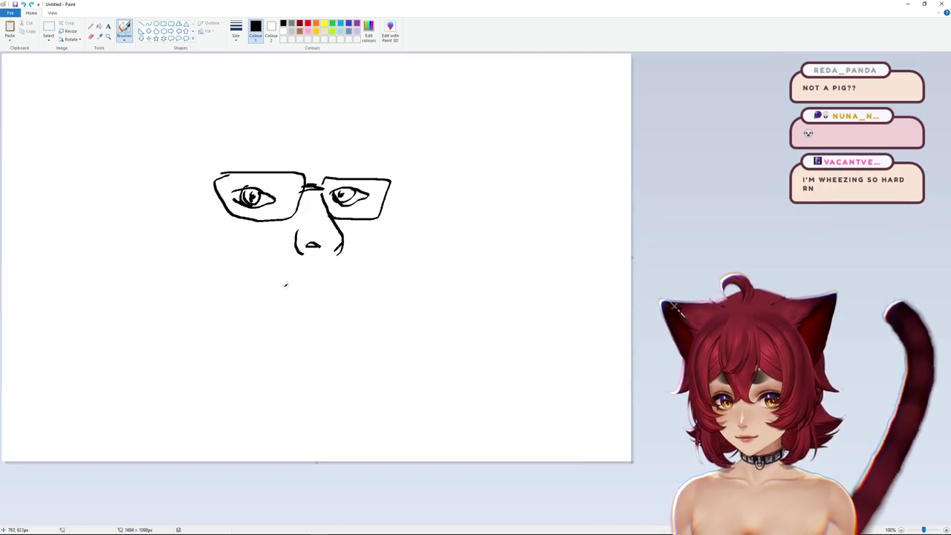
left_click_drag(285, 284, 319, 283)
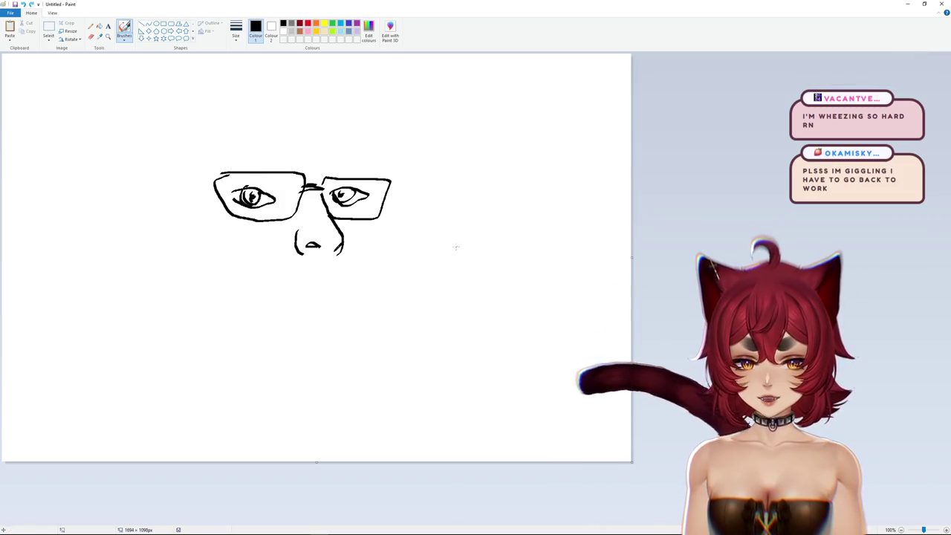
left_click_drag(453, 248, 532, 257)
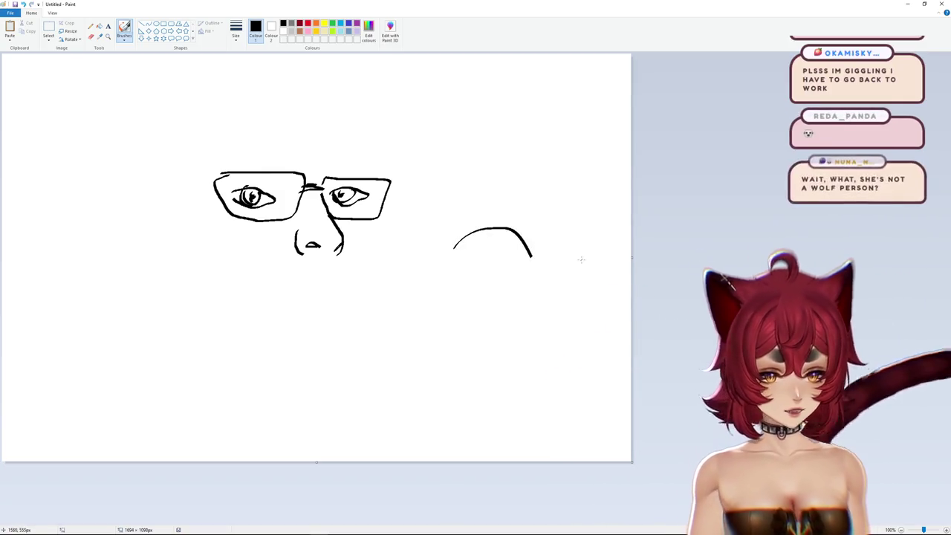
Step: Remove the stray arcs and extra lens line, then draw an arched eyebrow above the left lens
key("ctrl+z")
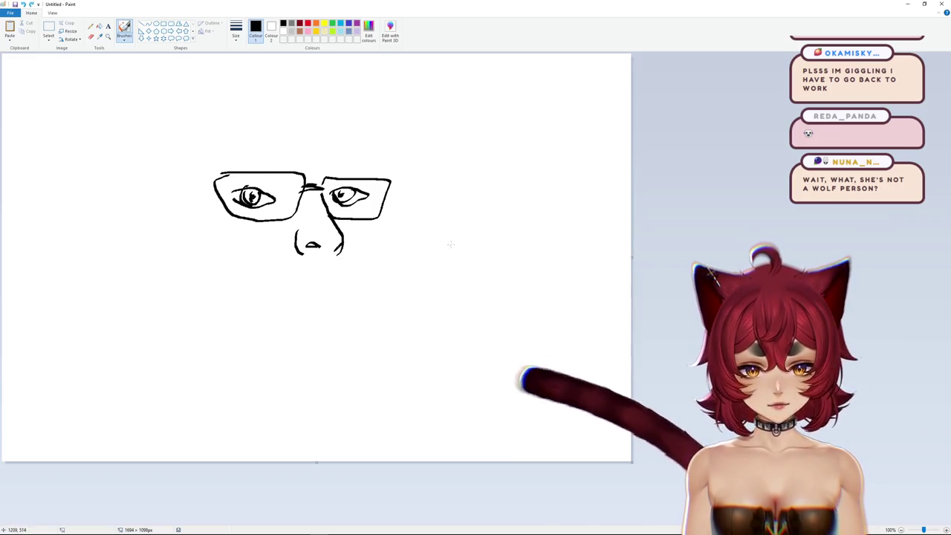
left_click_drag(469, 244, 521, 254)
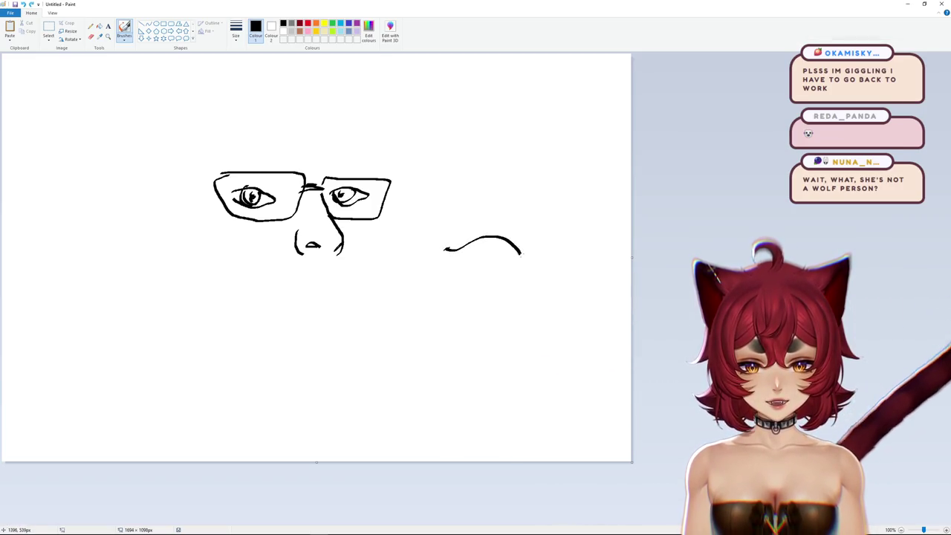
left_click_drag(450, 255, 527, 257)
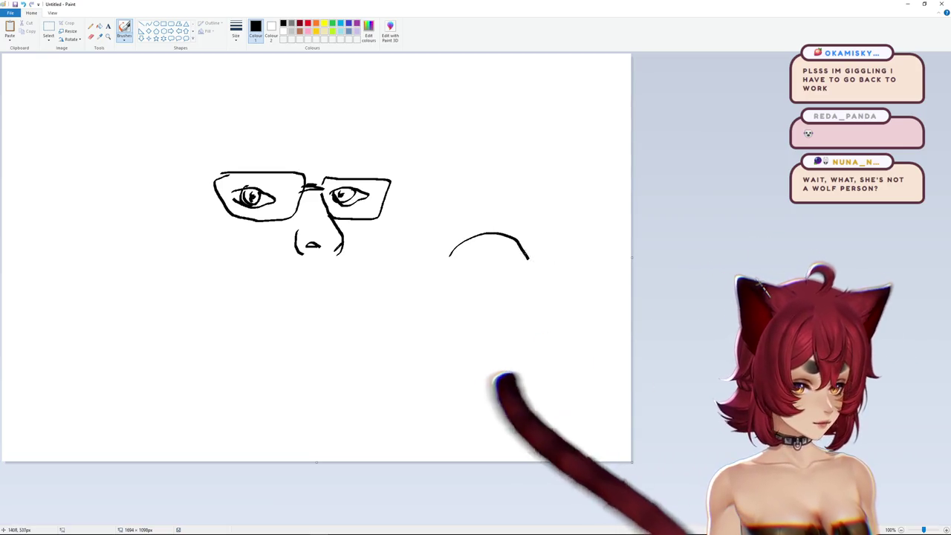
key("ctrl+z")
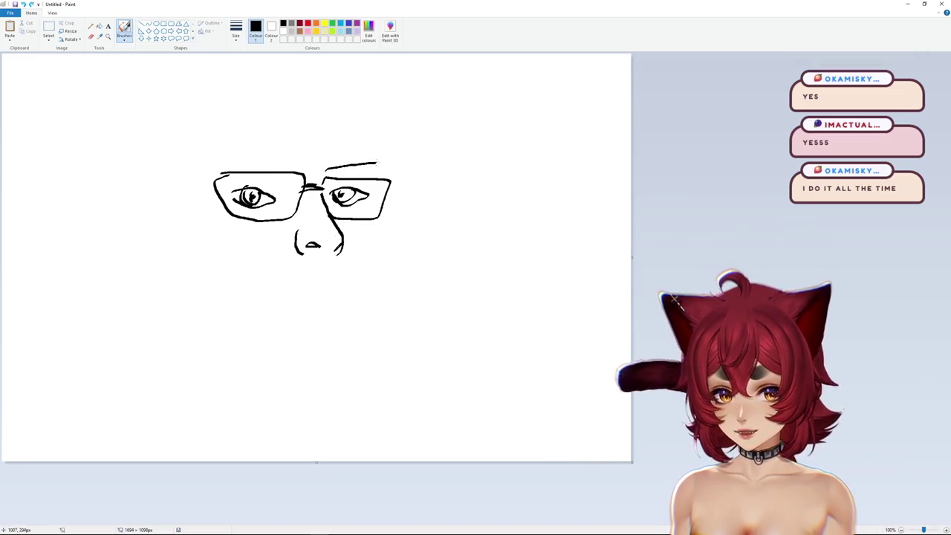
mouse_move(362, 171)
left_mouse_down()
mouse_move(327, 174)
mouse_move(387, 172)
left_mouse_up()
key("ctrl+z")
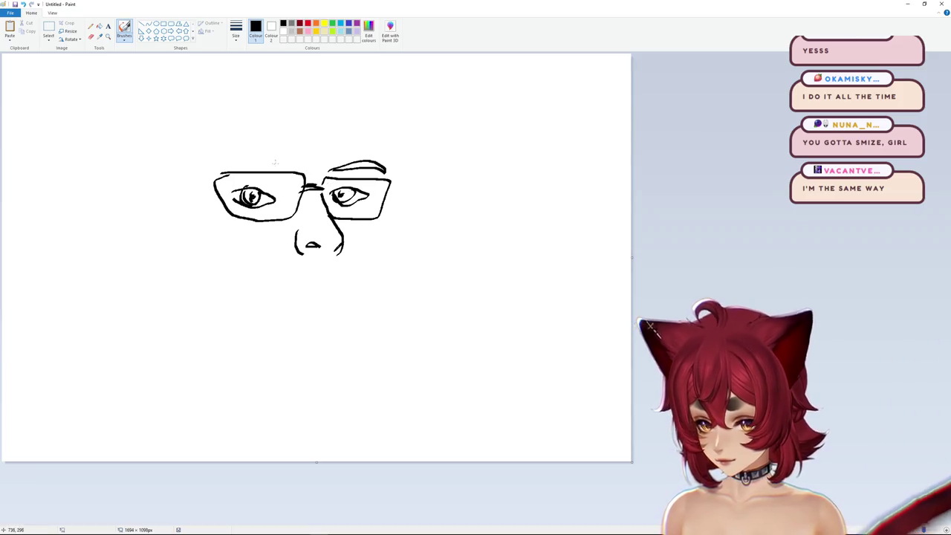
left_click_drag(290, 168, 220, 165)
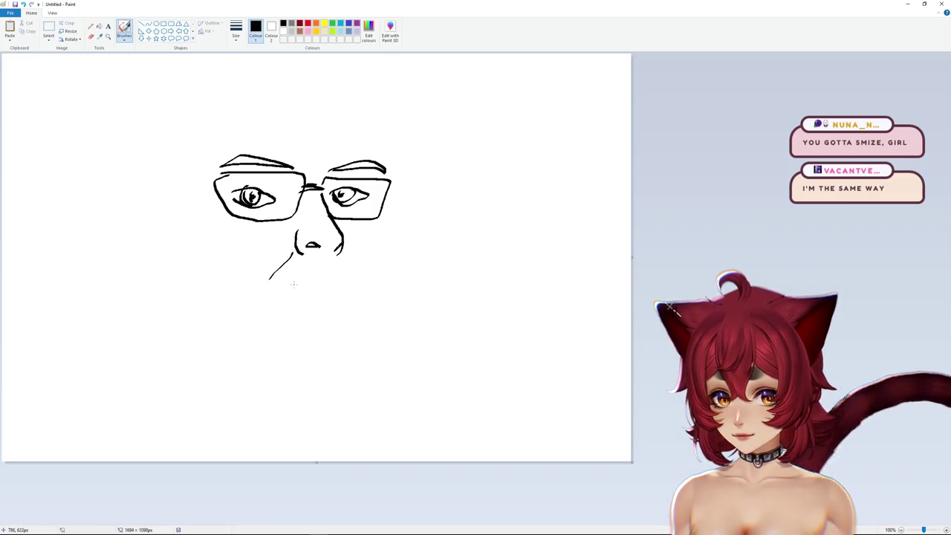
Step: Draw the mouth, a lower-lip curve and the right jawline down to the chin
key("ctrl+z")
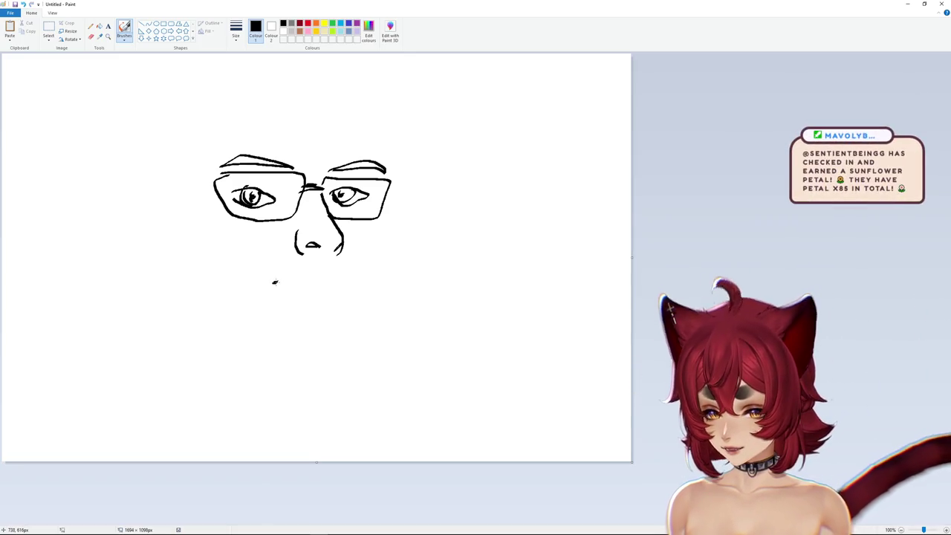
key("ctrl+z")
left_click_drag(277, 283, 284, 283)
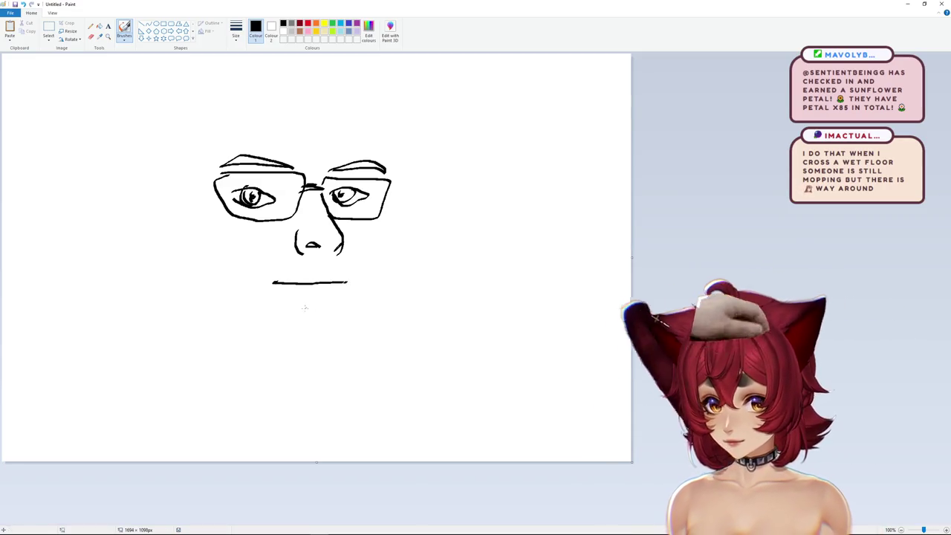
left_click_drag(298, 312, 327, 312)
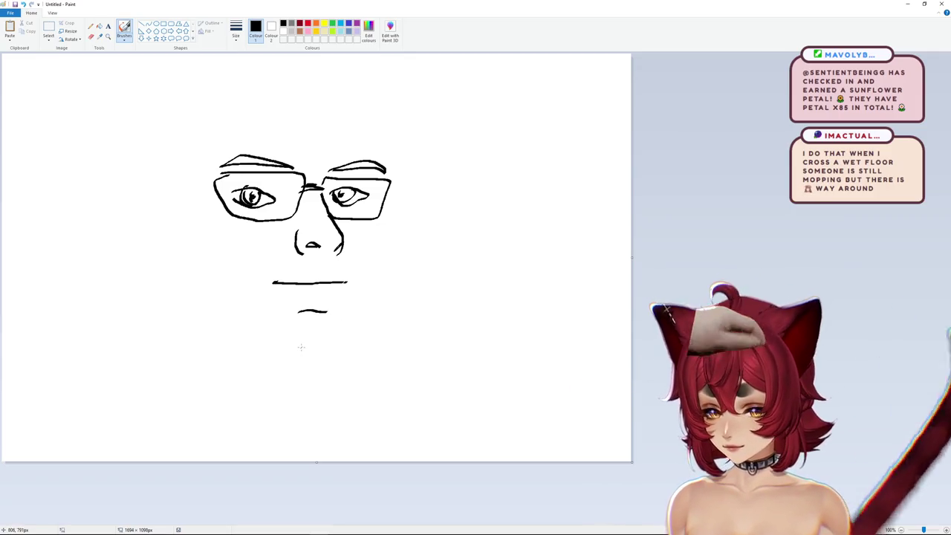
left_click_drag(299, 347, 393, 270)
key("ctrl+z")
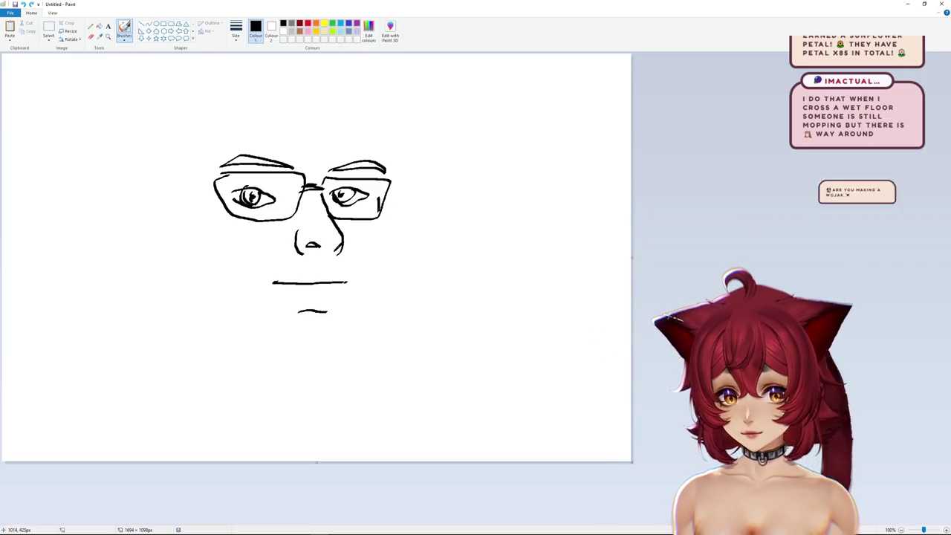
mouse_move(382, 229)
left_mouse_down()
mouse_move(341, 332)
mouse_move(286, 338)
left_mouse_up()
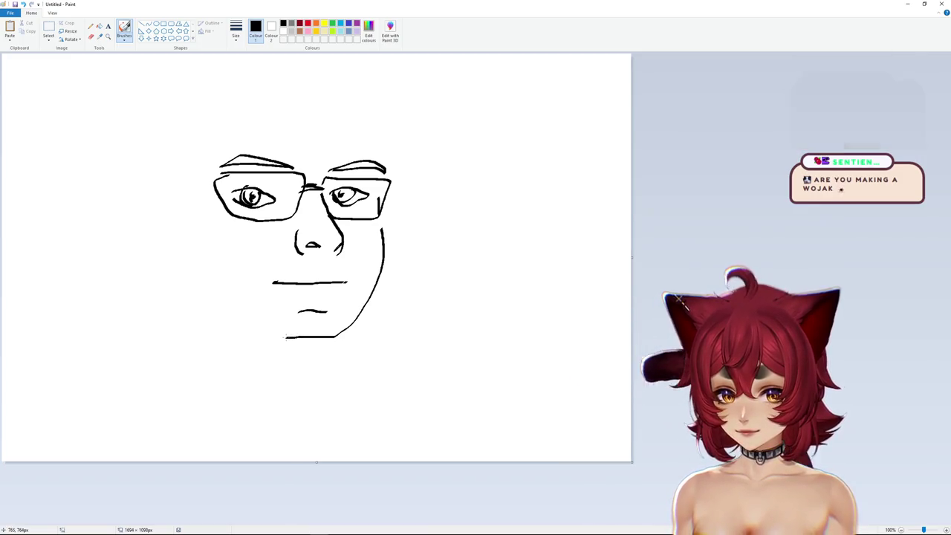
left_click(275, 281)
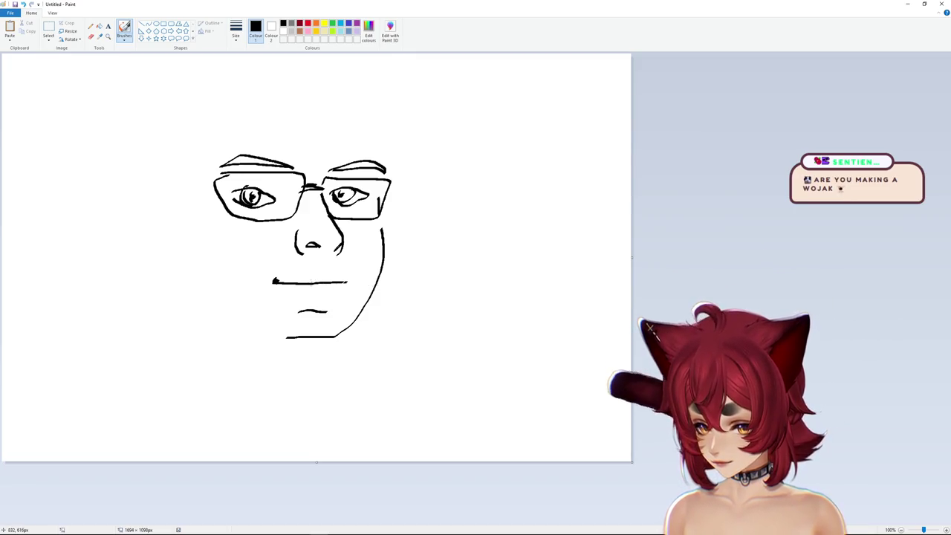
Step: Add cheek lines beside the nose, the head outline above the right lens, and left cheek contour
left_click_drag(347, 254, 360, 277)
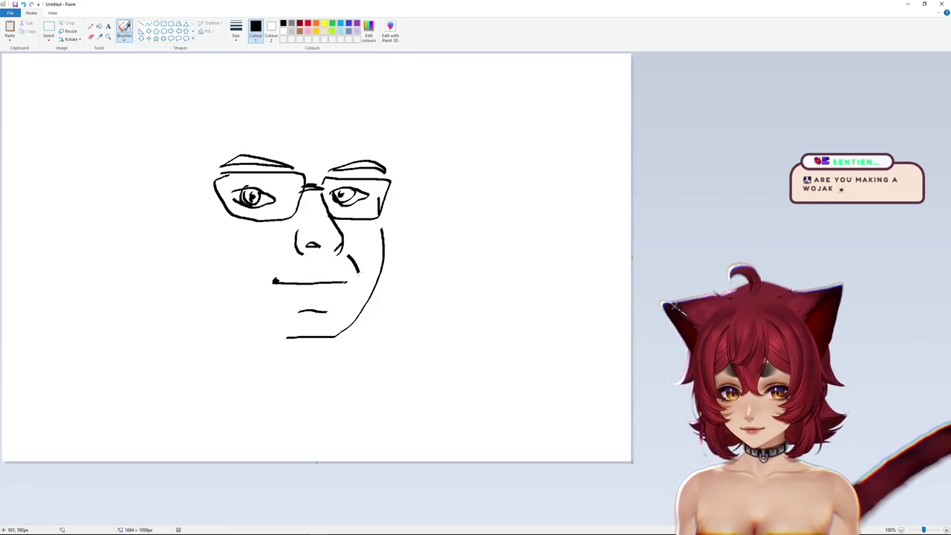
left_click_drag(285, 244, 260, 260)
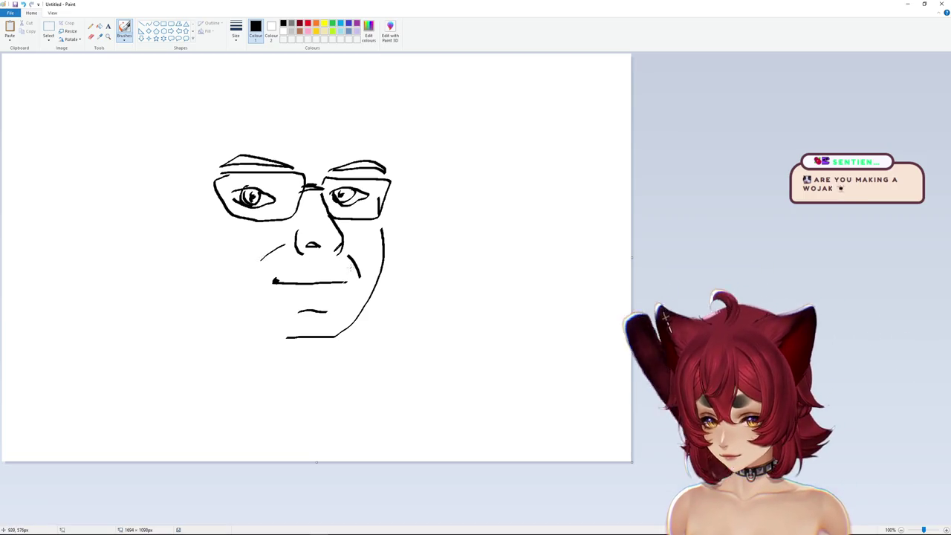
left_click_drag(384, 176, 367, 108)
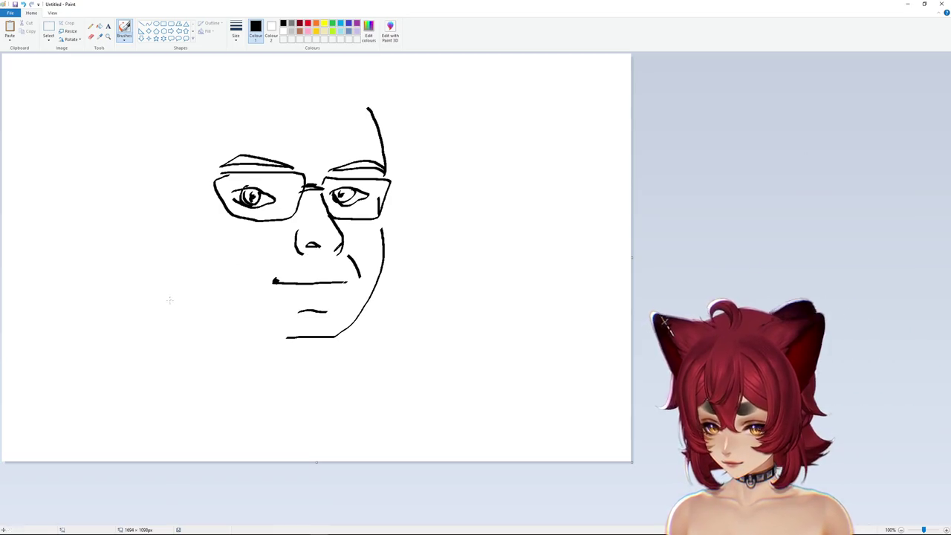
left_click_drag(188, 248, 224, 308)
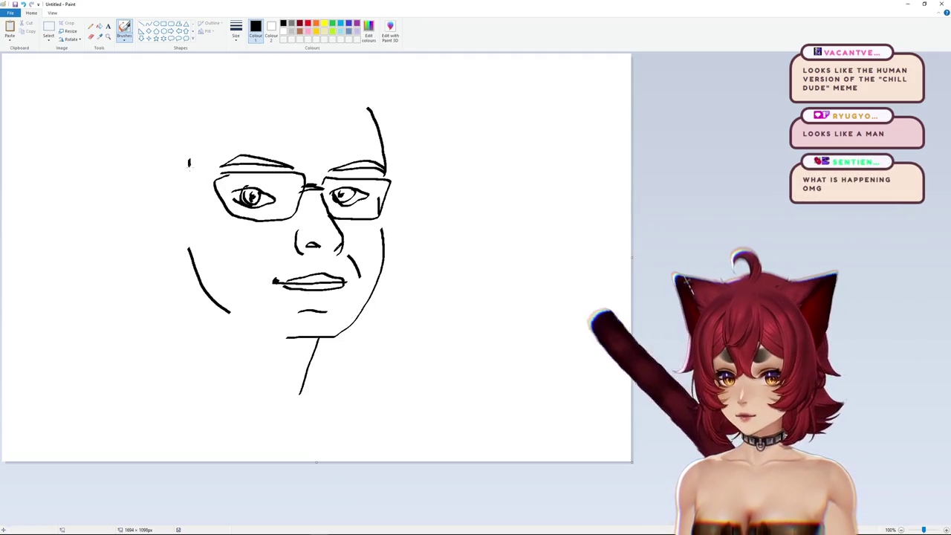
Step: Draw large rounded shapes over both ears joined by a band across the head top
mouse_move(185, 262)
left_mouse_down()
mouse_move(121, 202)
mouse_move(195, 152)
left_mouse_up()
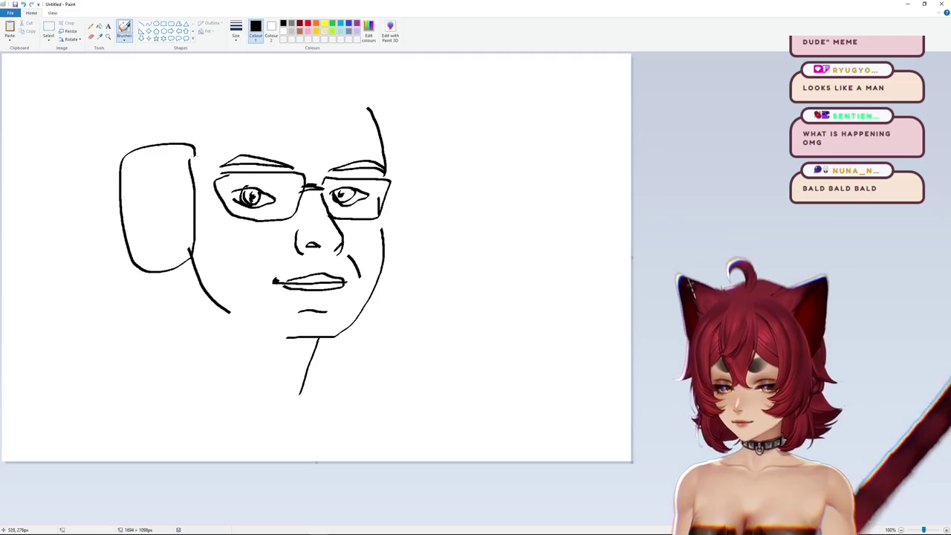
left_click_drag(383, 276, 418, 271)
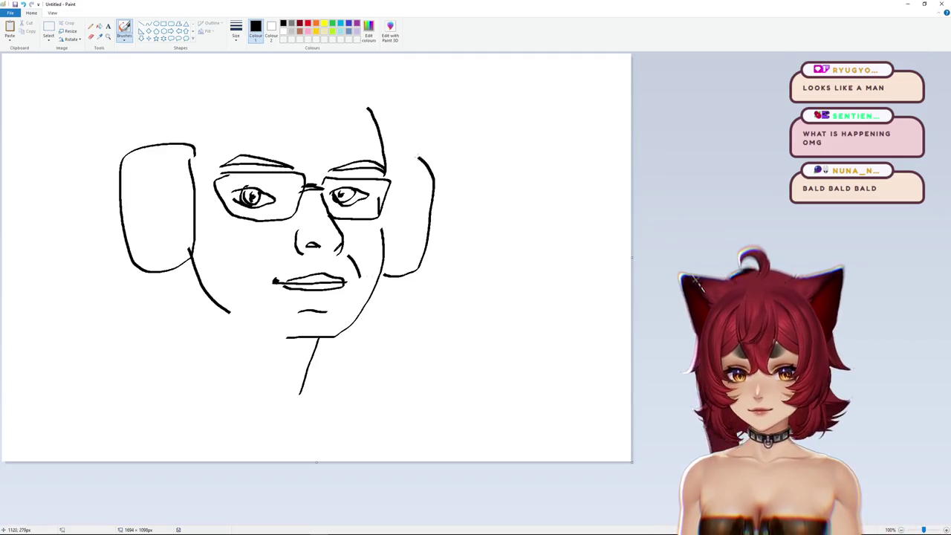
left_click_drag(418, 157, 389, 149)
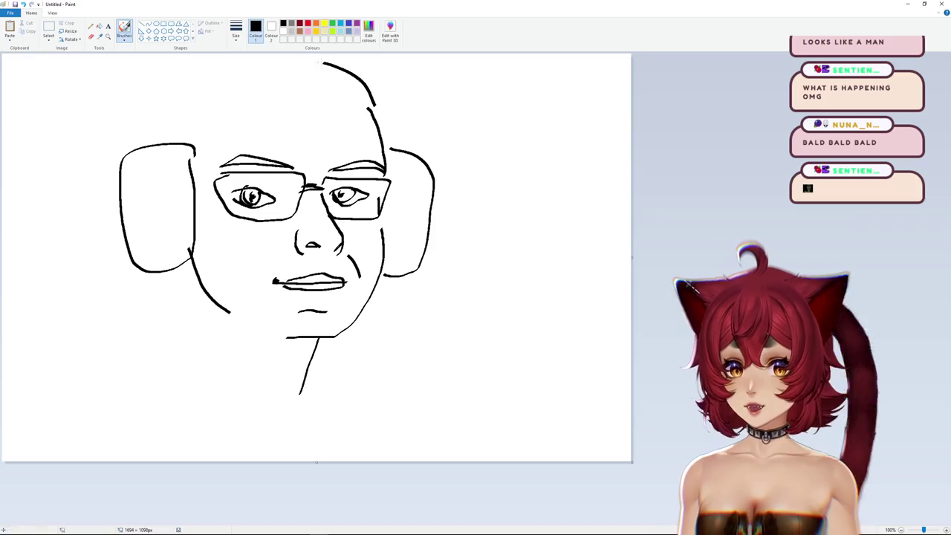
left_click_drag(323, 63, 223, 94)
left_click_drag(195, 137, 386, 128)
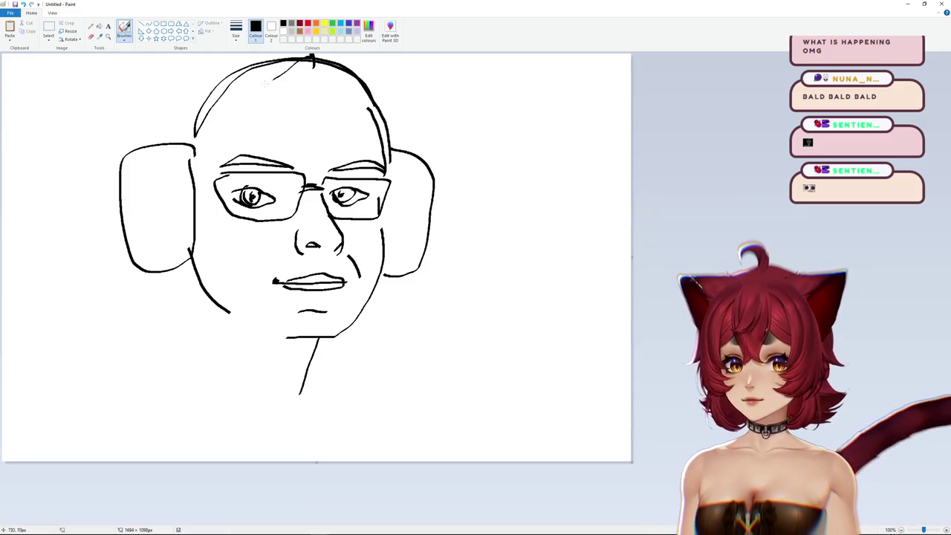
left_click_drag(275, 80, 197, 140)
left_click_drag(321, 61, 387, 142)
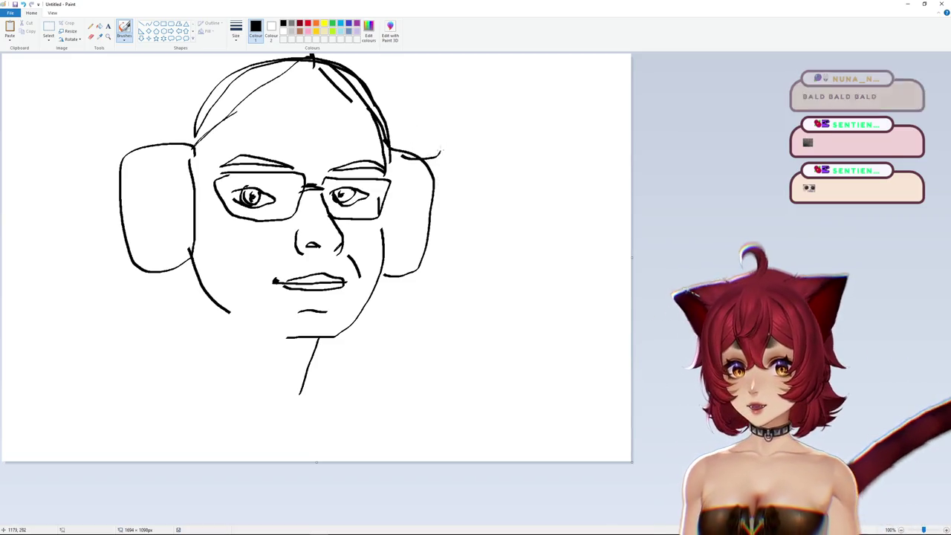
left_click_drag(394, 153, 421, 53)
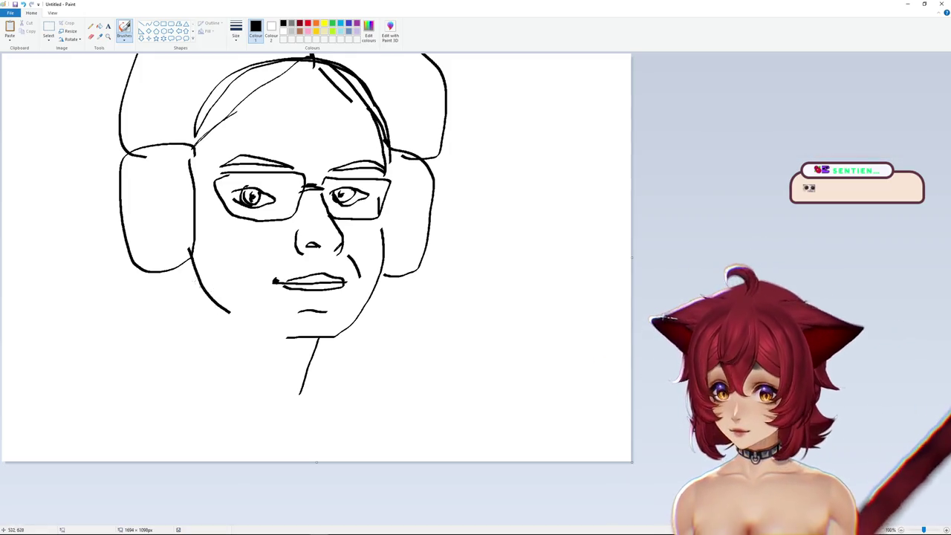
Step: Draw the neck and shoulder lines and add hair strands
left_click_drag(192, 276, 172, 363)
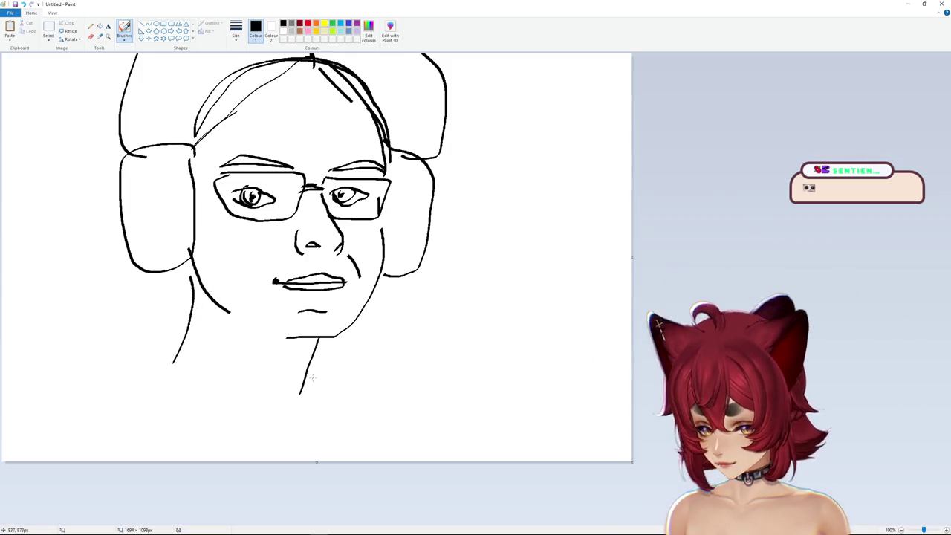
left_click_drag(327, 355, 319, 446)
left_click_drag(190, 348, 294, 451)
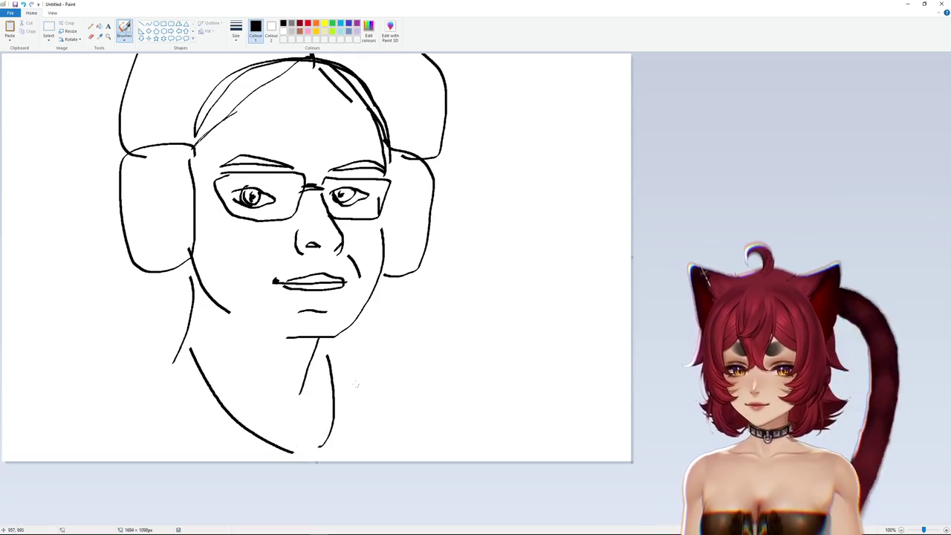
mouse_move(123, 223)
left_mouse_down()
mouse_move(128, 305)
mouse_move(180, 321)
left_mouse_up()
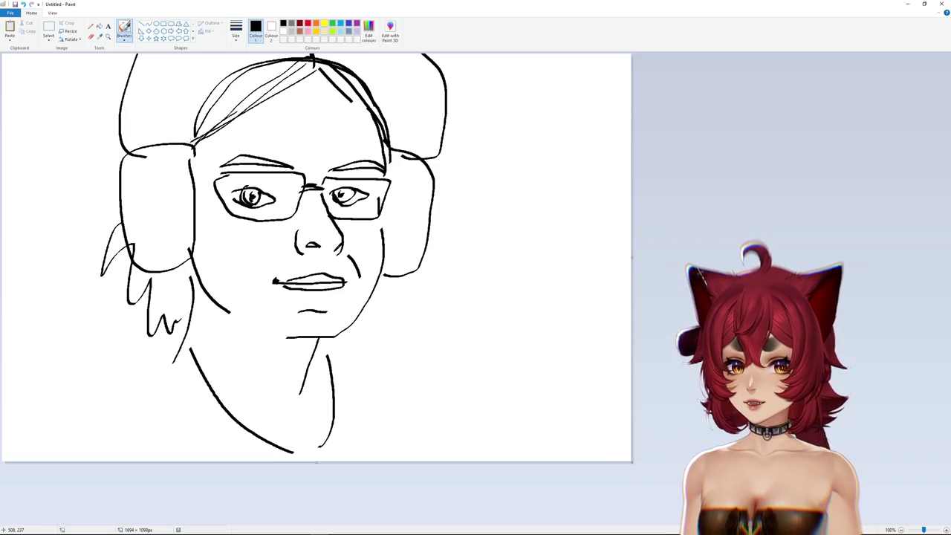
left_click_drag(314, 92, 376, 128)
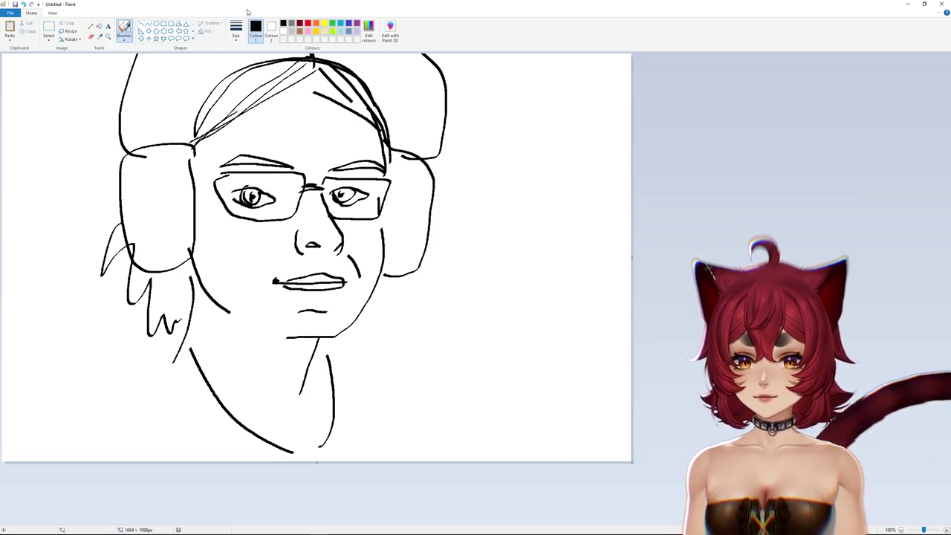
Step: Paint both eyes' irises dark green, then return the colour to black
left_click(332, 30)
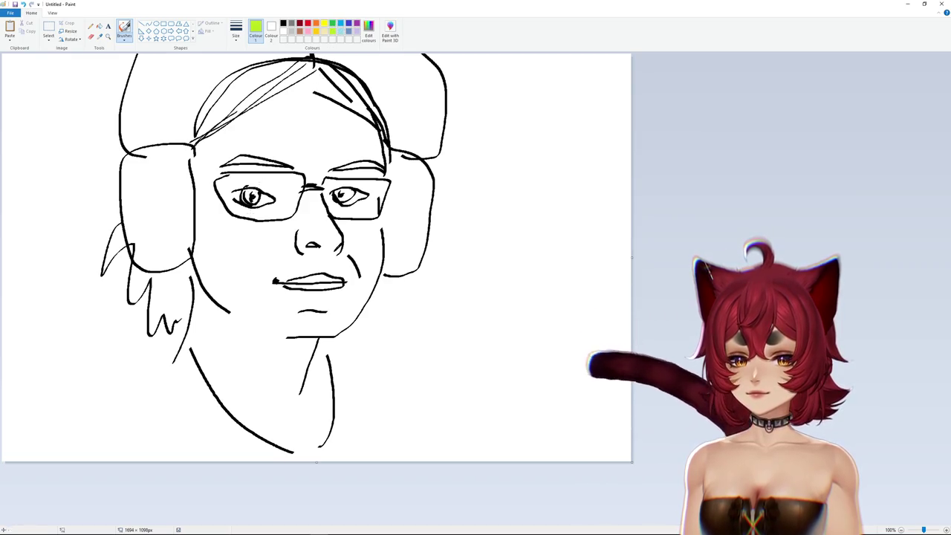
left_click(332, 23)
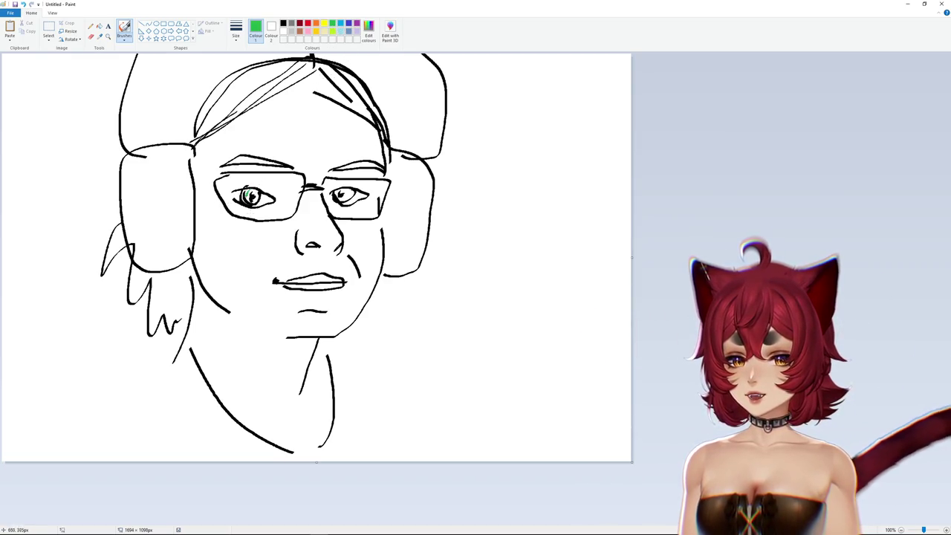
left_click_drag(247, 196, 259, 194)
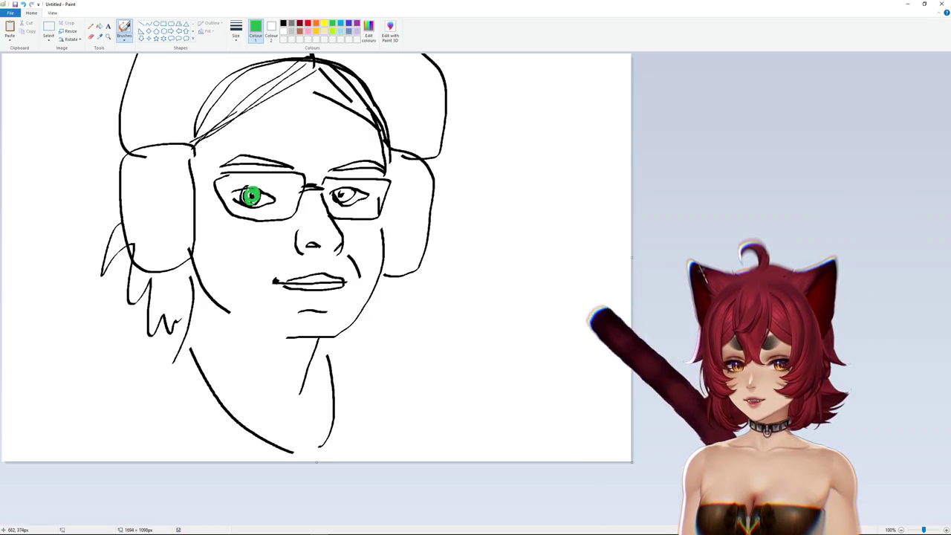
left_click_drag(350, 195, 348, 194)
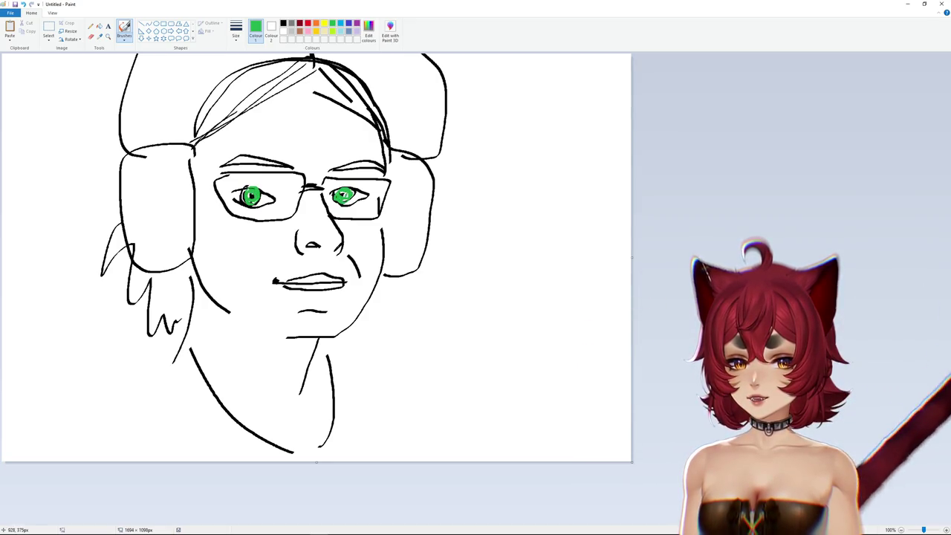
left_click(283, 23)
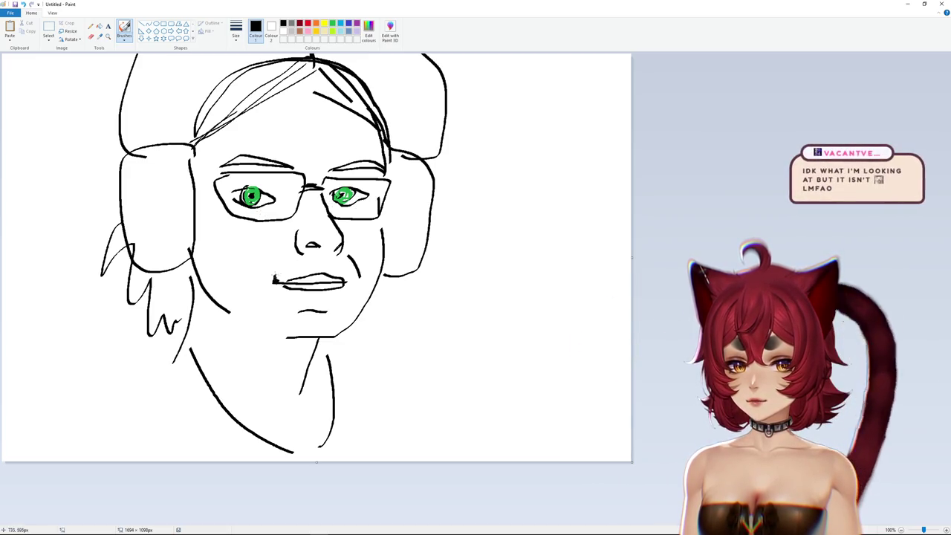
Step: Draw a thumb and hand outline below the face after removing a stray mouth loop
left_click_drag(277, 275, 274, 279)
key("ctrl+z")
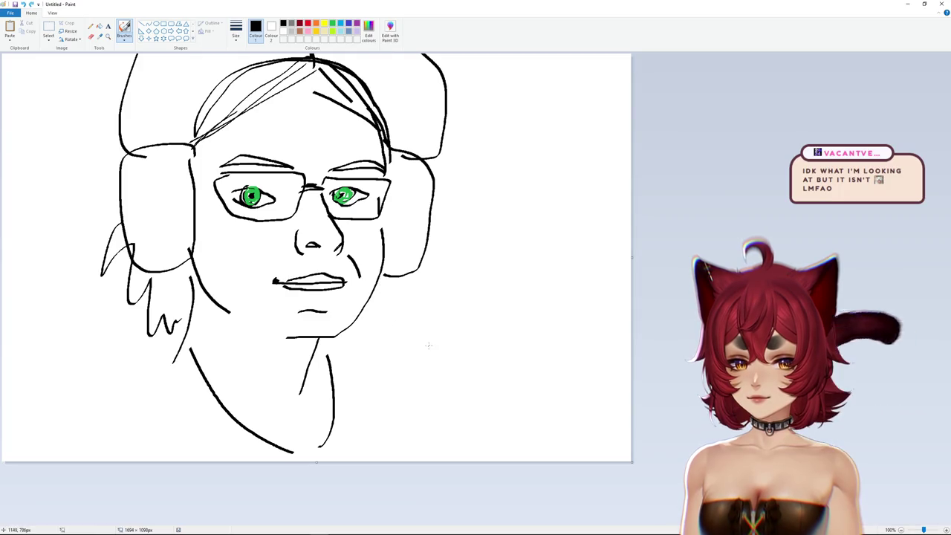
mouse_move(453, 294)
left_mouse_down()
mouse_move(435, 418)
mouse_move(495, 418)
left_mouse_up()
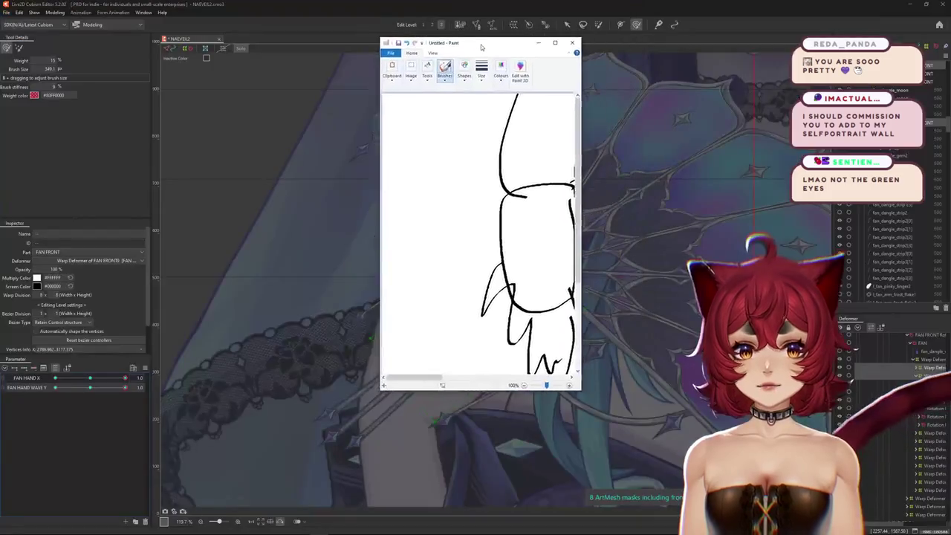
Step: Close the Paint sketch without saving to return to Cubism Editor
left_click(924, 3)
left_click(398, 71)
left_click(319, 245)
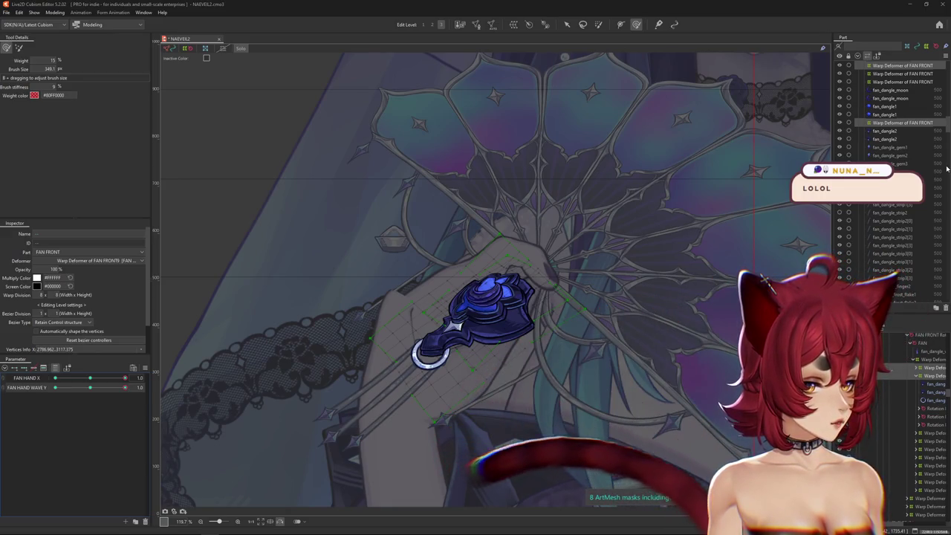
Step: Zoom onto the hand and sweep FAN HAND WAVE Y between -1.0 and 1.0 to preview the charm's swing
scroll(373, 212, "up", 4)
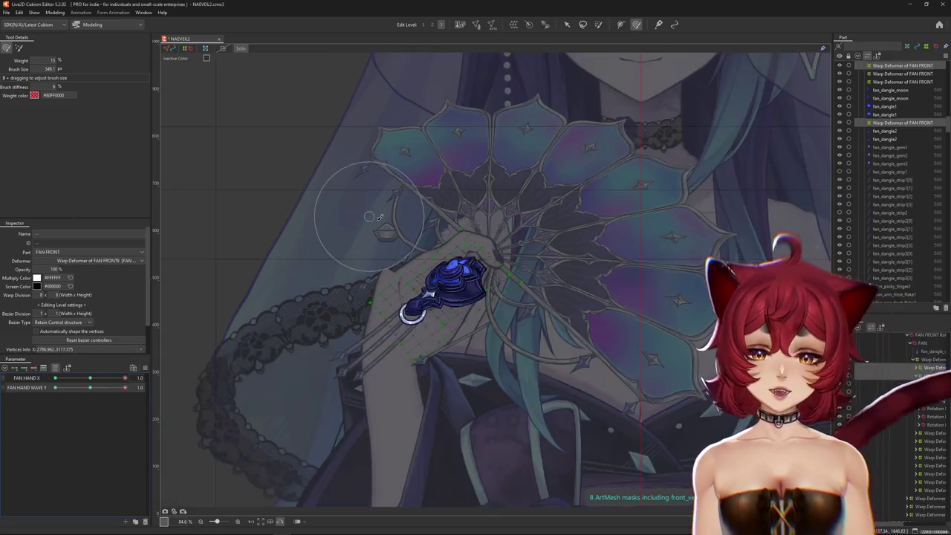
left_click(90, 387)
mouse_move(93, 392)
left_mouse_down()
mouse_move(151, 386)
mouse_move(55, 387)
left_mouse_up()
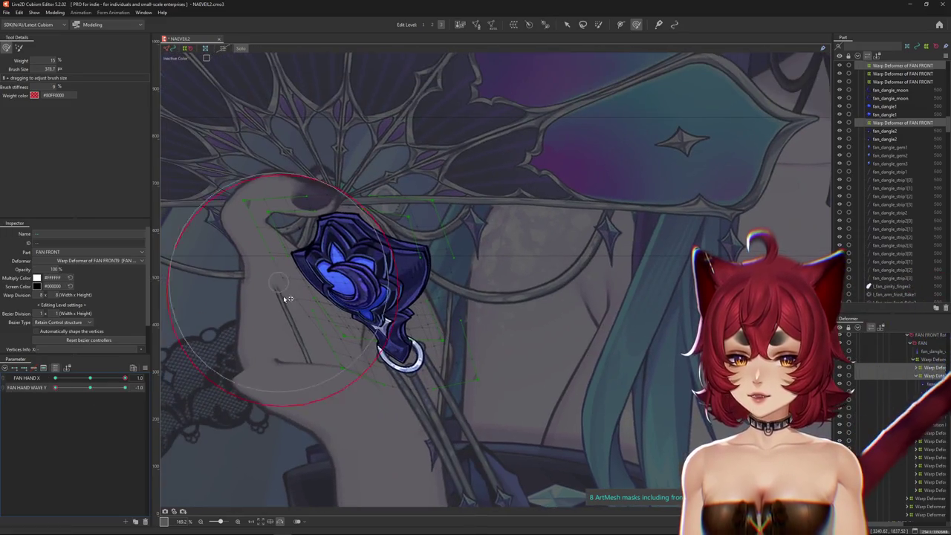
scroll(275, 291, "down", 1)
scroll(256, 350, "down", 3)
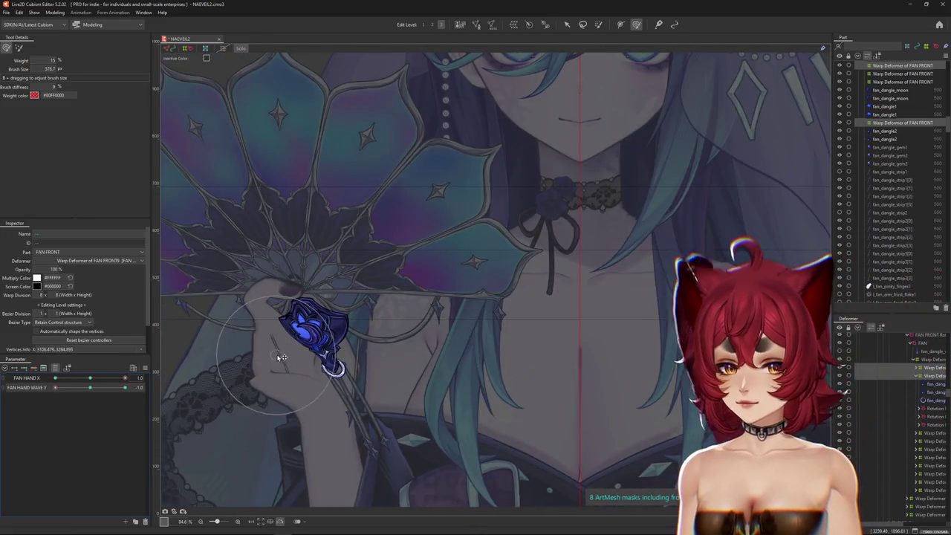
mouse_move(55, 388)
left_mouse_down()
mouse_move(104, 392)
mouse_move(44, 396)
mouse_move(90, 388)
left_mouse_up()
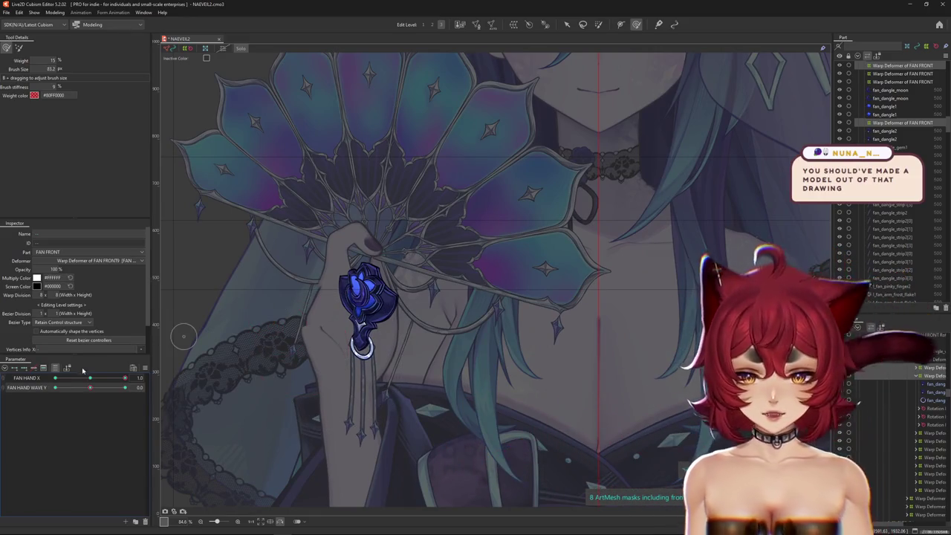
left_click_drag(91, 390, 125, 387)
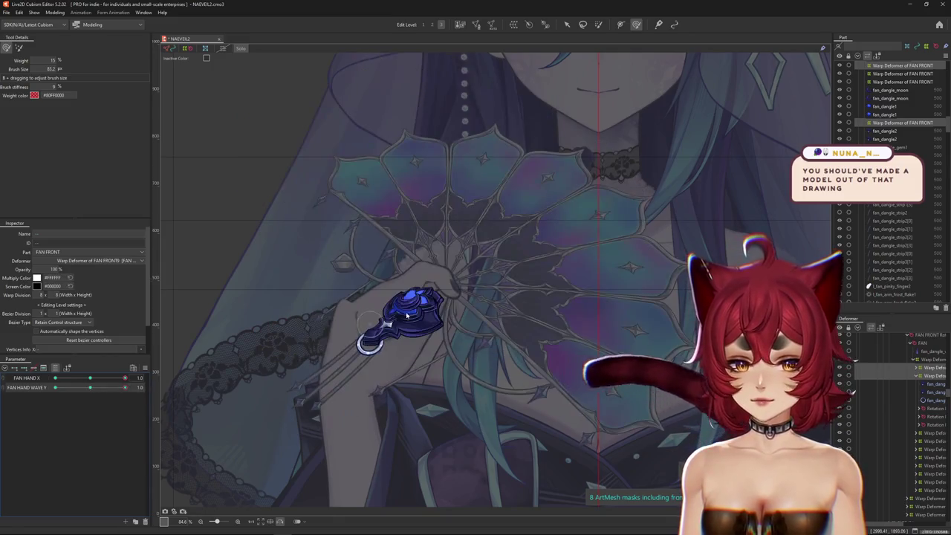
scroll(380, 316, "up", 3)
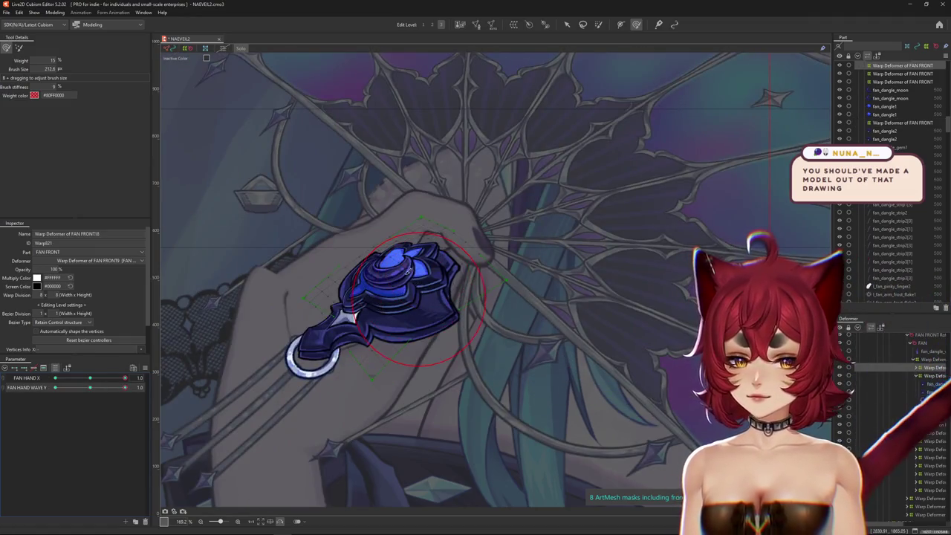
Step: Resize the 15% weight deform brush to cover the charm and brush its warp mesh into shape
left_click_drag(371, 276, 407, 277)
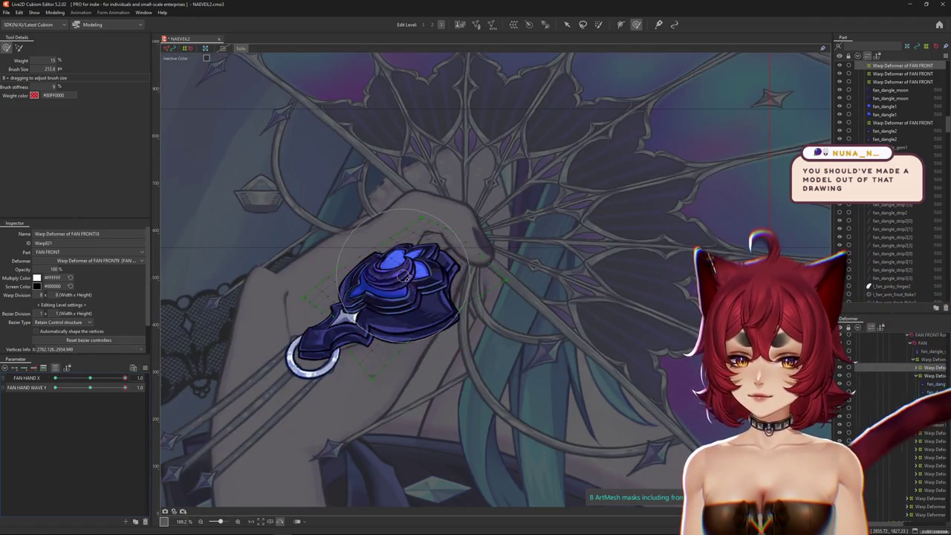
left_click(18, 49)
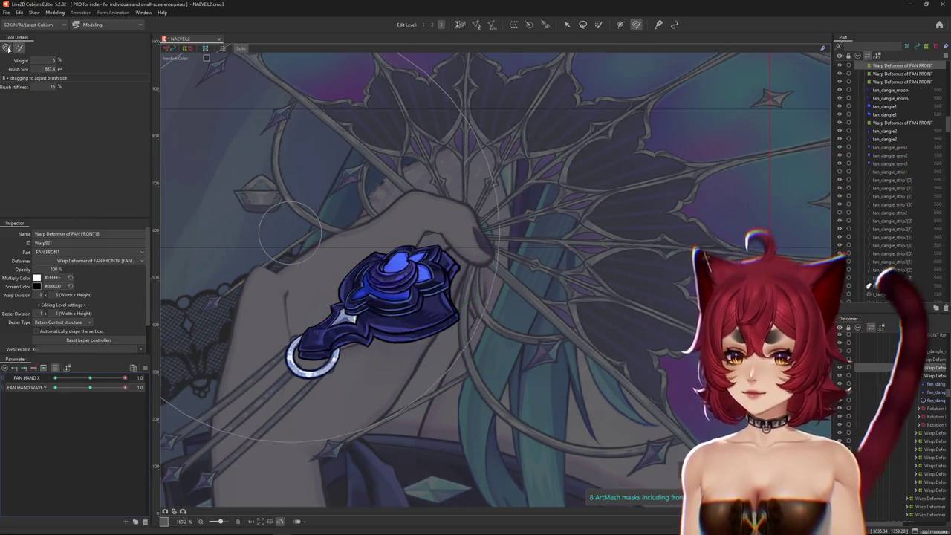
left_click(6, 49)
left_click_drag(392, 259, 394, 266)
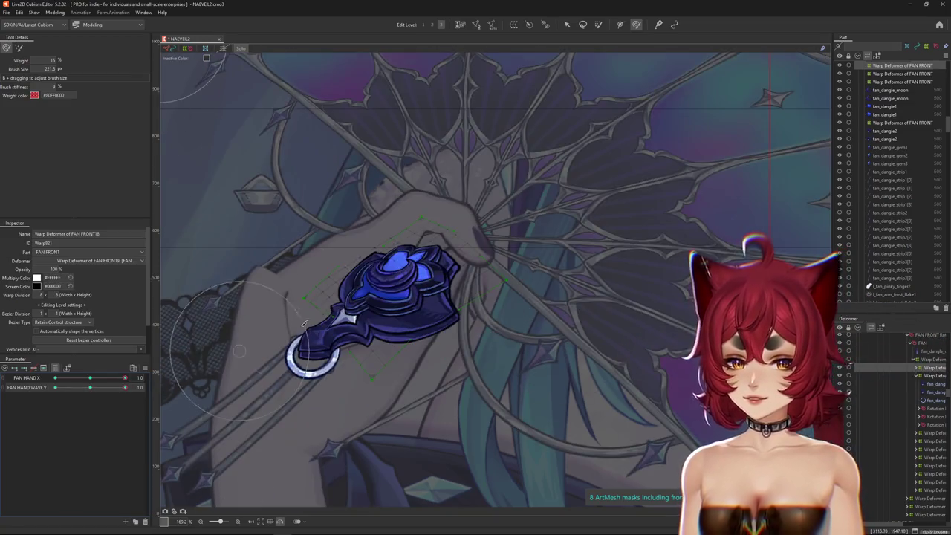
left_click_drag(283, 350, 466, 258)
left_click_drag(460, 188, 460, 190)
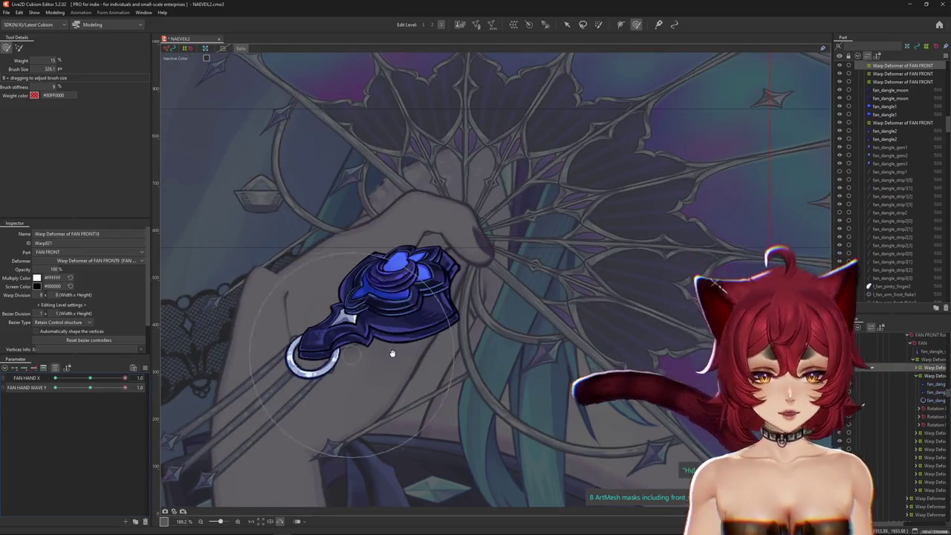
left_click_drag(392, 353, 444, 274)
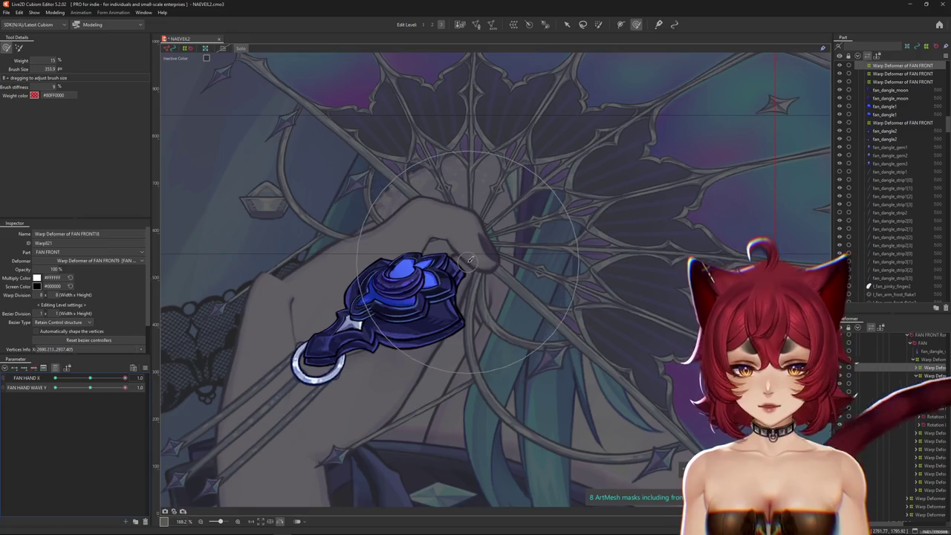
left_click_drag(135, 380, 149, 394)
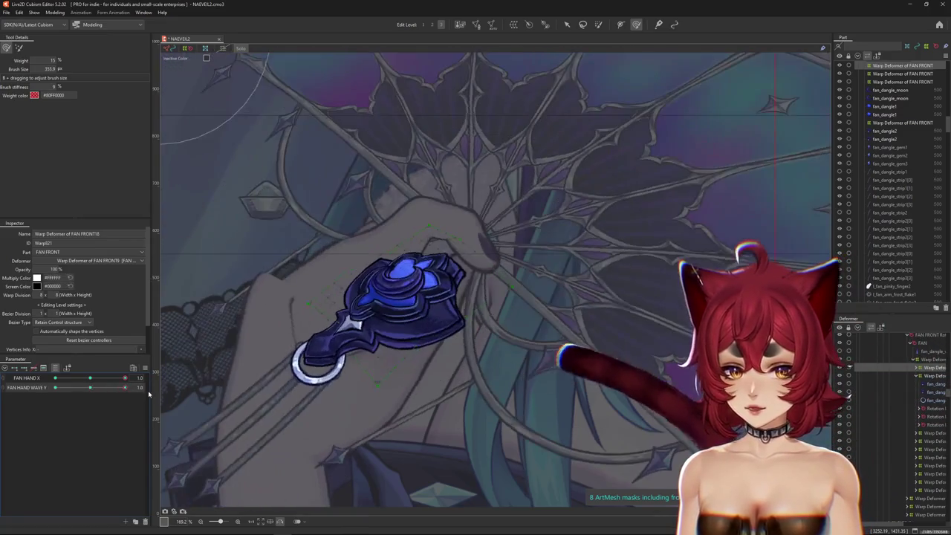
Step: Set FAN HAND WAVE Y to -1.0, center the hand, and compare against 0.0
left_click_drag(90, 387, 73, 379)
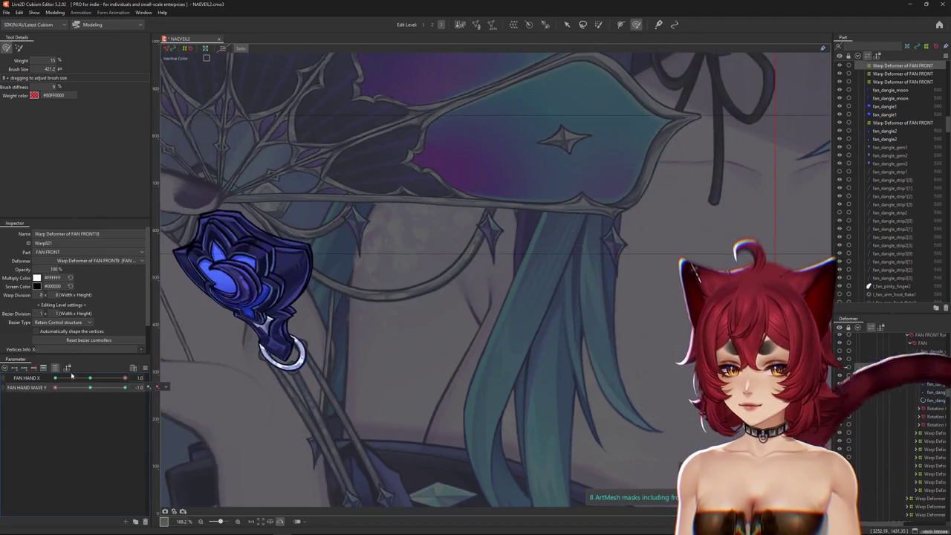
left_click_drag(229, 231, 344, 249)
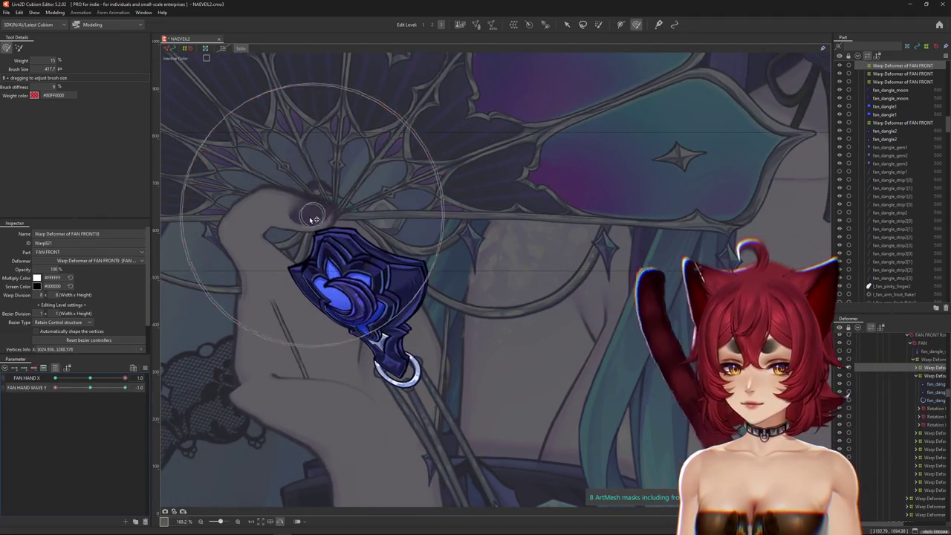
scroll(415, 295, "down", 3)
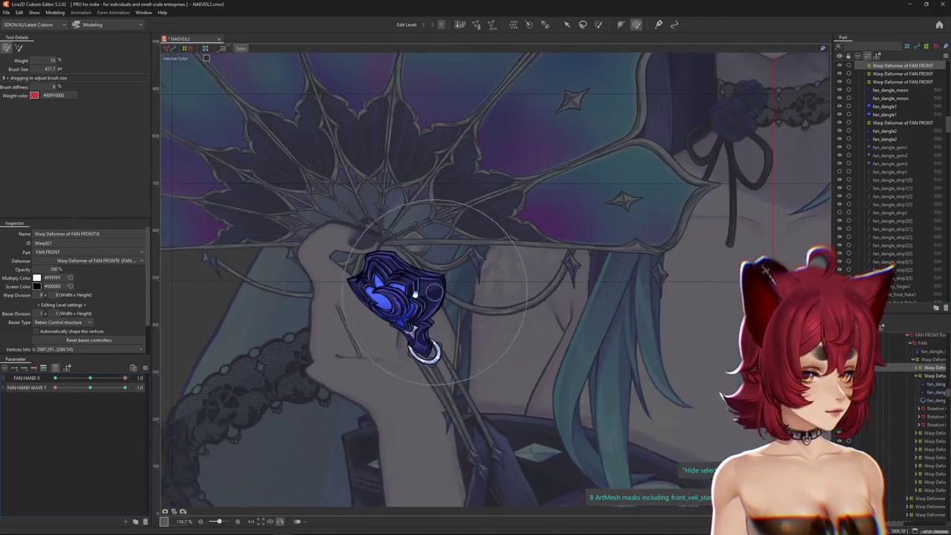
mouse_move(125, 387)
left_mouse_down()
mouse_move(99, 392)
mouse_move(132, 383)
mouse_move(54, 388)
left_mouse_up()
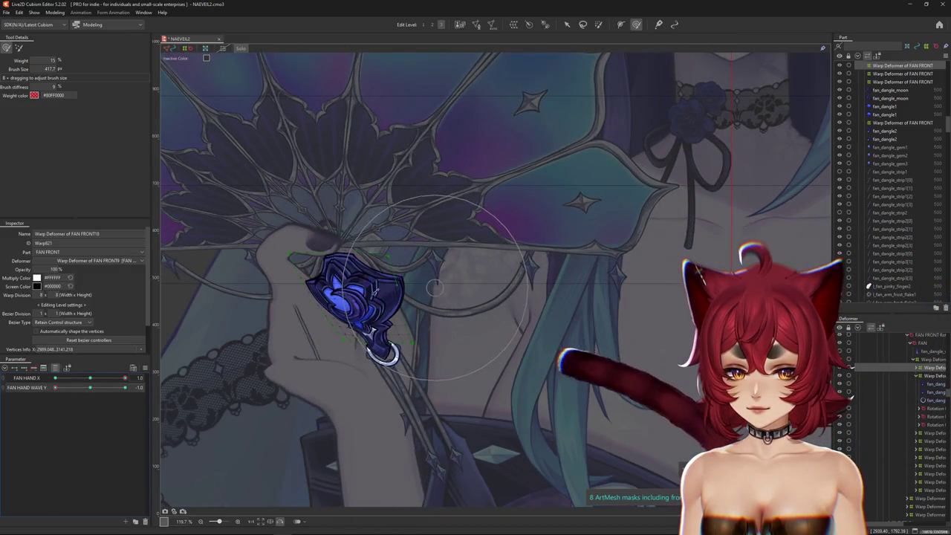
left_click_drag(310, 299, 362, 311)
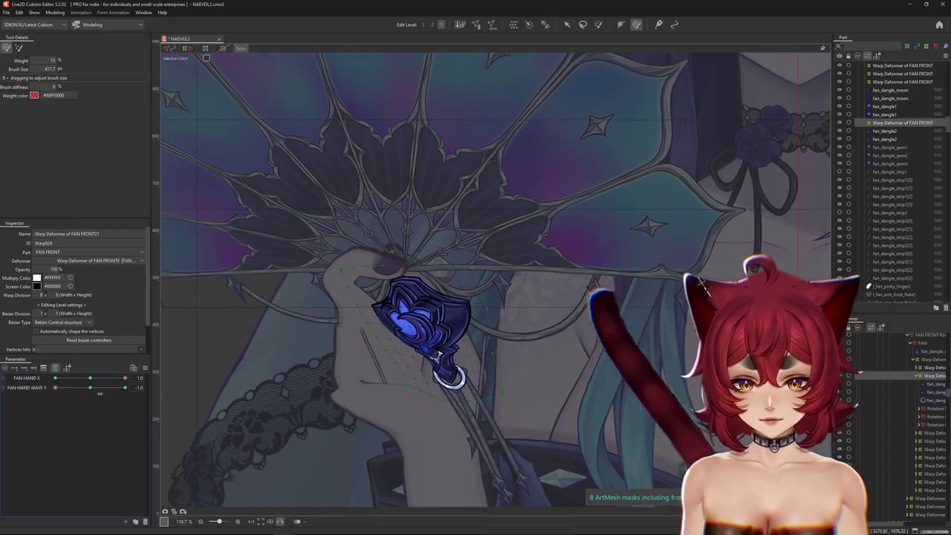
Step: Undo the FAN HAND WAVE Y change back to -1.0, then preview it at 0.0
left_click_drag(55, 387, 90, 387)
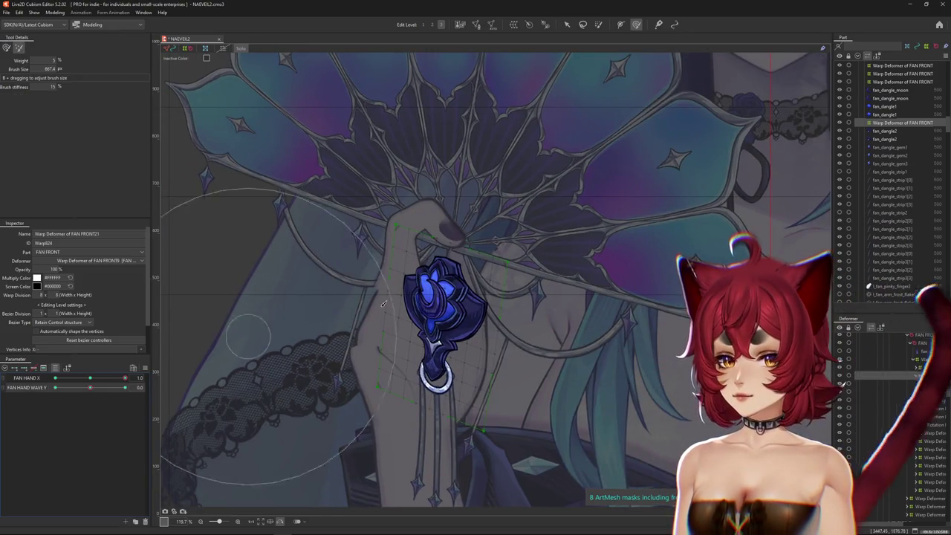
key("ctrl+z")
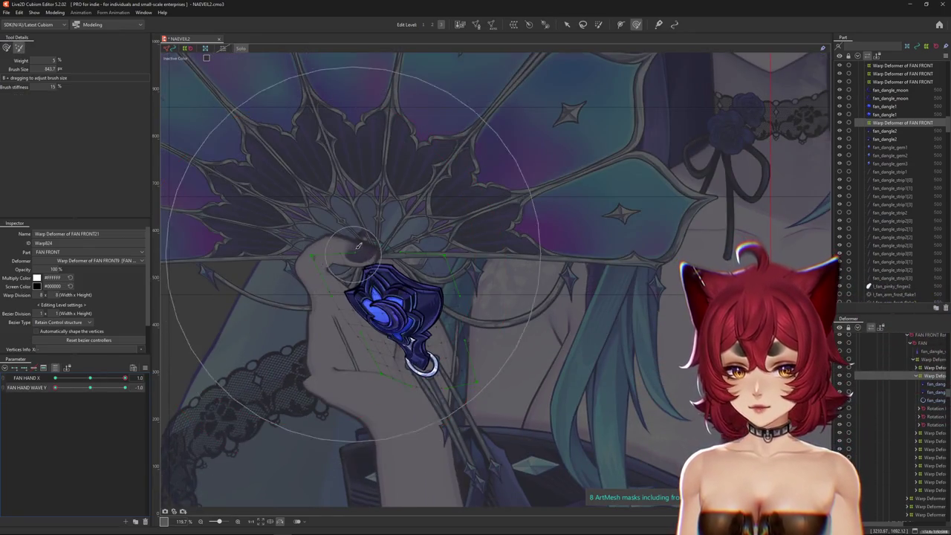
left_click_drag(79, 389, 125, 387)
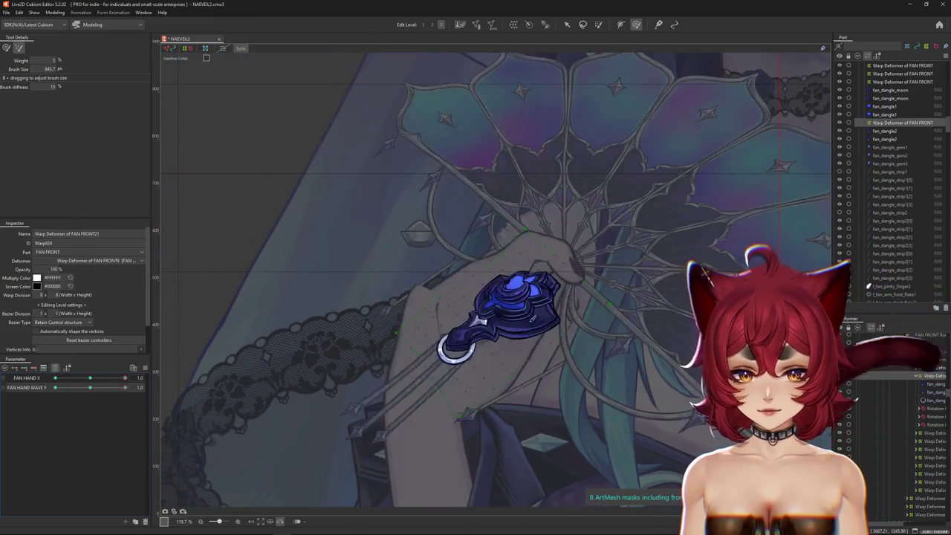
Step: Enlarge the deform brush, touch up the charm's nested warp, and scrub the fan hand parameters
left_click_drag(614, 361, 536, 343)
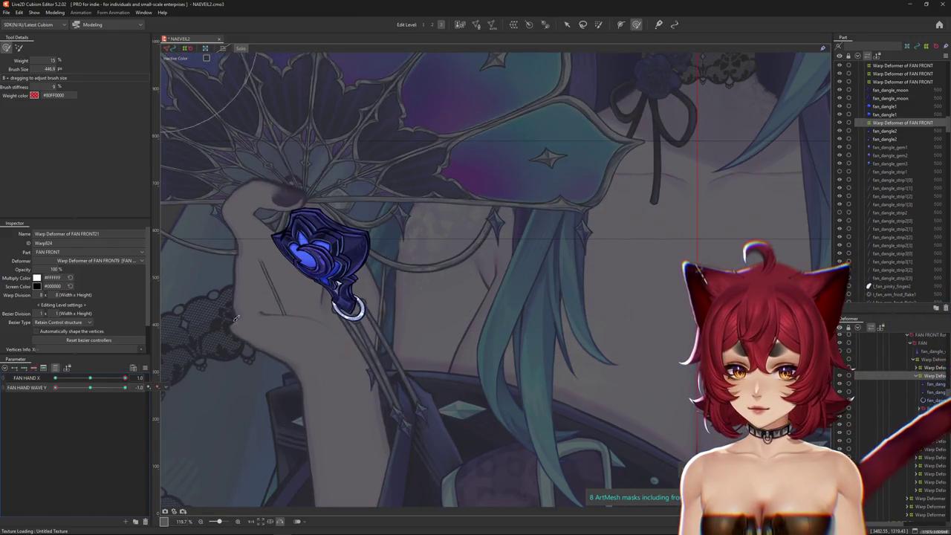
left_click_drag(331, 393, 322, 379)
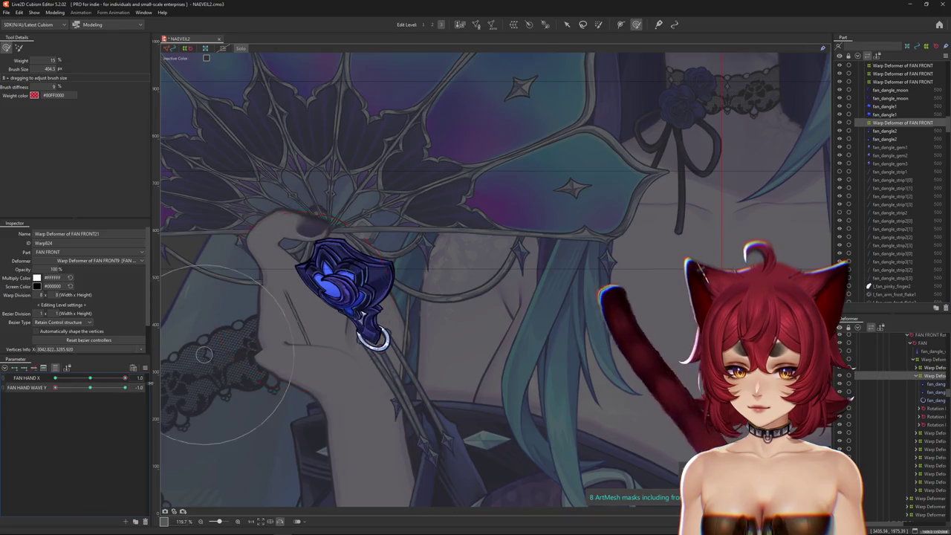
left_click_drag(205, 355, 281, 236)
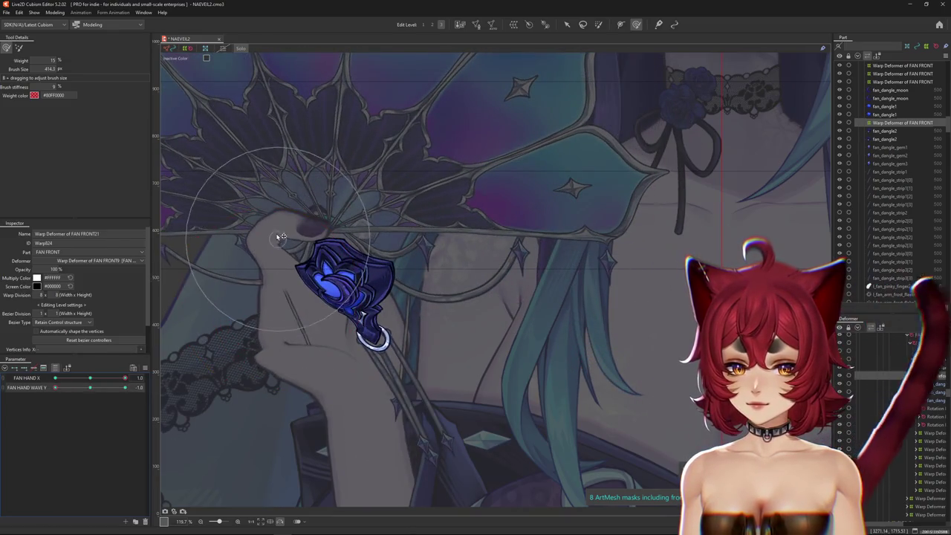
mouse_move(123, 377)
left_mouse_down()
mouse_move(89, 377)
mouse_move(77, 392)
mouse_move(157, 392)
left_mouse_up()
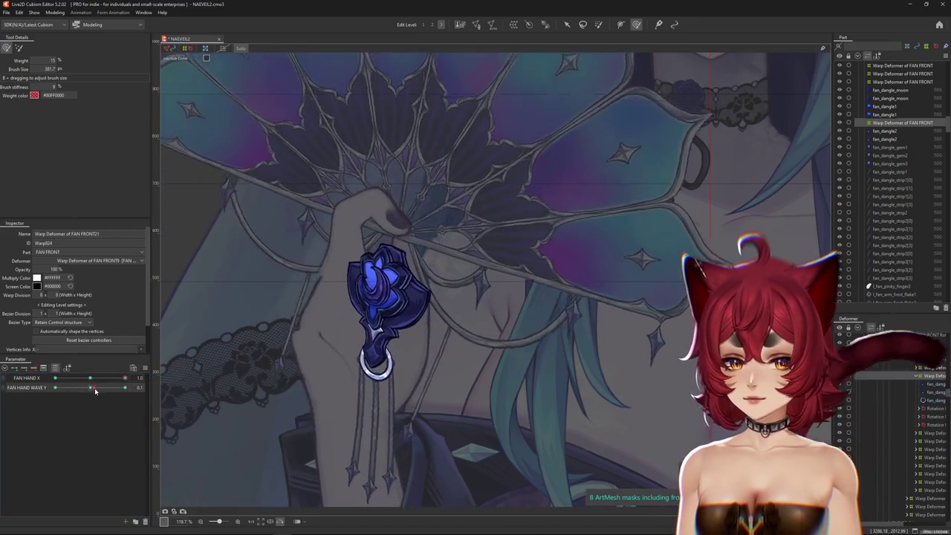
mouse_move(67, 393)
left_mouse_down()
mouse_move(120, 391)
mouse_move(40, 398)
left_mouse_up()
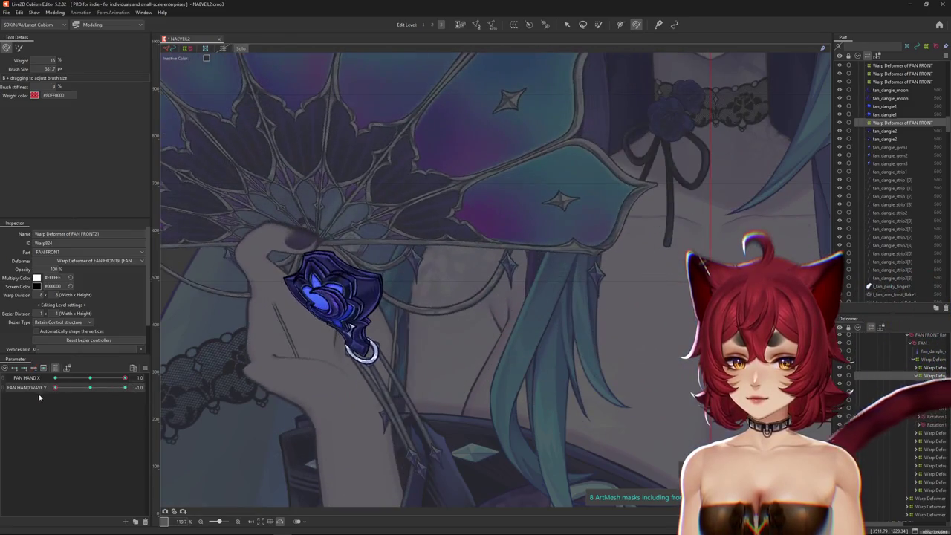
left_click_drag(384, 411, 315, 342)
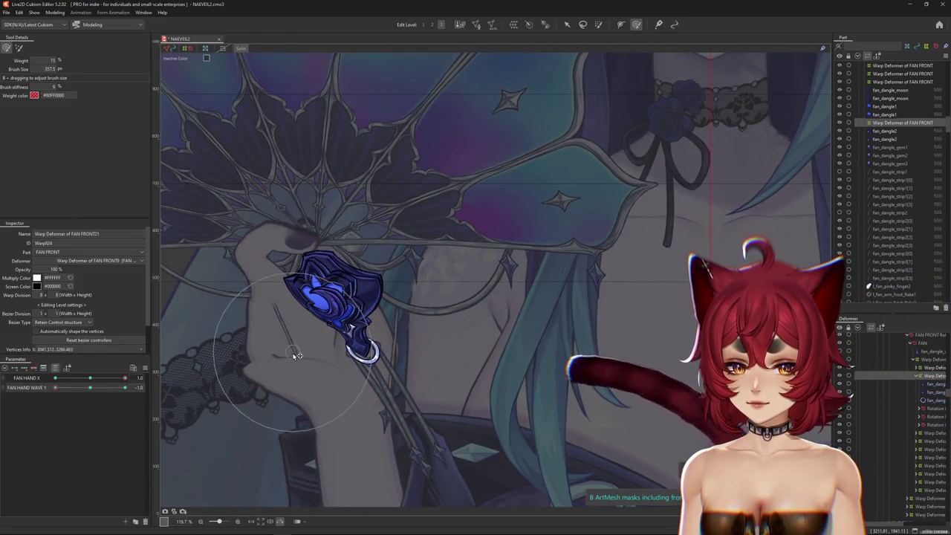
left_click_drag(90, 402, 55, 394)
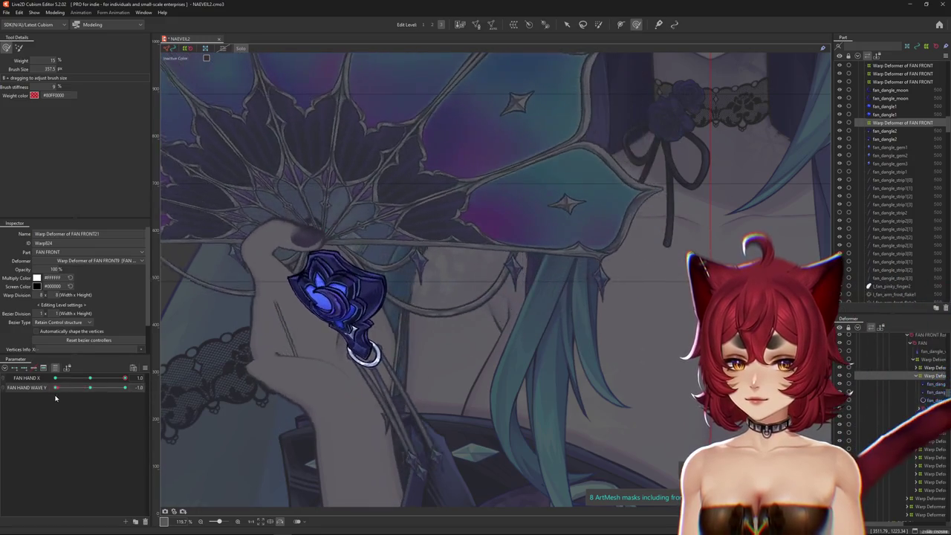
left_click(929, 367)
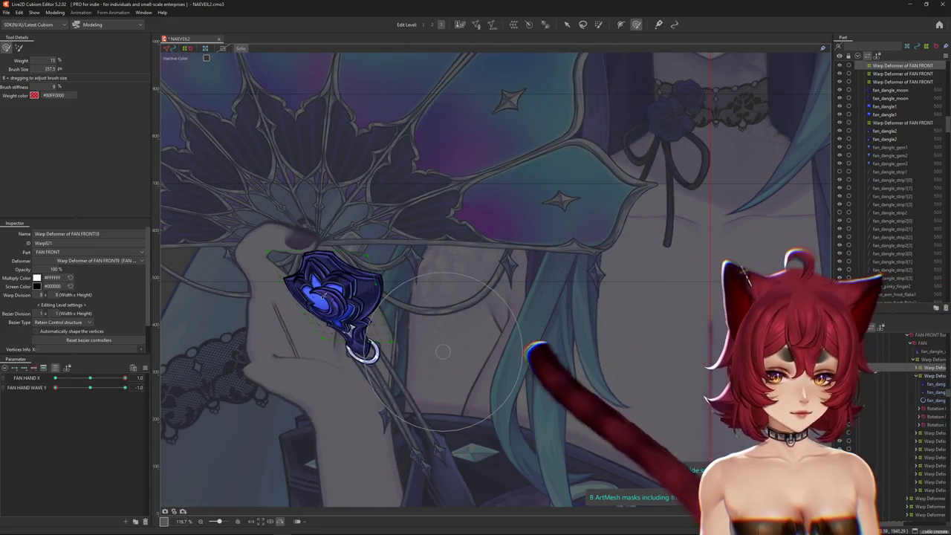
left_click(83, 390)
left_click(55, 387)
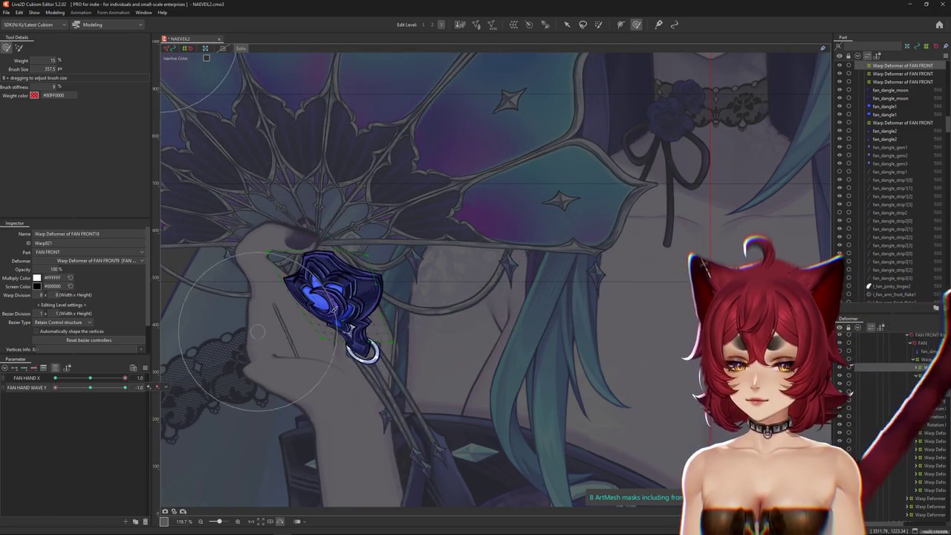
mouse_move(55, 388)
left_mouse_down()
mouse_move(154, 390)
mouse_move(14, 398)
left_mouse_up()
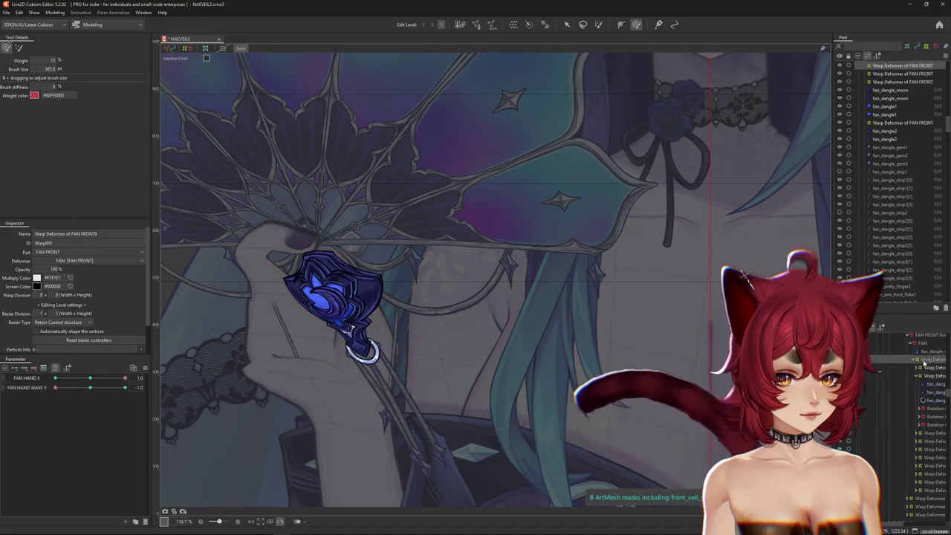
left_click(923, 377)
left_click(935, 392)
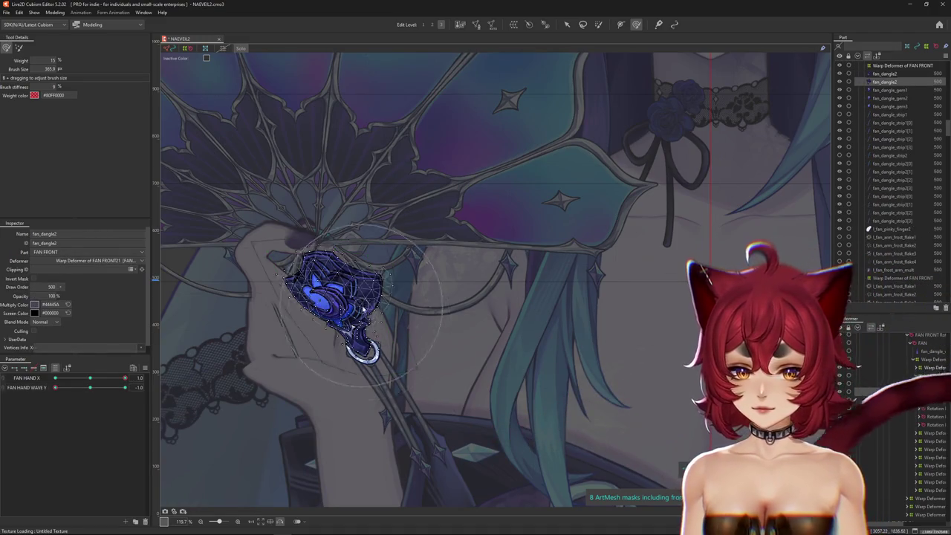
scroll(294, 303, "up", 5)
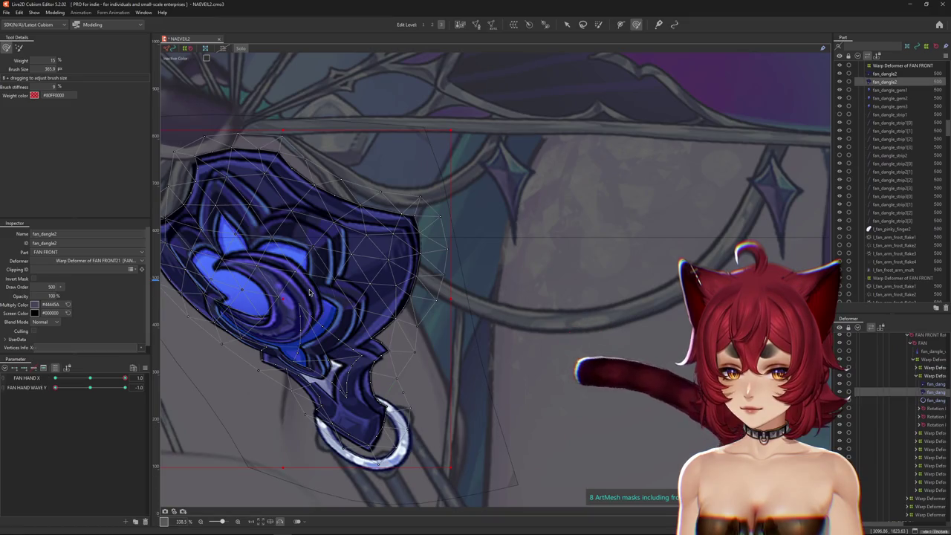
left_click(313, 292)
left_click_drag(55, 388, 12, 394)
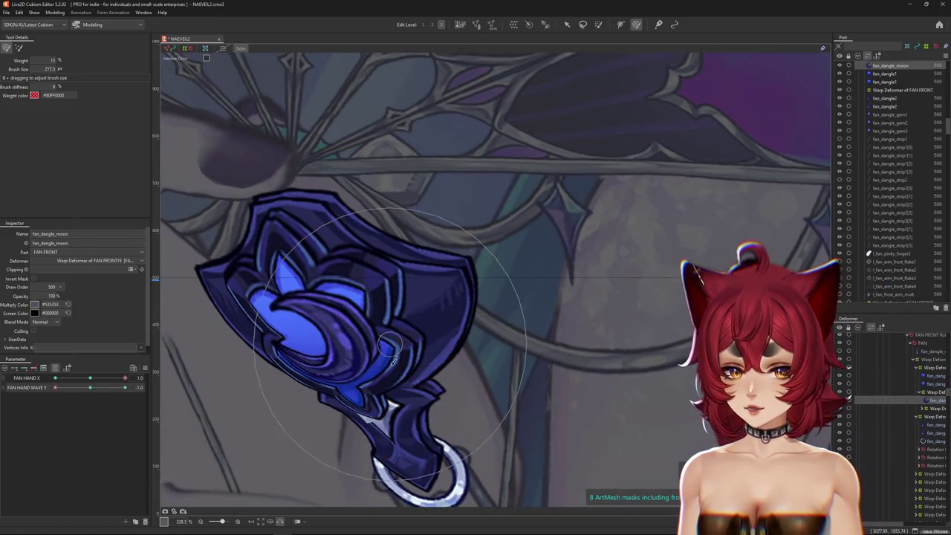
mouse_move(416, 356)
left_mouse_down()
mouse_move(383, 384)
mouse_move(389, 361)
mouse_move(433, 379)
left_mouse_up()
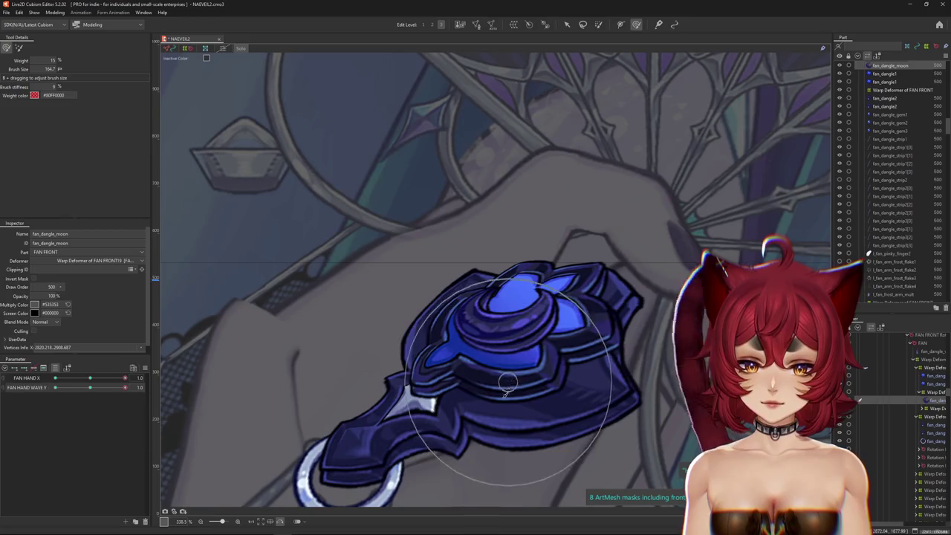
scroll(548, 374, "down", 3)
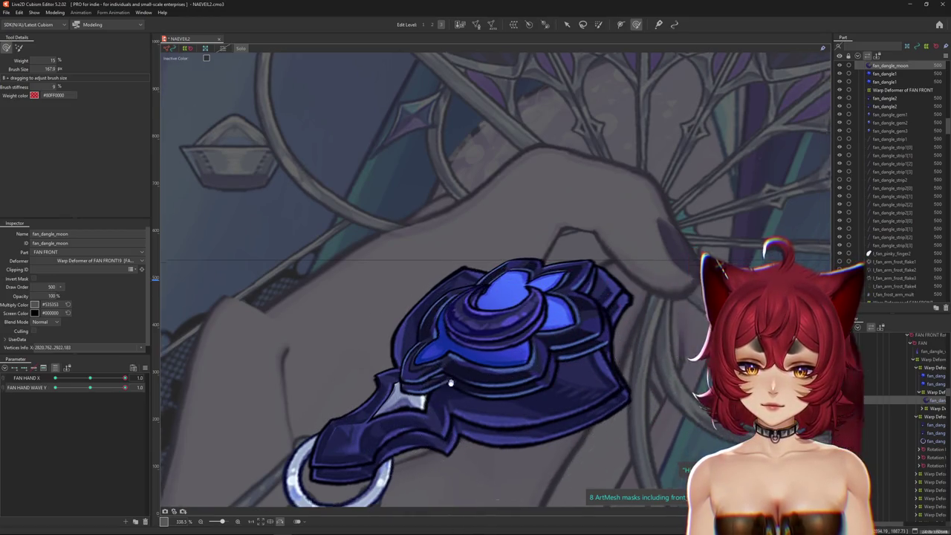
scroll(520, 357, "down", 3)
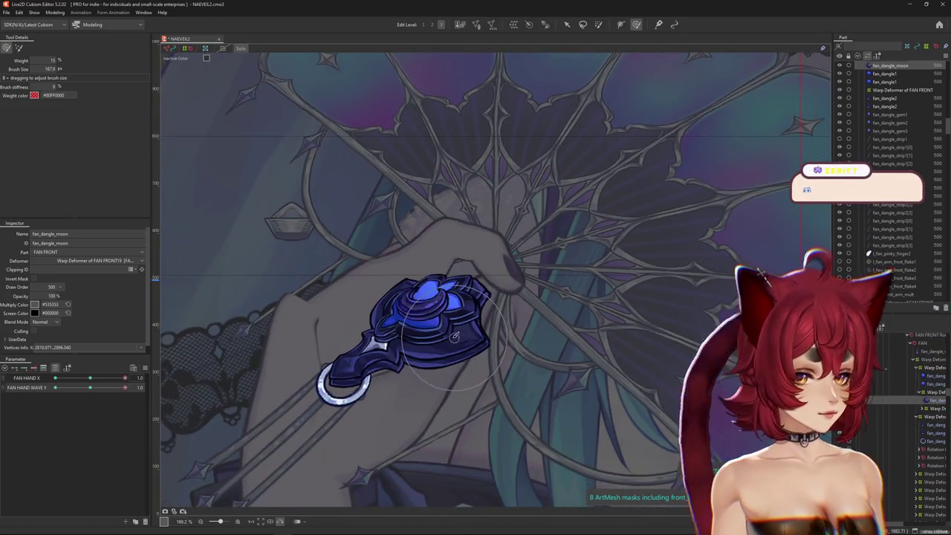
mouse_move(125, 388)
left_mouse_down()
mouse_move(95, 388)
mouse_move(125, 388)
left_mouse_up()
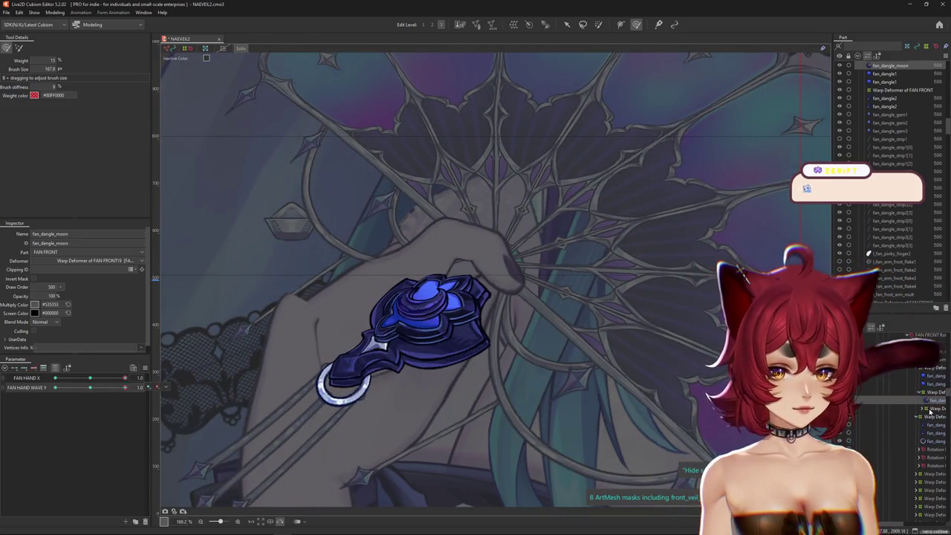
left_click(885, 392)
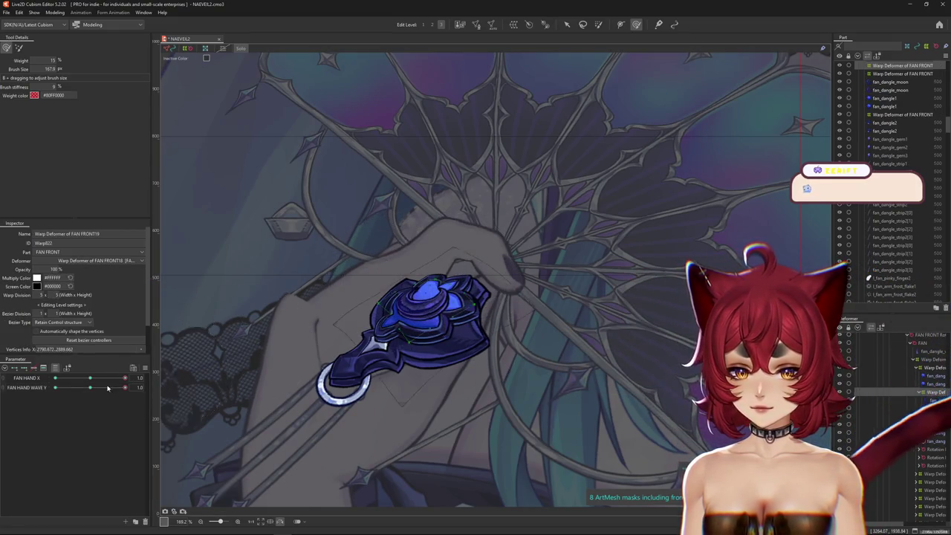
Step: Preview the fan wave, select the fan_dangle_moon mesh, and set the centred raised wave pose
left_click_drag(108, 388, 130, 379)
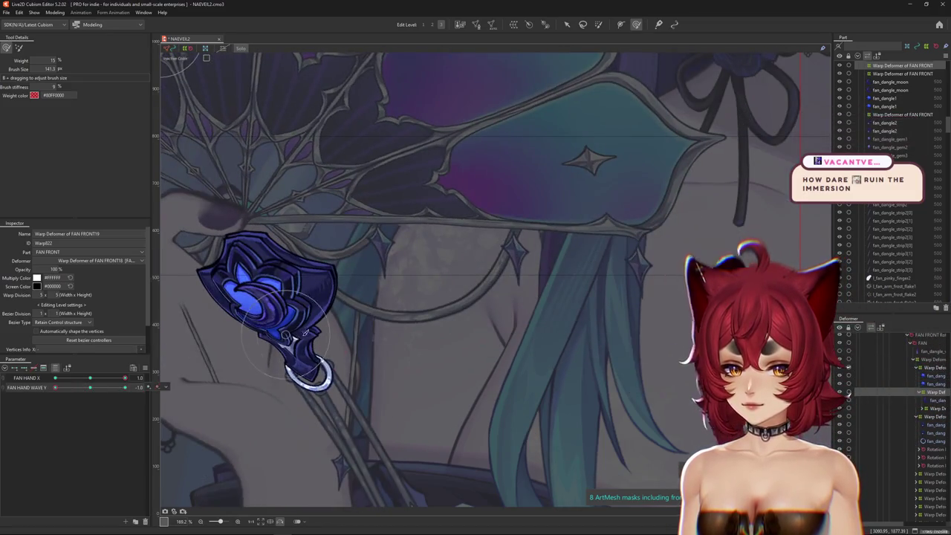
scroll(299, 325, "up", 2)
scroll(320, 338, "up", 2)
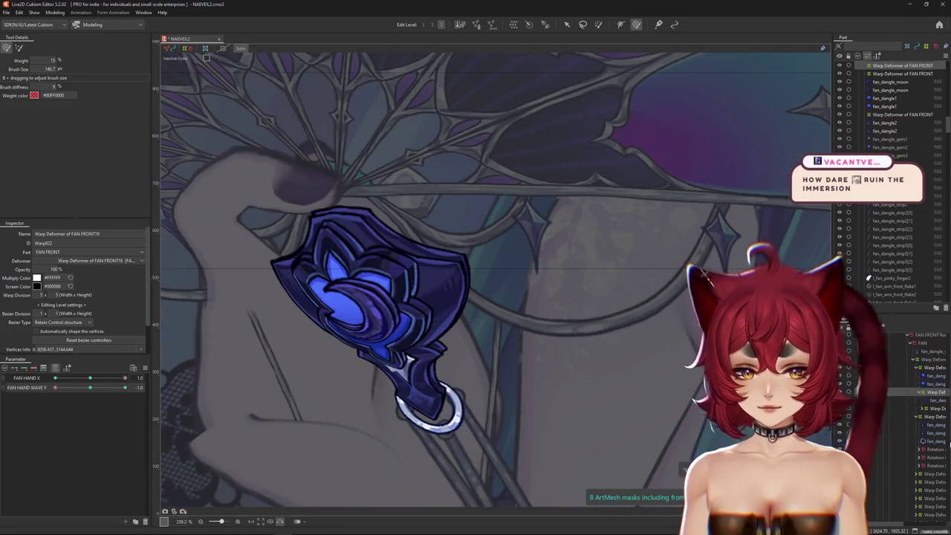
left_click(930, 399)
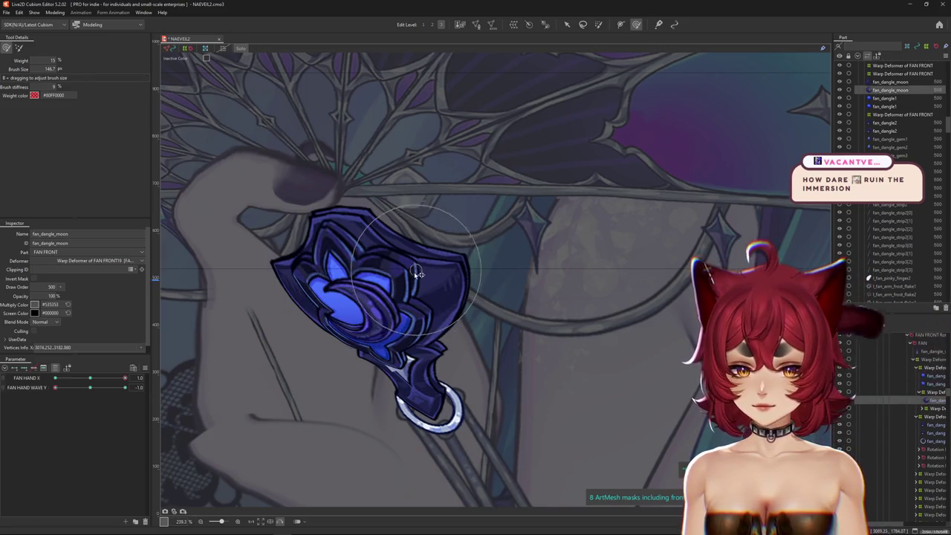
scroll(435, 282, "down", 3)
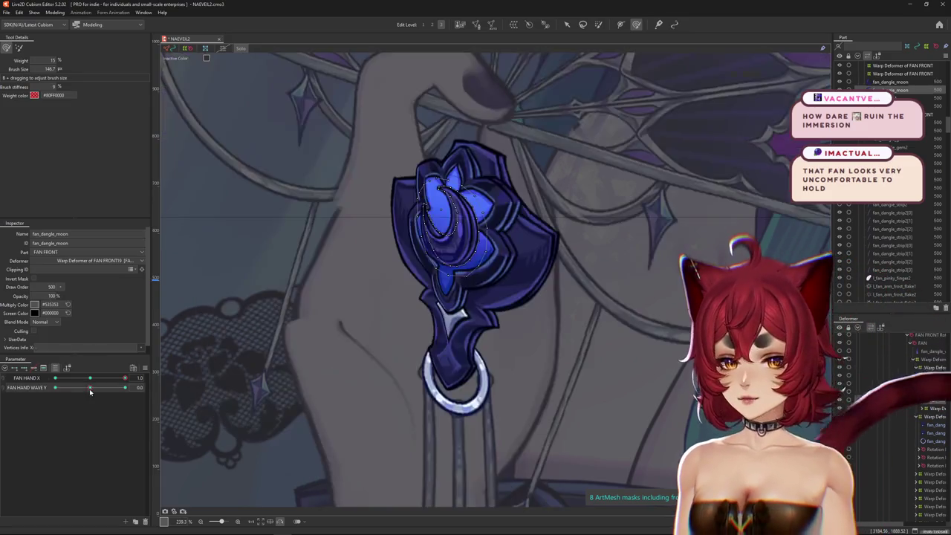
left_click_drag(55, 387, 149, 386)
left_click_drag(640, 270, 451, 321)
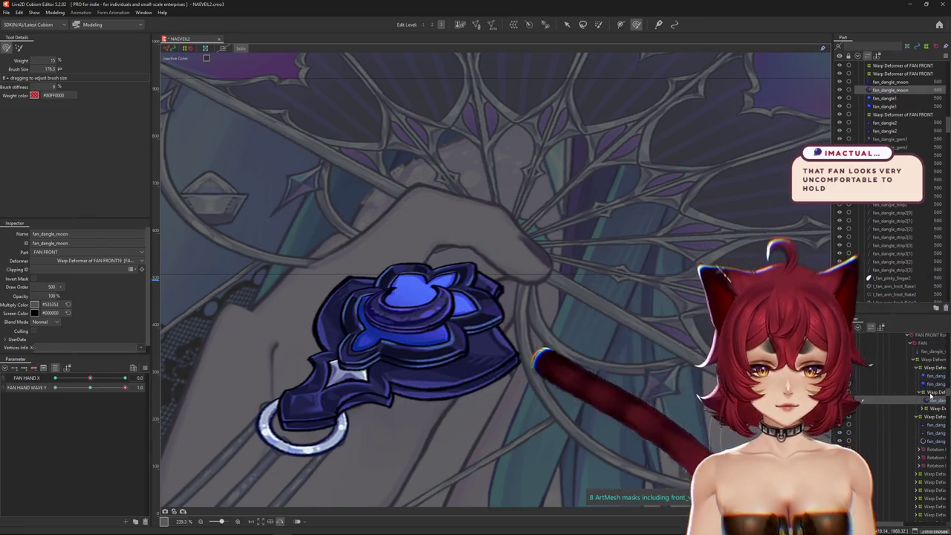
Step: Bend FAN FRONT20's warp deformer at FAN HAND WAVE Y -1.0 so the charm fits the hand
left_click(929, 408)
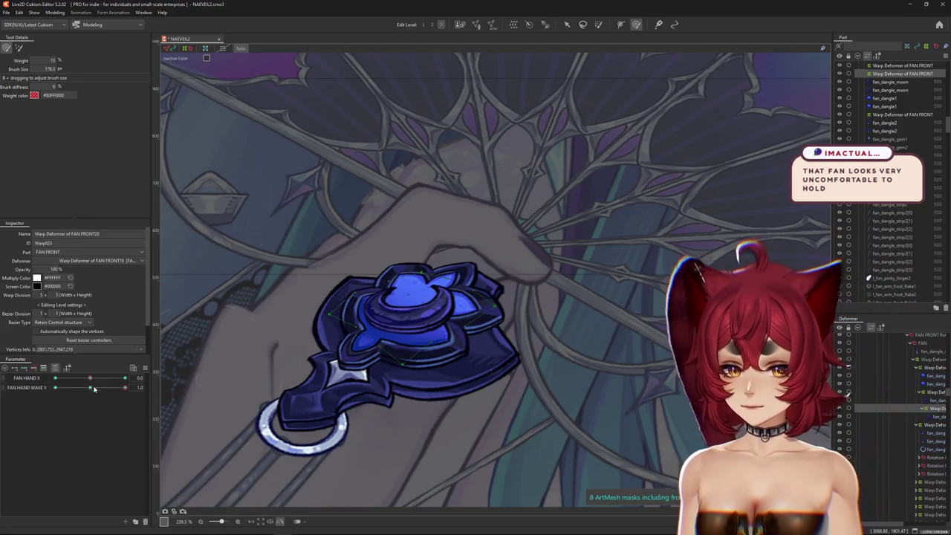
left_click_drag(94, 388, 55, 388)
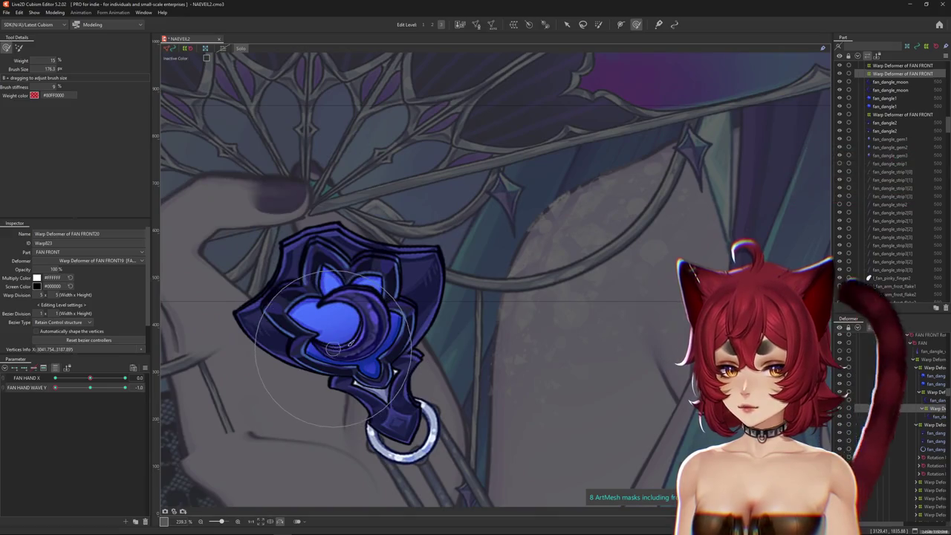
left_click_drag(379, 321, 329, 331)
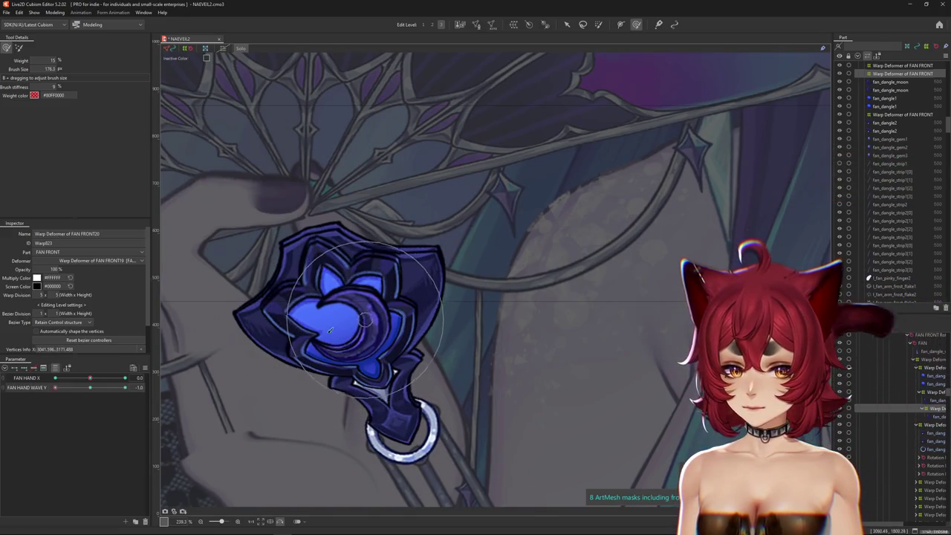
left_click_drag(98, 380, 135, 376)
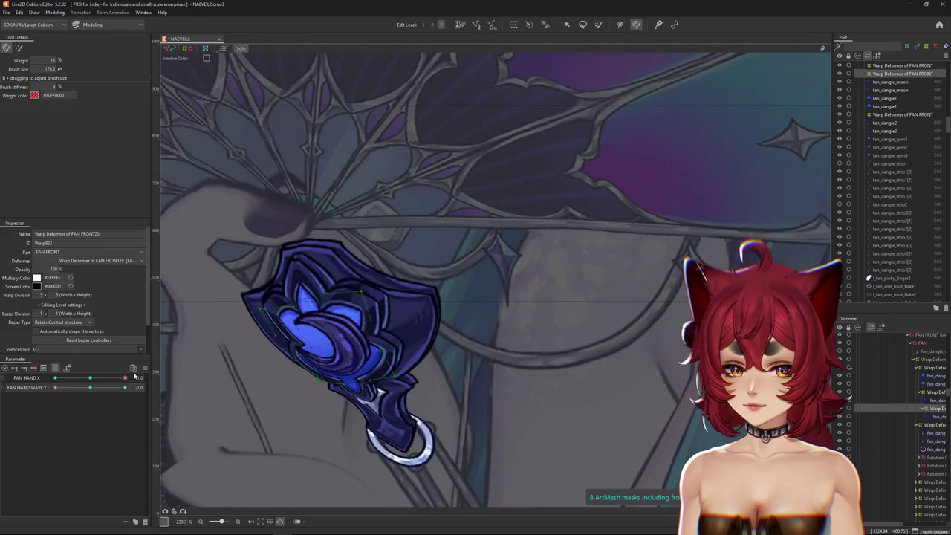
left_click_drag(312, 372, 323, 362)
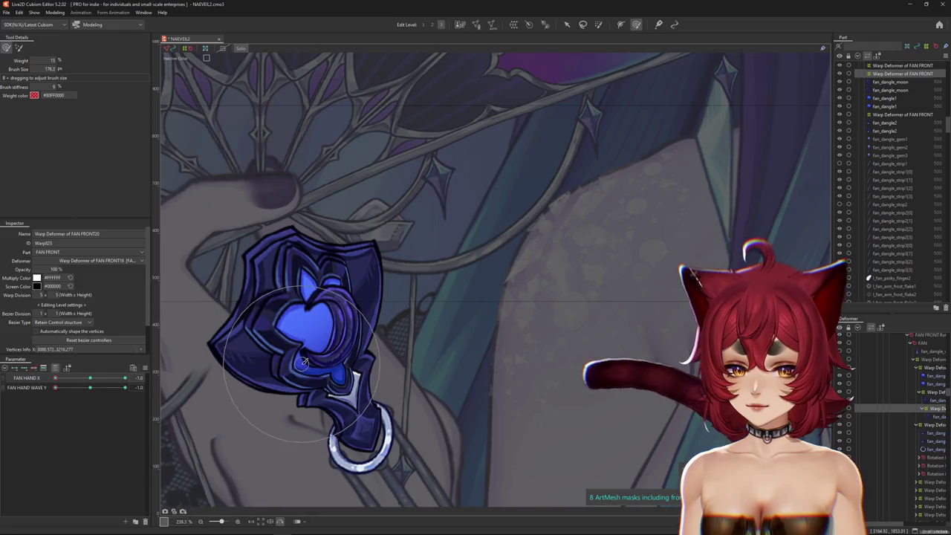
left_click_drag(305, 369, 325, 323)
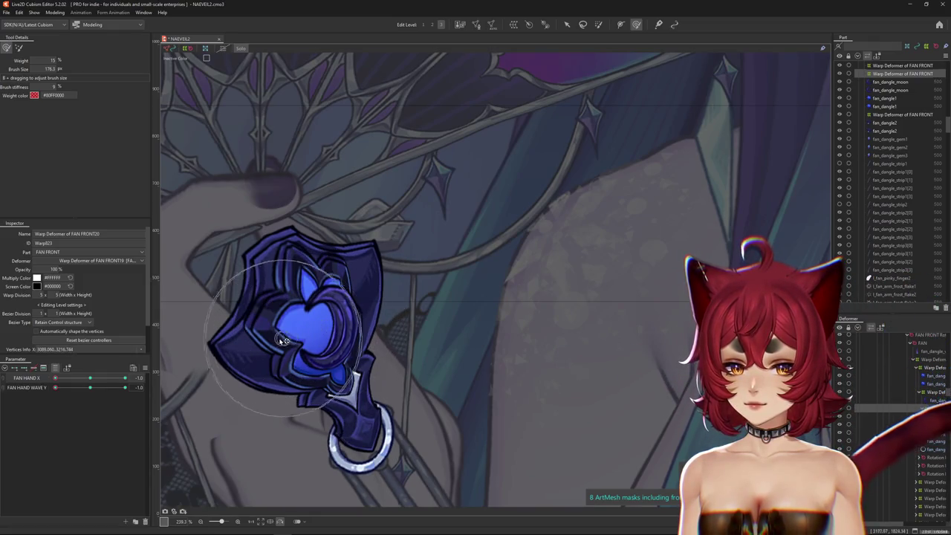
scroll(355, 354, "down", 3)
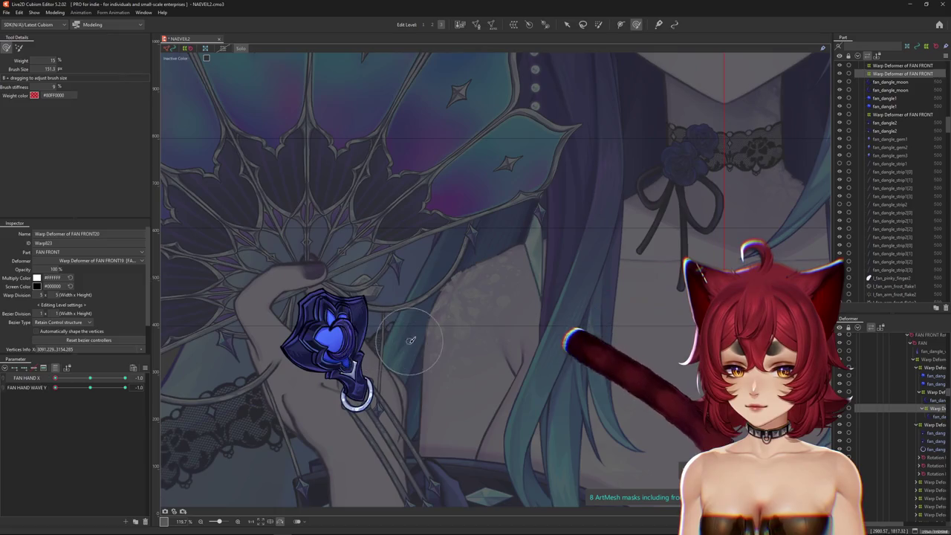
left_click_drag(55, 387, 123, 397)
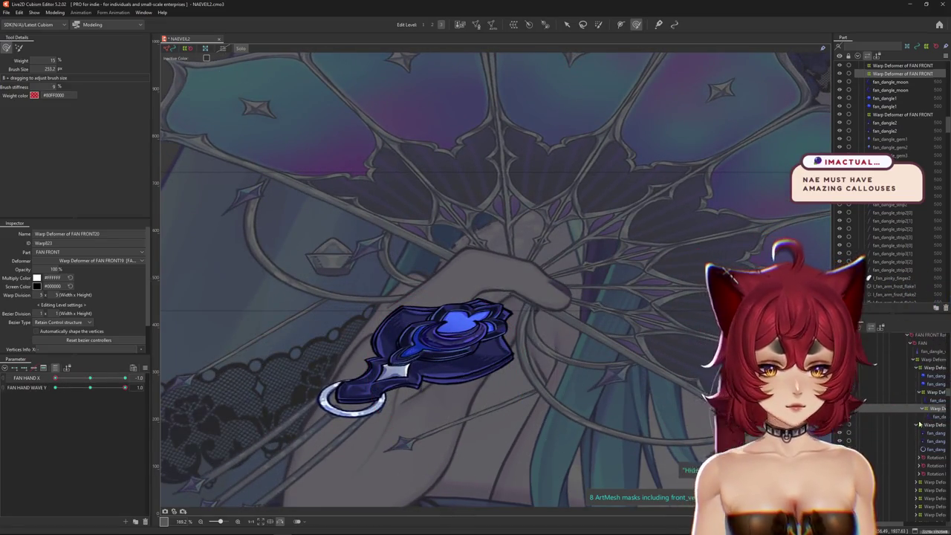
left_click(929, 375)
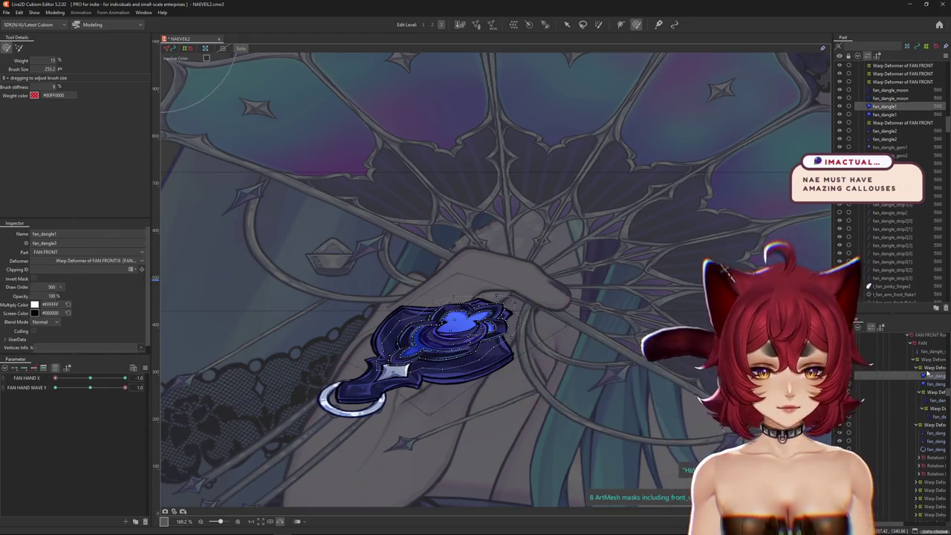
left_click(929, 367)
left_click(90, 388)
left_click_drag(110, 396, 441, 392)
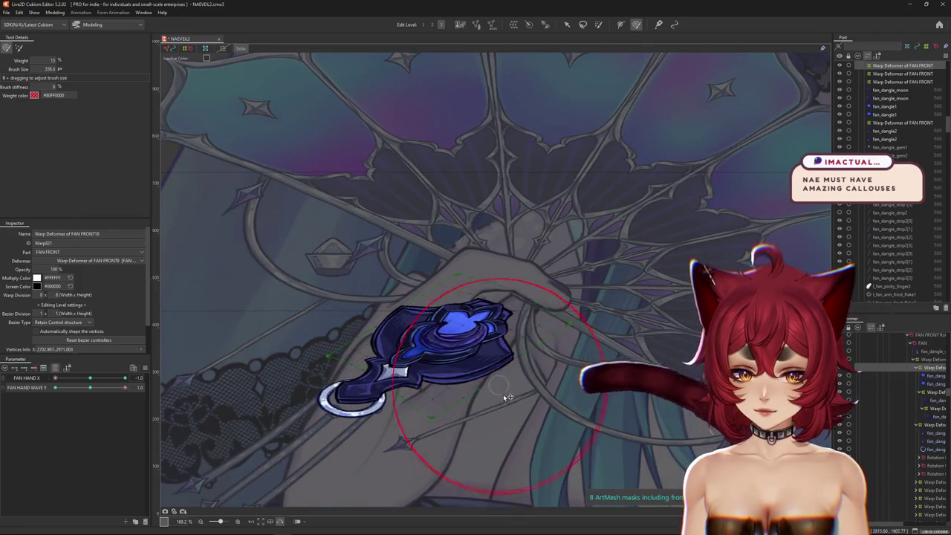
scroll(450, 308, "down", 5)
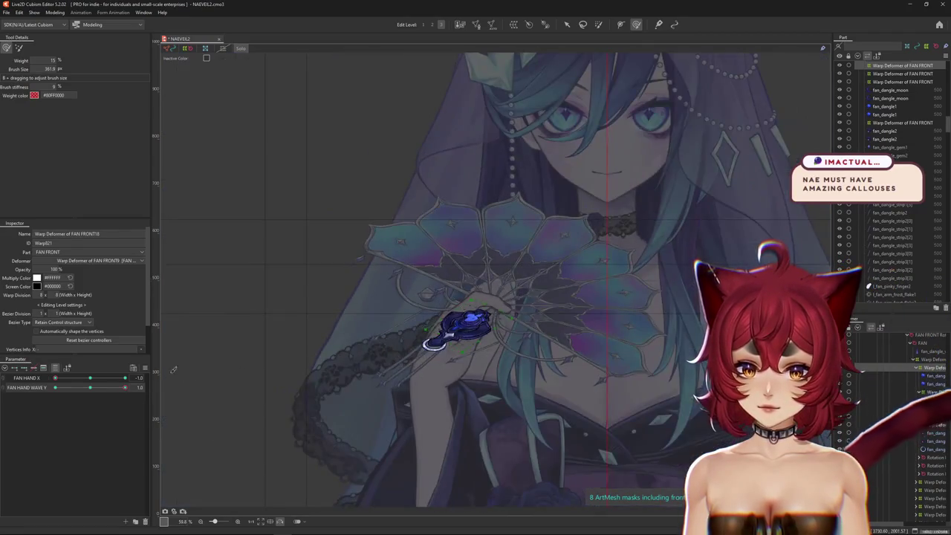
mouse_move(90, 383)
left_mouse_down()
mouse_move(46, 388)
mouse_move(159, 391)
left_mouse_up()
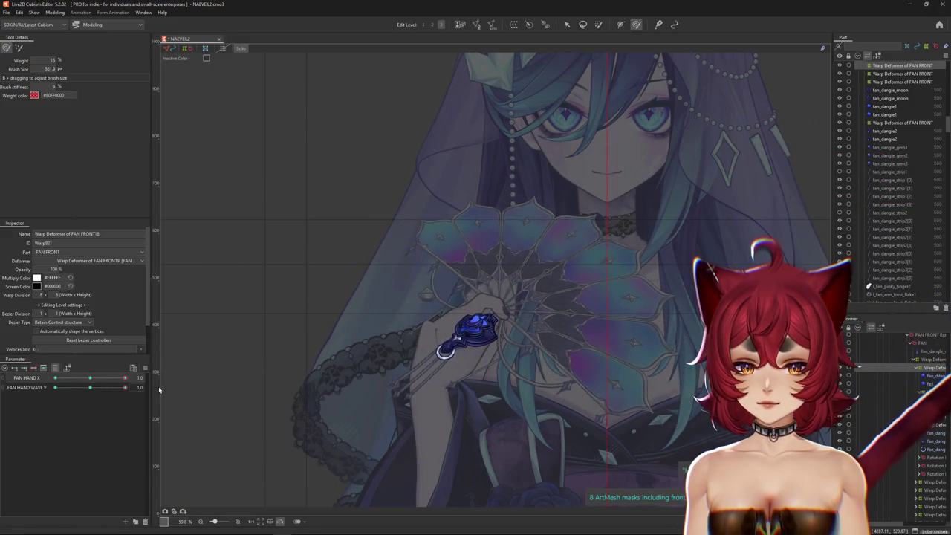
scroll(480, 311, "up", 5)
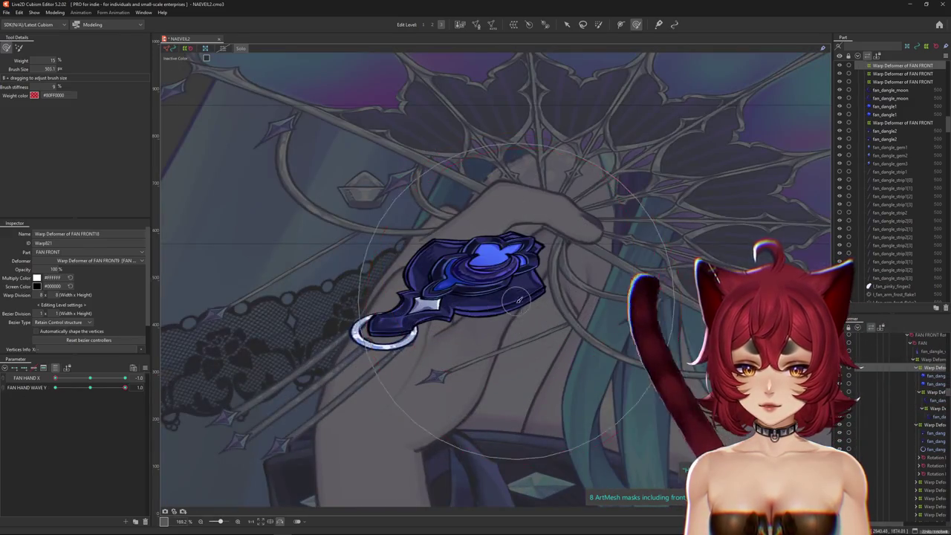
left_click_drag(487, 333, 463, 362)
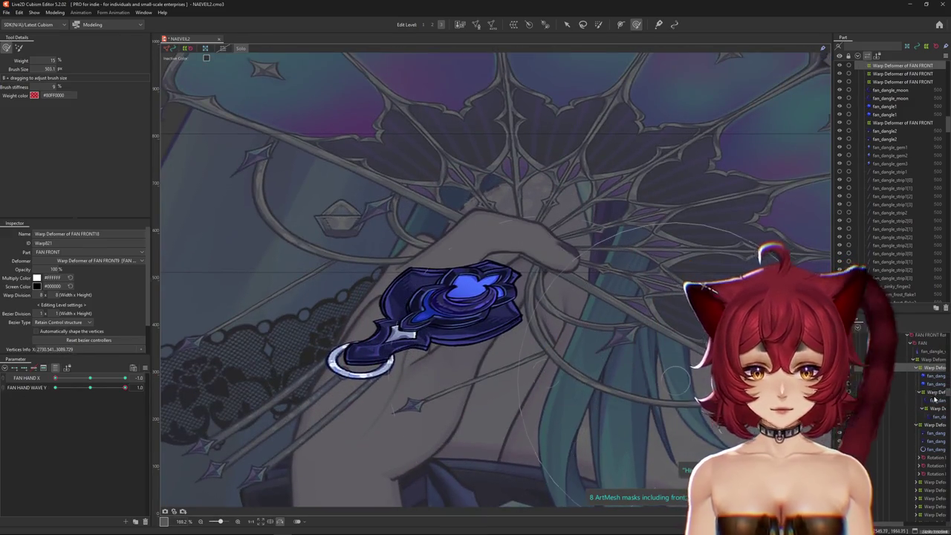
left_click(461, 287)
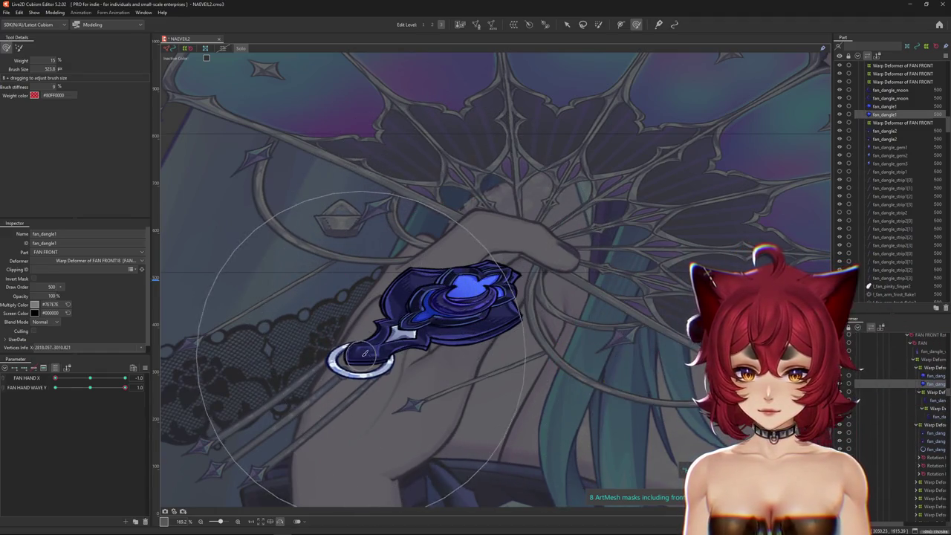
left_click(911, 399)
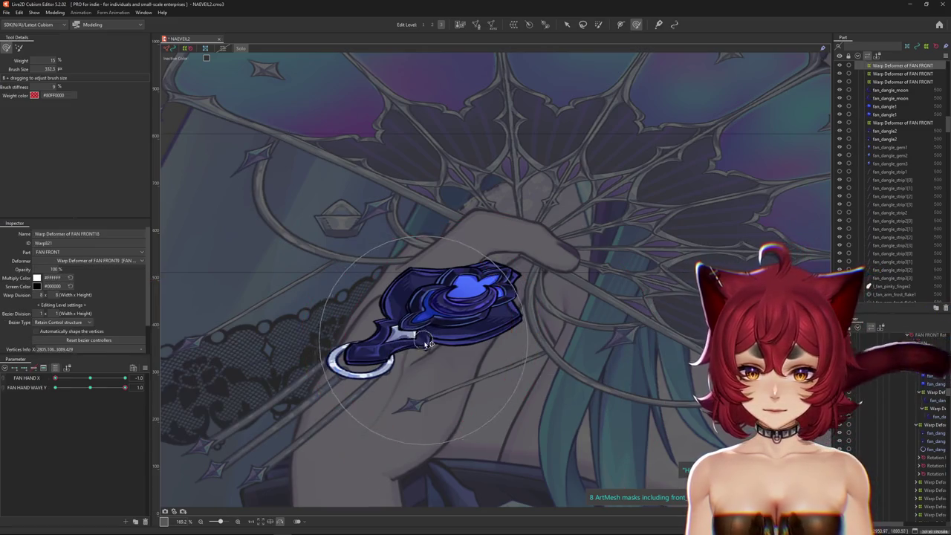
left_click(935, 416)
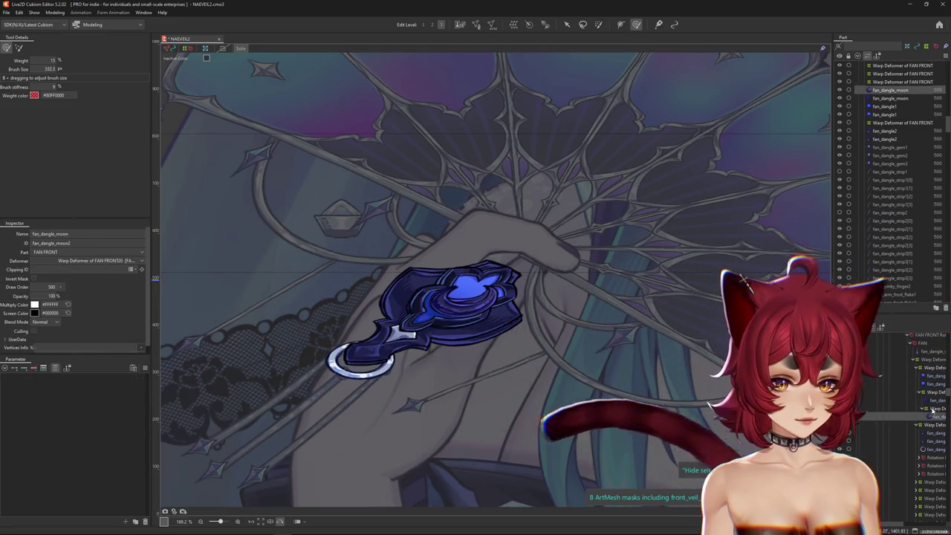
Step: Test the swing, shrink the deform brush, and reshape FAN FRONT19's warp around the moon gem
left_click(931, 394)
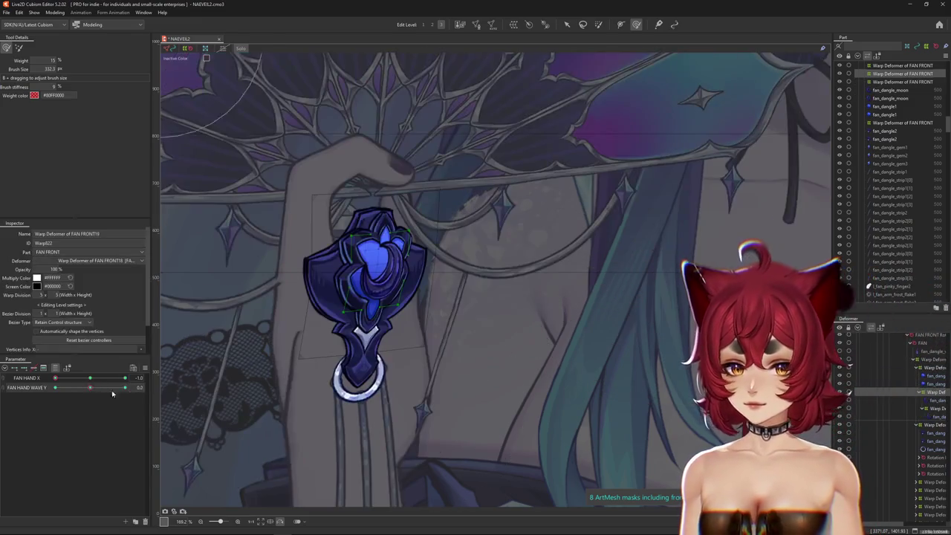
left_click_drag(93, 389, 90, 388)
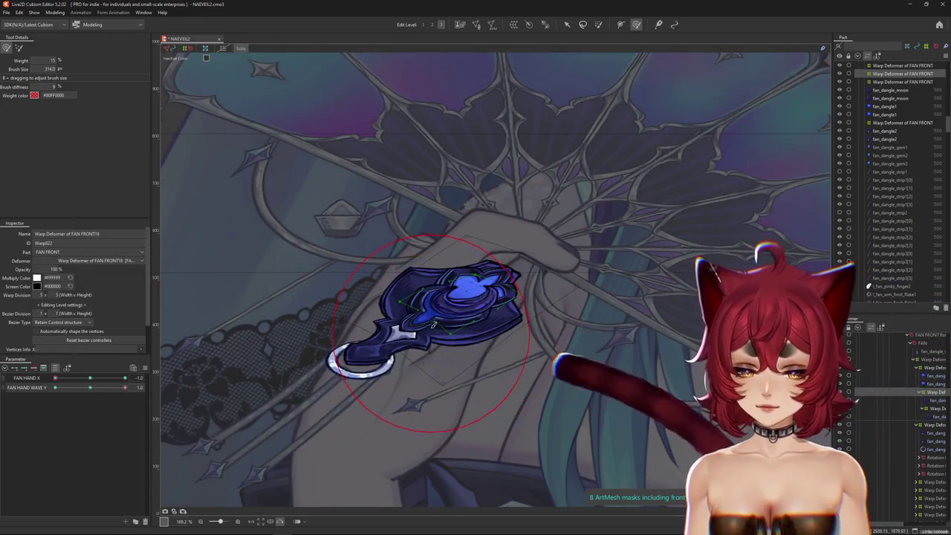
left_click(431, 308)
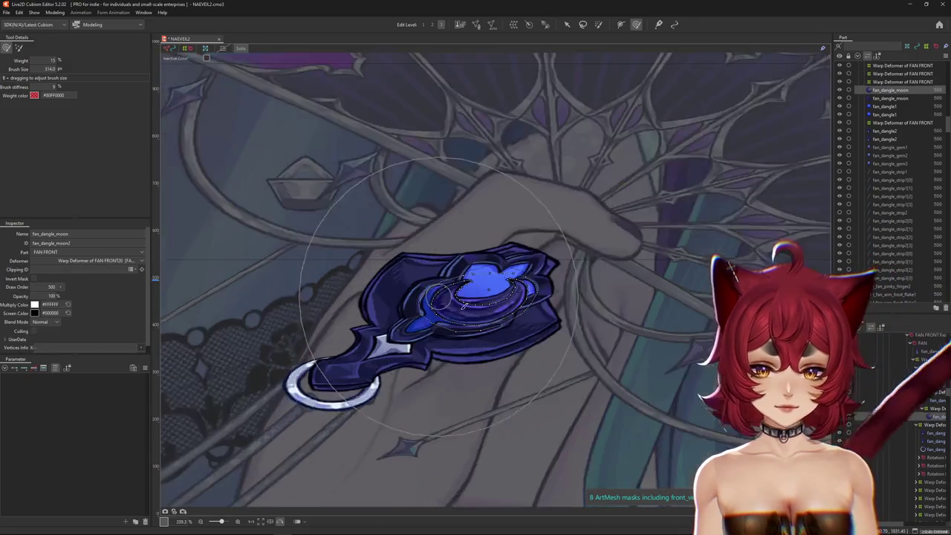
scroll(428, 303, "up", 4)
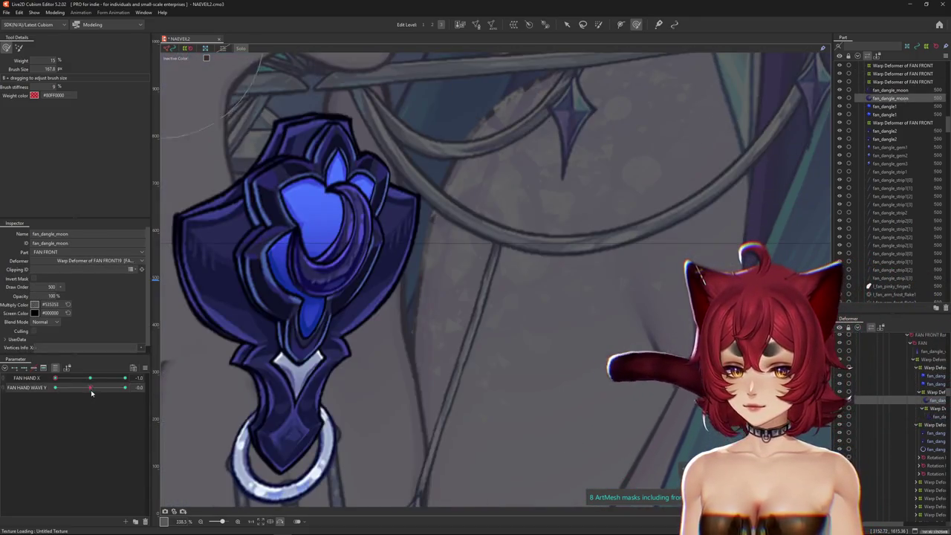
mouse_move(464, 352)
left_mouse_down()
mouse_move(542, 333)
mouse_move(506, 319)
left_mouse_up()
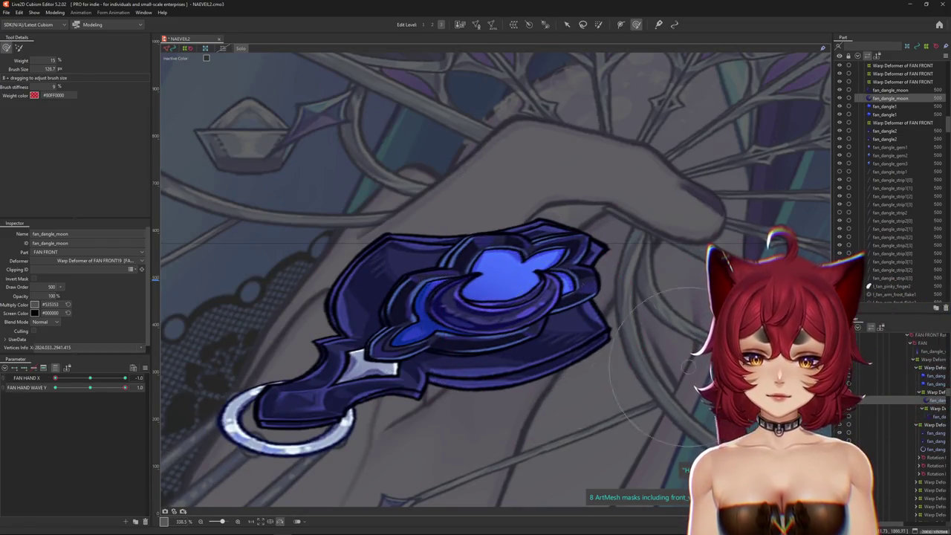
left_click(490, 339)
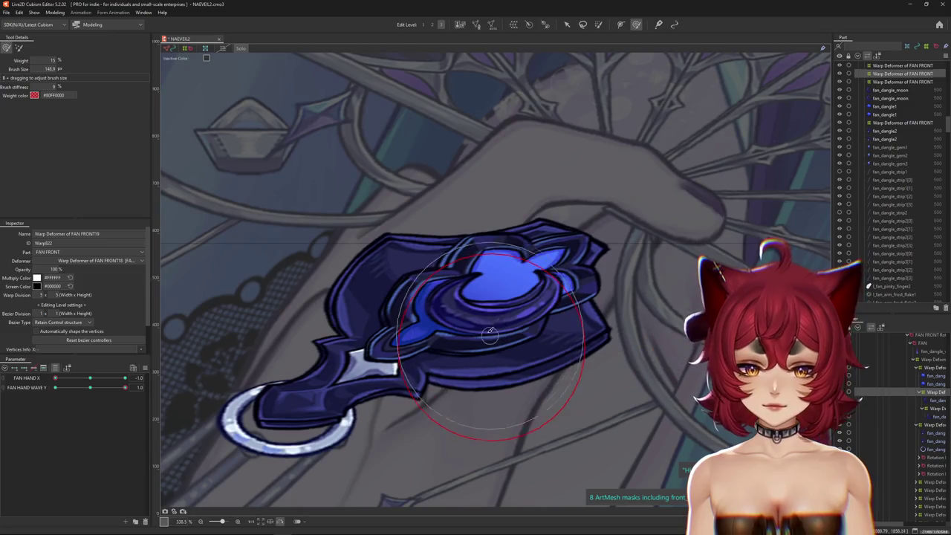
left_click_drag(490, 336, 533, 364)
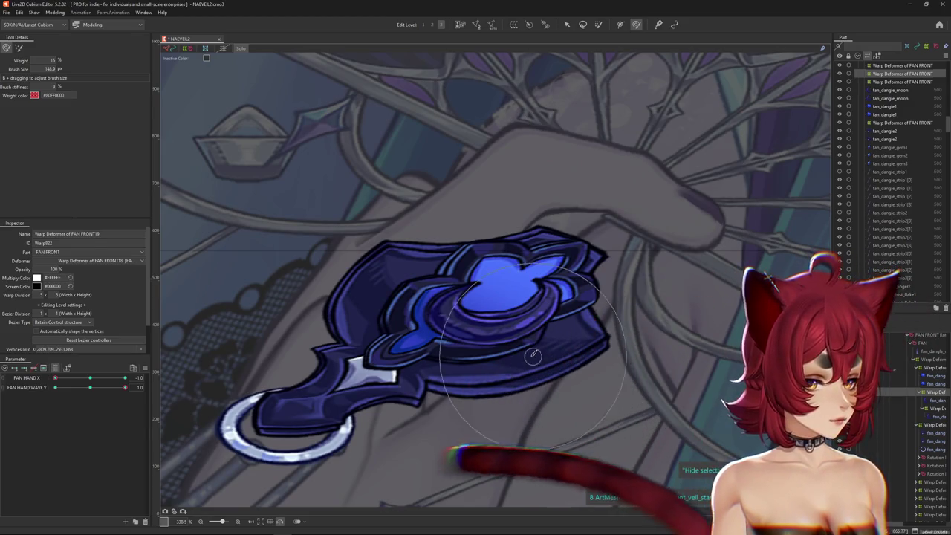
scroll(510, 332, "down", 5)
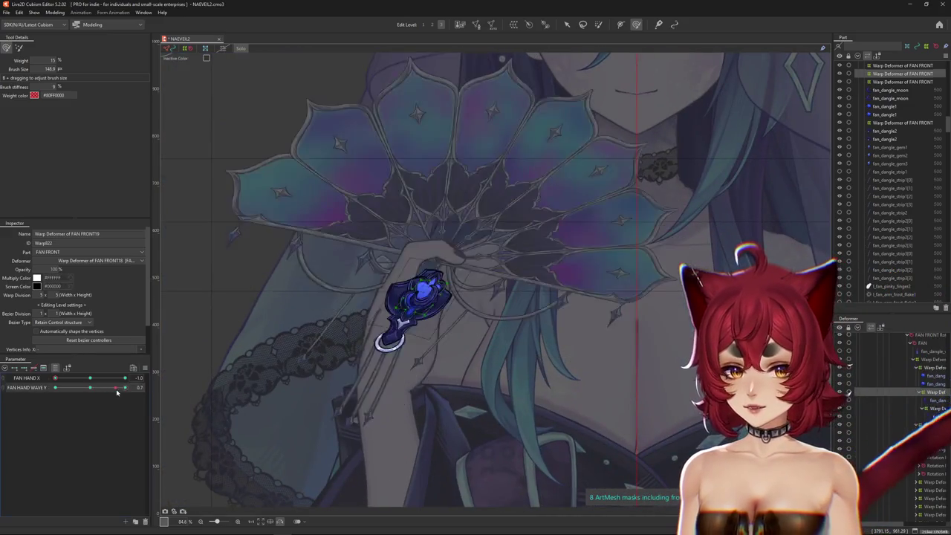
Step: Enlarge the deform brush slightly and sweep FAN HAND WAVE Y to check the charm follows
mouse_move(129, 392)
left_mouse_down()
mouse_move(34, 395)
mouse_move(125, 387)
left_mouse_up()
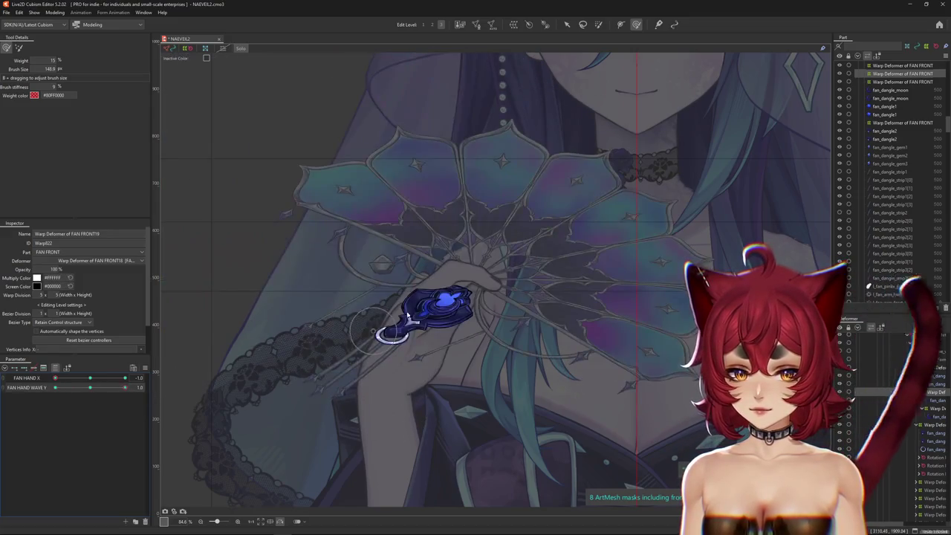
scroll(407, 316, "up", 5)
left_click_drag(484, 323, 553, 312)
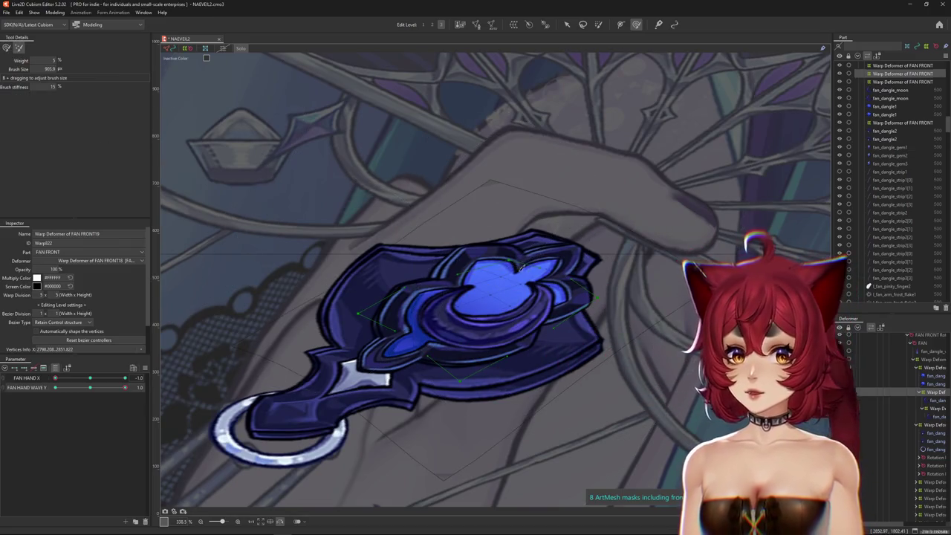
scroll(476, 134, "down", 2)
scroll(483, 144, "down", 1)
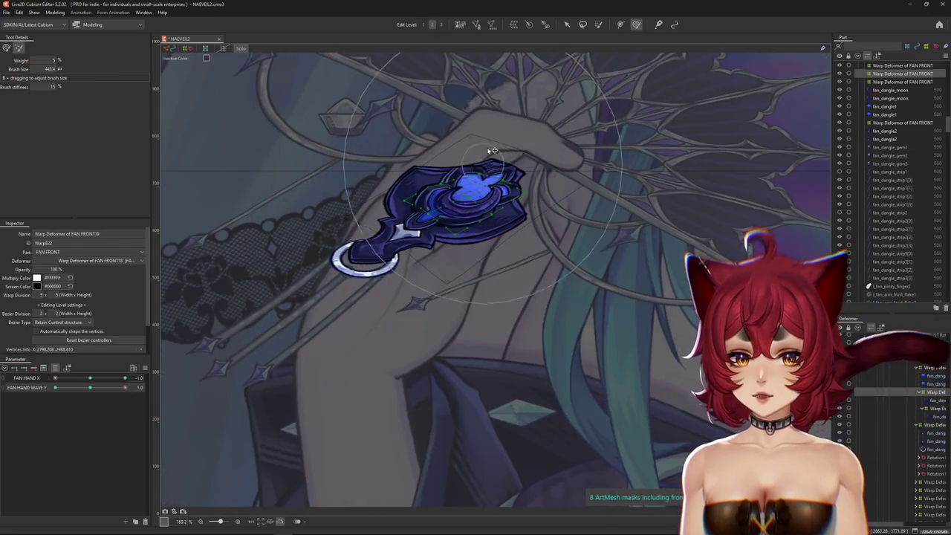
scroll(492, 151, "up", 2)
left_click_drag(124, 387, 84, 373)
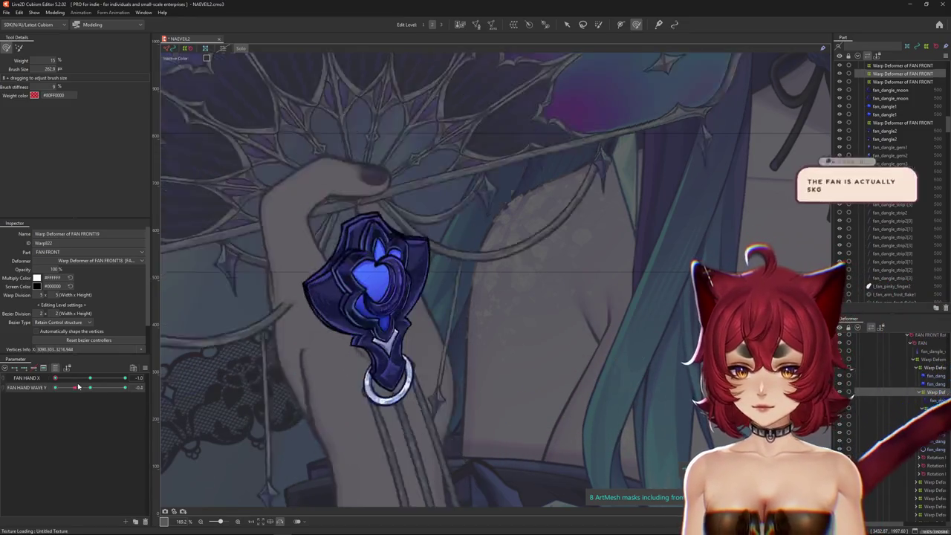
scroll(511, 347, "up", 2)
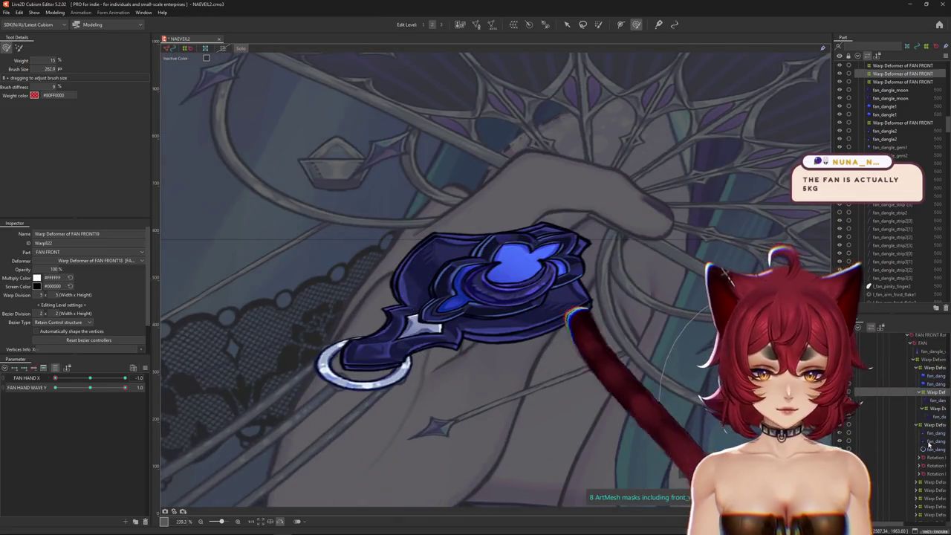
left_click(929, 434)
Step: Select the next fan dangle mesh and sweep FAN HAND WAVE Y and FAN HAND X to test the charm
left_click(929, 441)
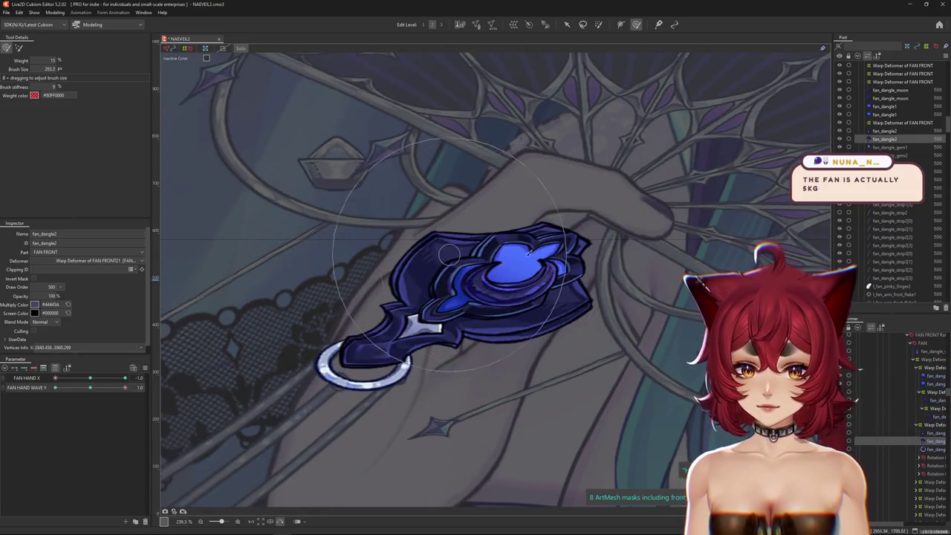
left_click_drag(450, 255, 518, 227)
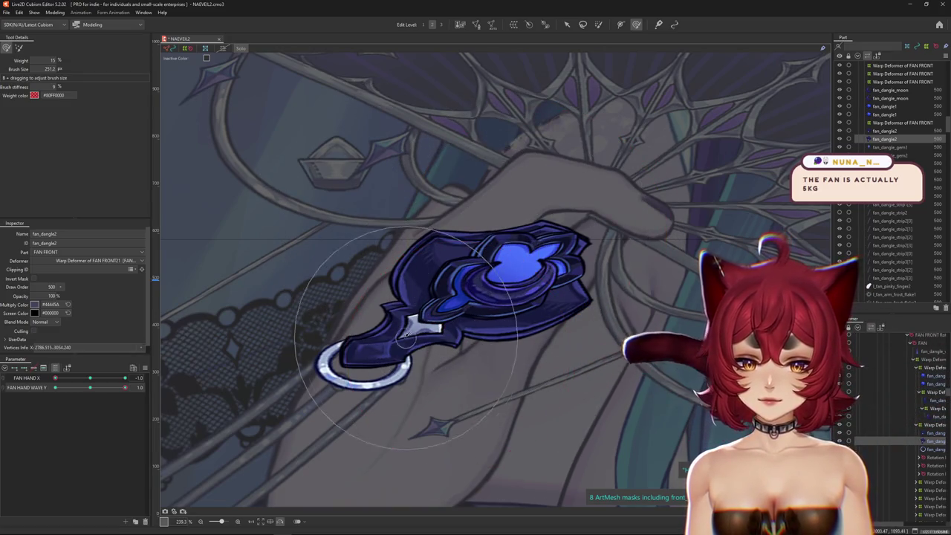
scroll(313, 369, "down", 2)
left_click_drag(125, 387, 146, 395)
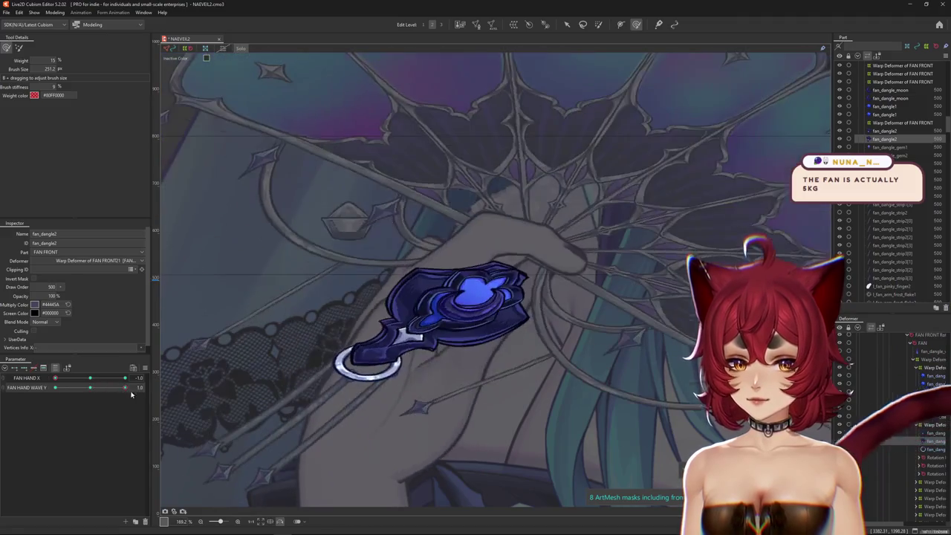
scroll(534, 260, "down", 3)
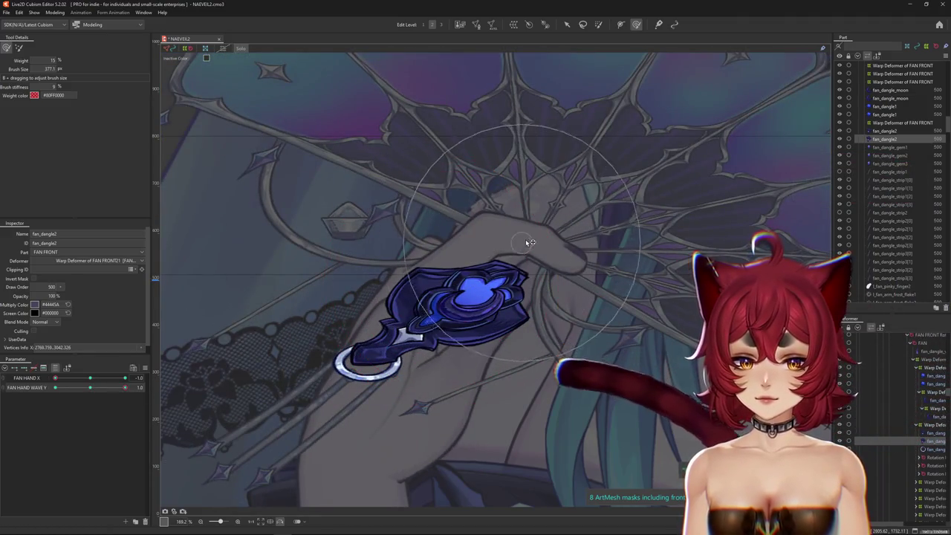
scroll(533, 260, "up", 1)
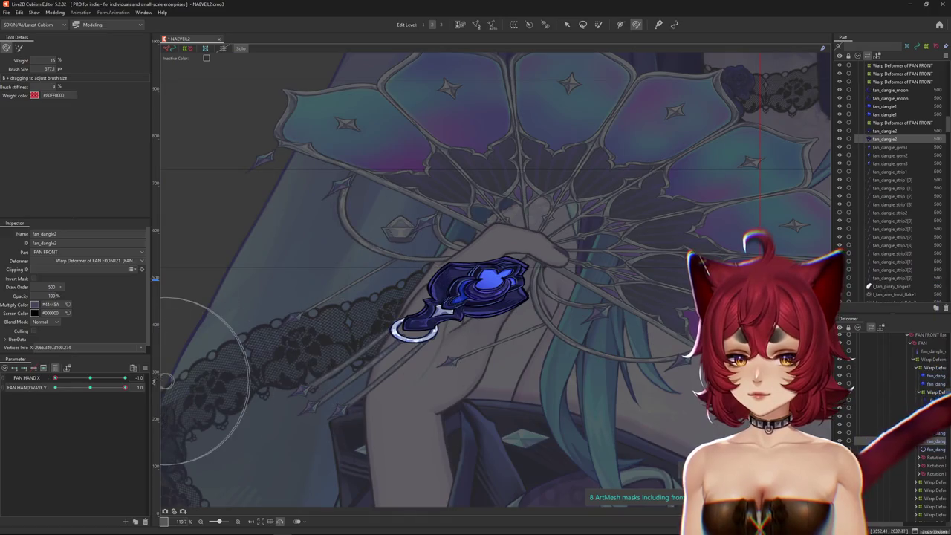
left_click_drag(125, 387, 53, 389)
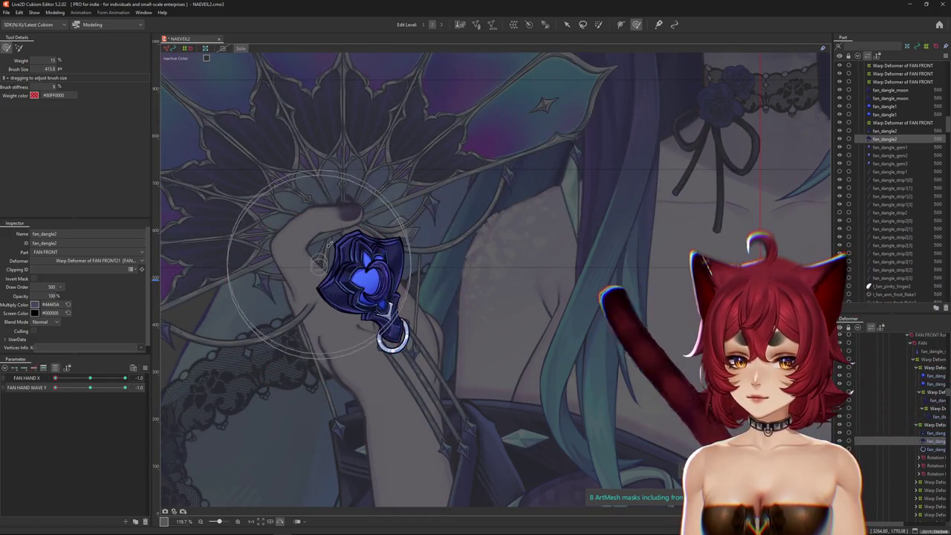
left_click_drag(55, 388, 124, 388)
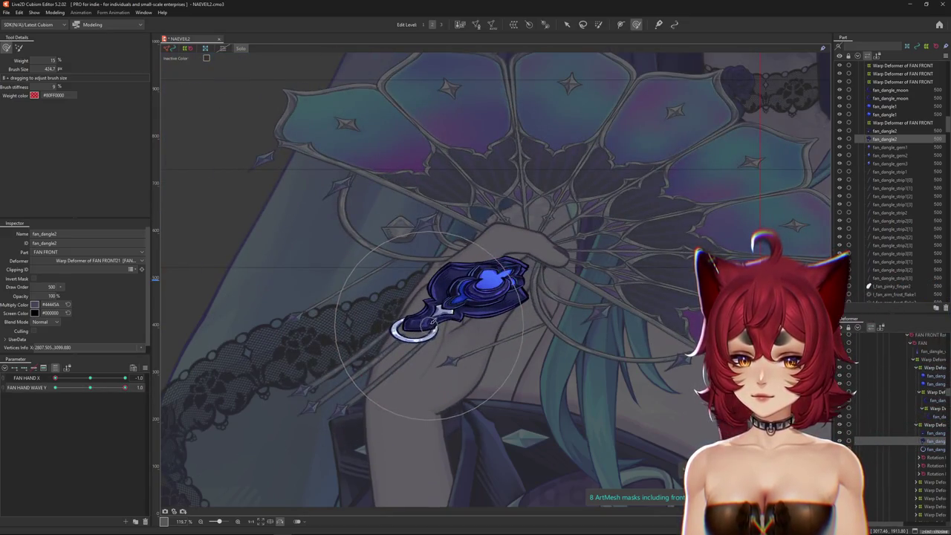
mouse_move(55, 378)
left_mouse_down()
mouse_move(90, 379)
mouse_move(89, 393)
mouse_move(55, 388)
mouse_move(124, 388)
mouse_move(125, 379)
left_mouse_up()
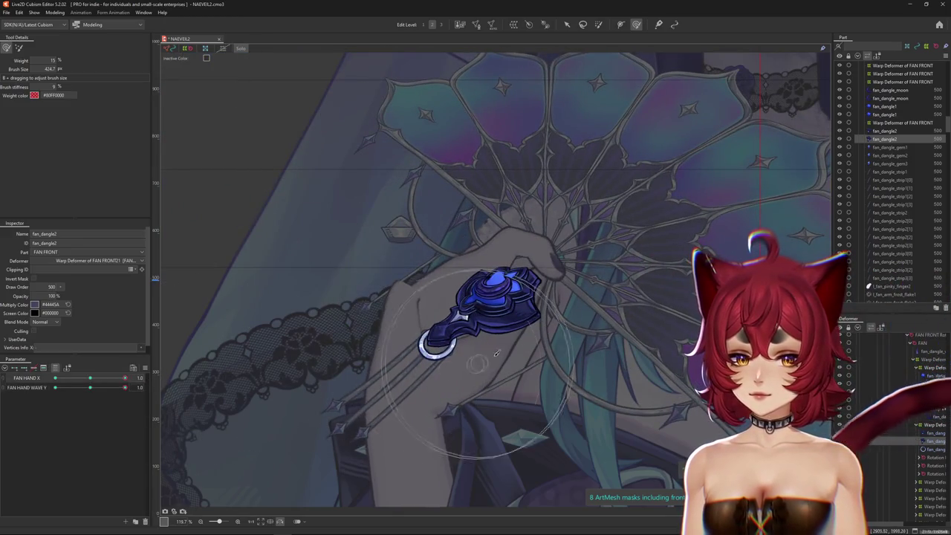
Step: Swing both fan parameters to -1.0, then select FAN FRONT20's warp and step down to fan_dangle_moon
left_click_drag(125, 388, 54, 388)
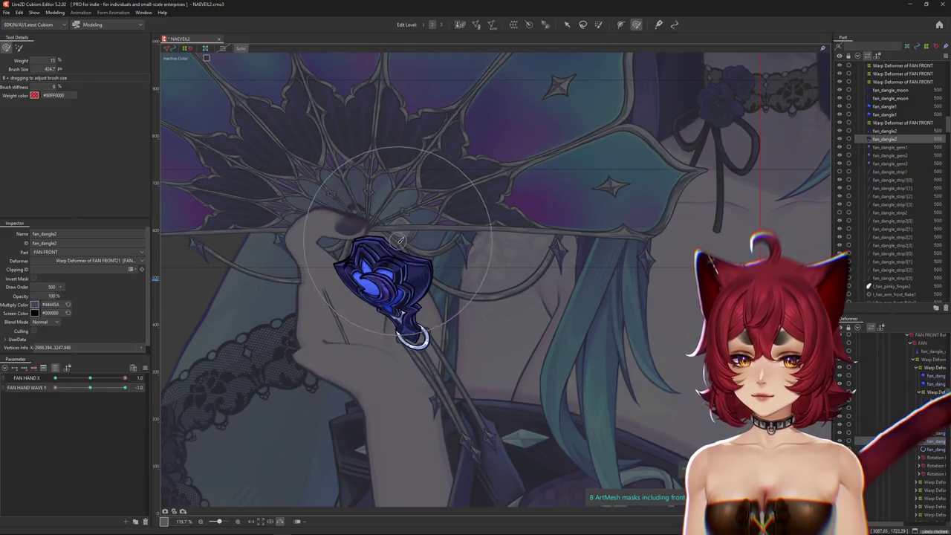
scroll(541, 312, "up", 1)
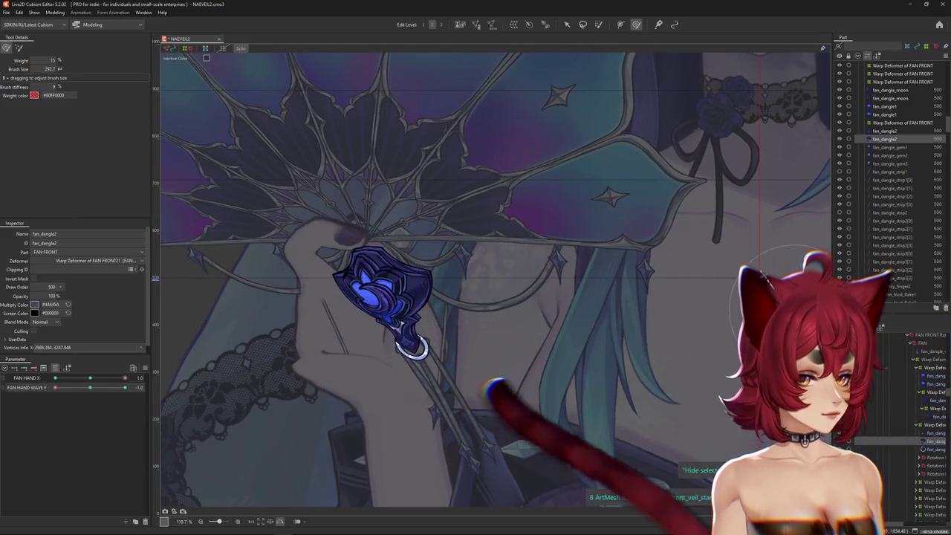
left_click(90, 377)
mouse_move(55, 387)
left_mouse_down()
mouse_move(87, 382)
mouse_move(55, 378)
mouse_move(114, 388)
mouse_move(55, 387)
left_mouse_up()
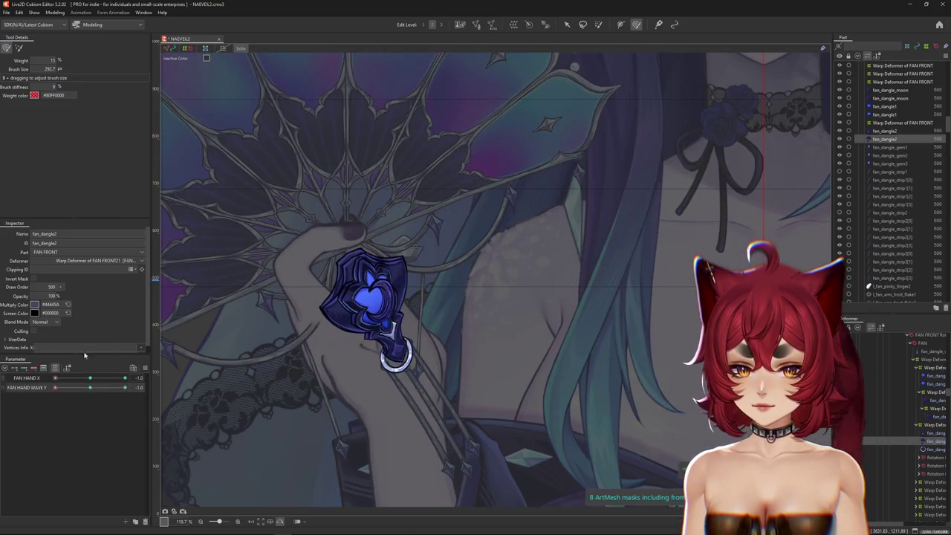
left_click_drag(332, 357, 350, 352)
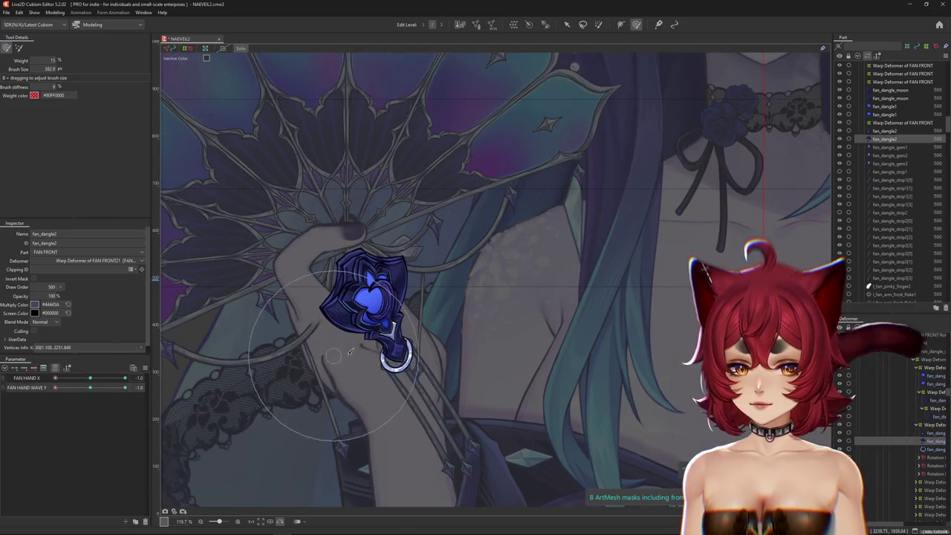
left_click(933, 409)
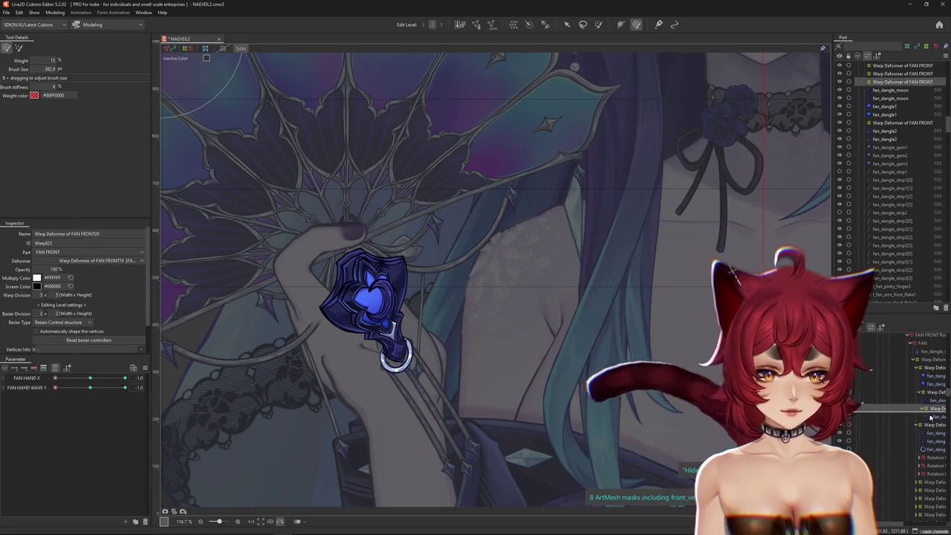
key("Down")
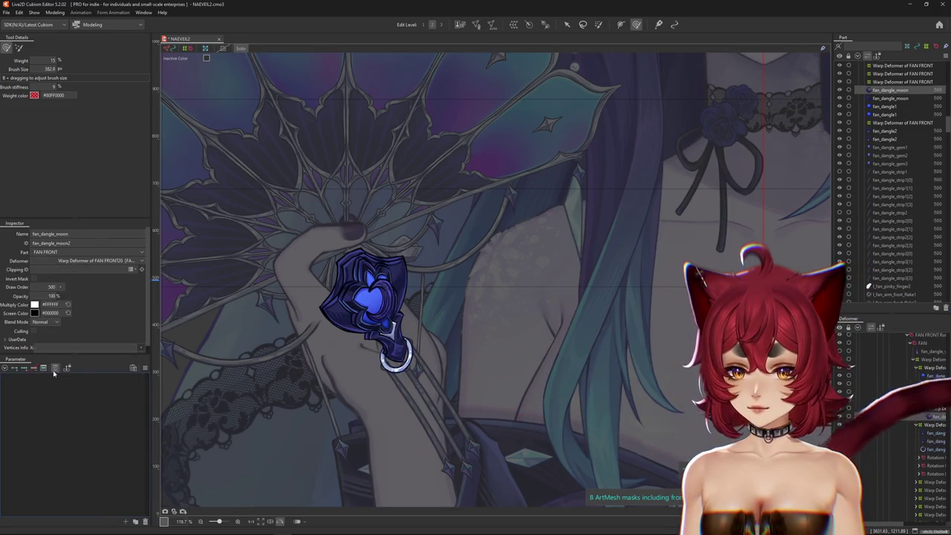
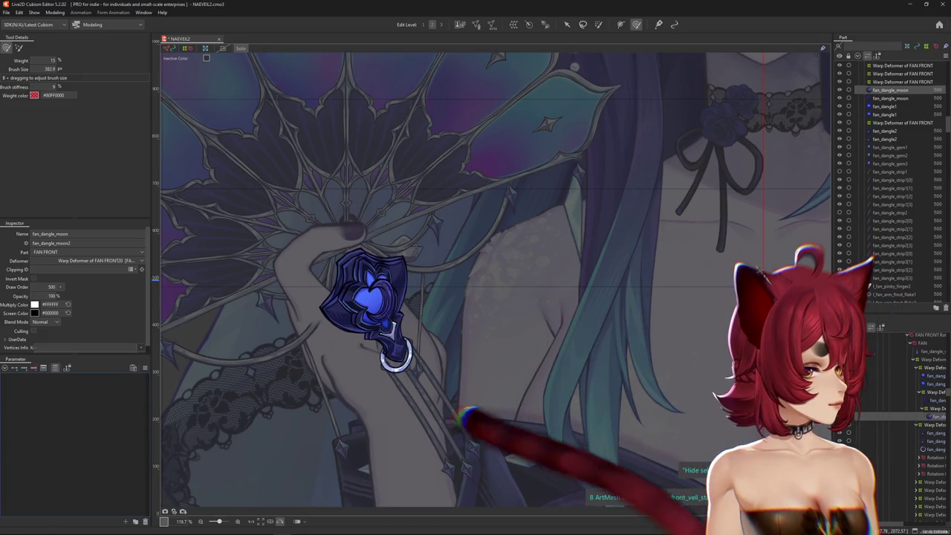
Step: Select the FAN FRONT19 warp deformer and swing FAN HAND X to test the fan pose
scroll(268, 335, "down", 2)
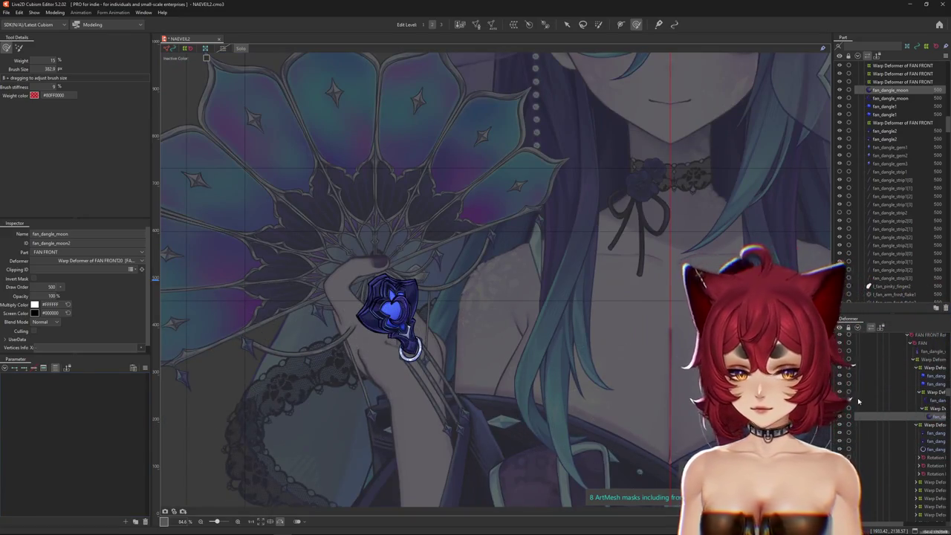
left_click(855, 392)
left_click_drag(90, 378, 185, 385)
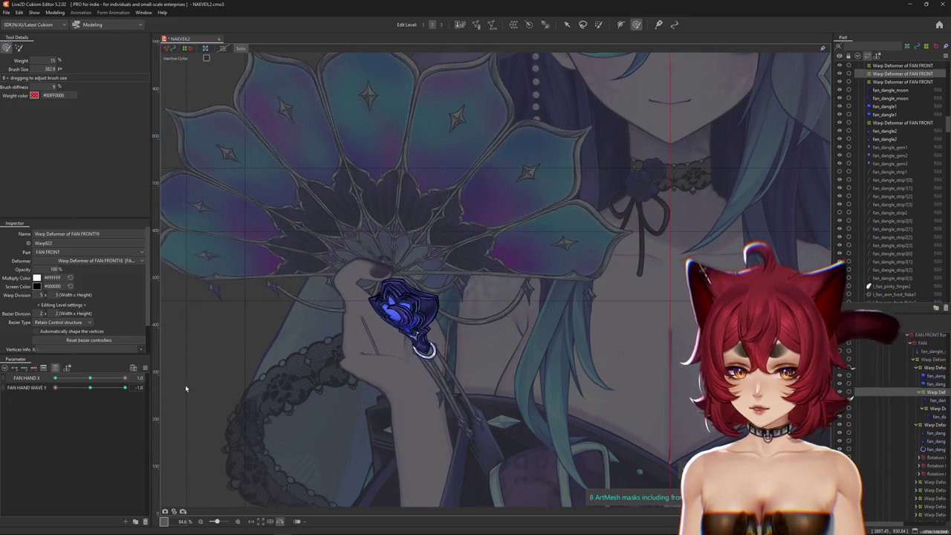
scroll(403, 312, "up", 3)
scroll(403, 312, "up", 2)
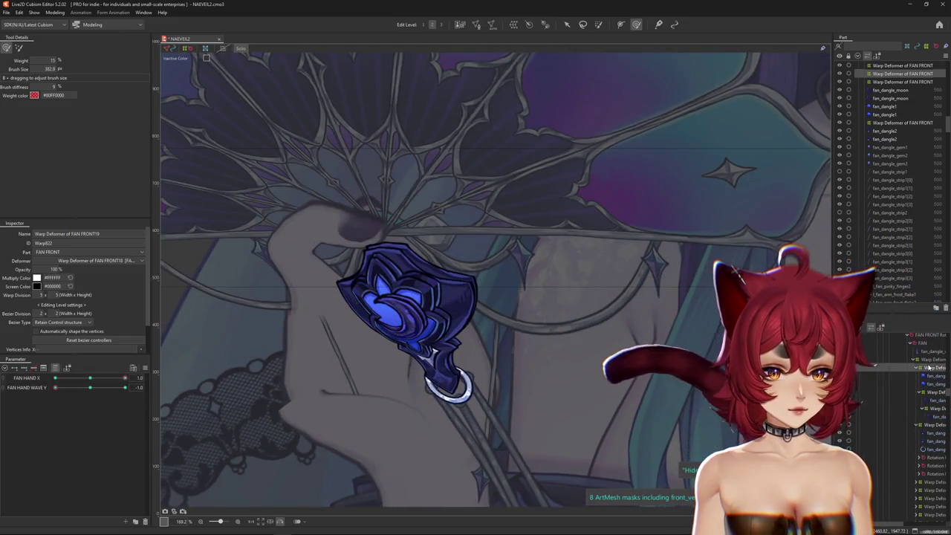
scroll(371, 313, "down", 1)
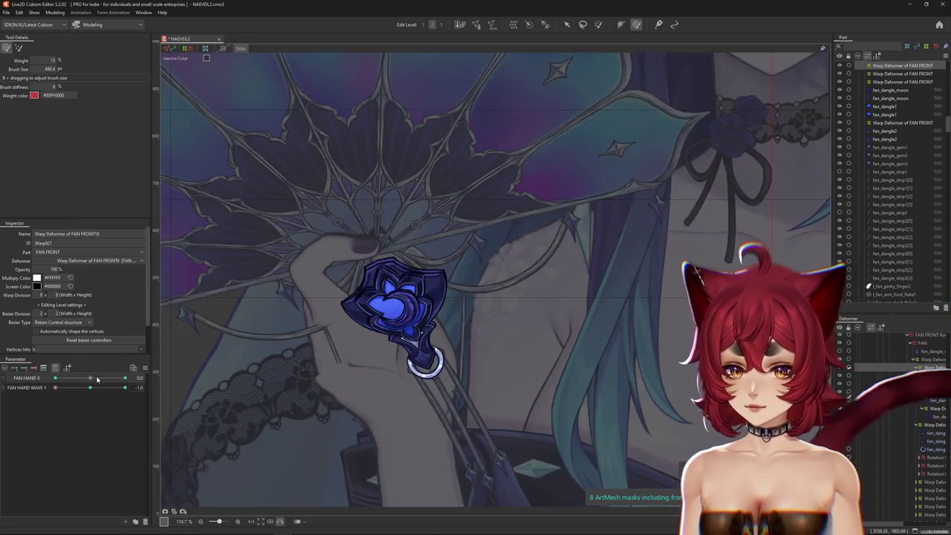
left_click_drag(125, 377, 125, 377)
Step: With fan_dangle1 selected, sweep FAN HAND X from -1.0 through 0.0 to 1.0
left_click(455, 373)
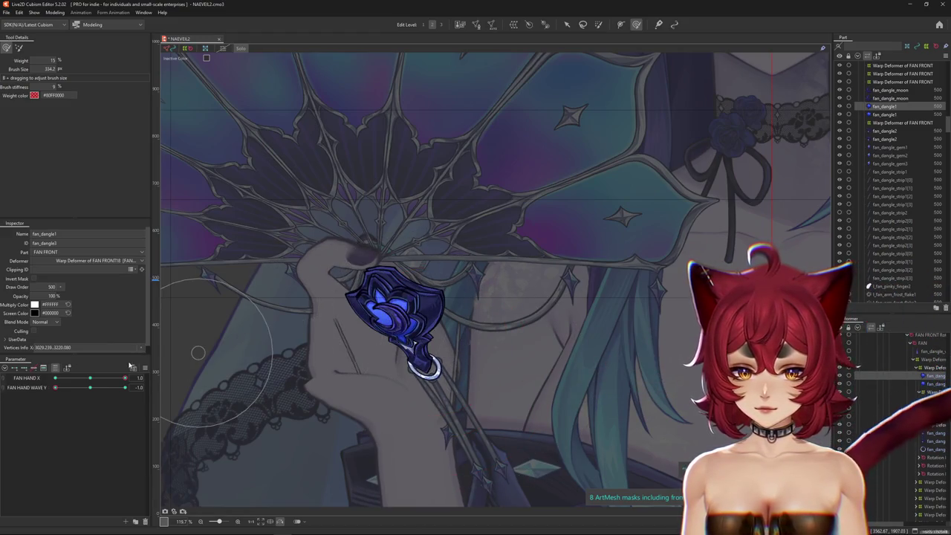
left_click_drag(124, 378, 55, 378)
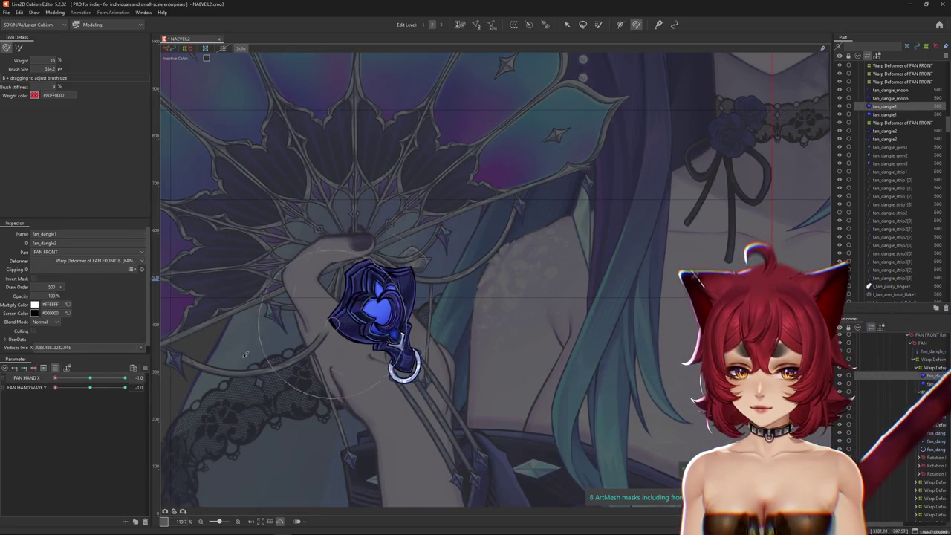
left_click(90, 379)
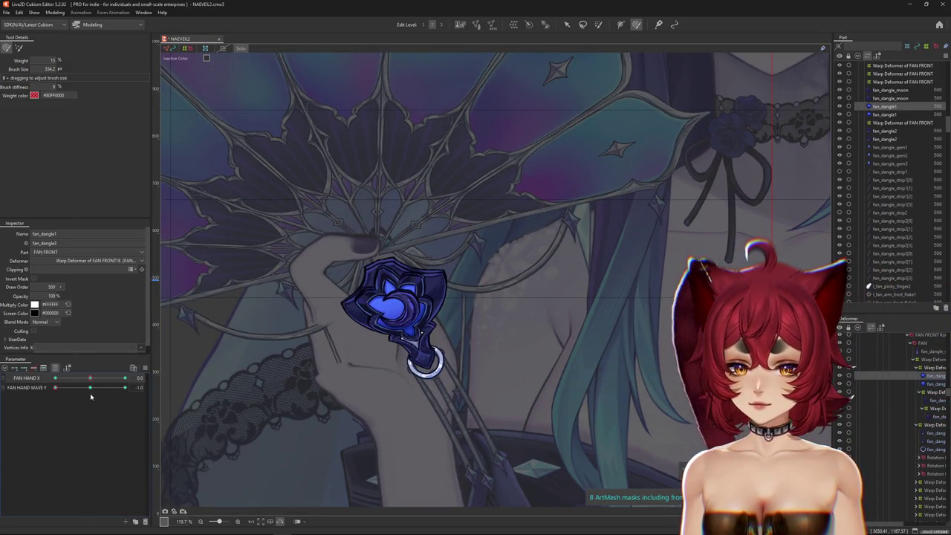
mouse_move(90, 377)
left_mouse_down()
mouse_move(162, 379)
mouse_move(43, 384)
left_mouse_up()
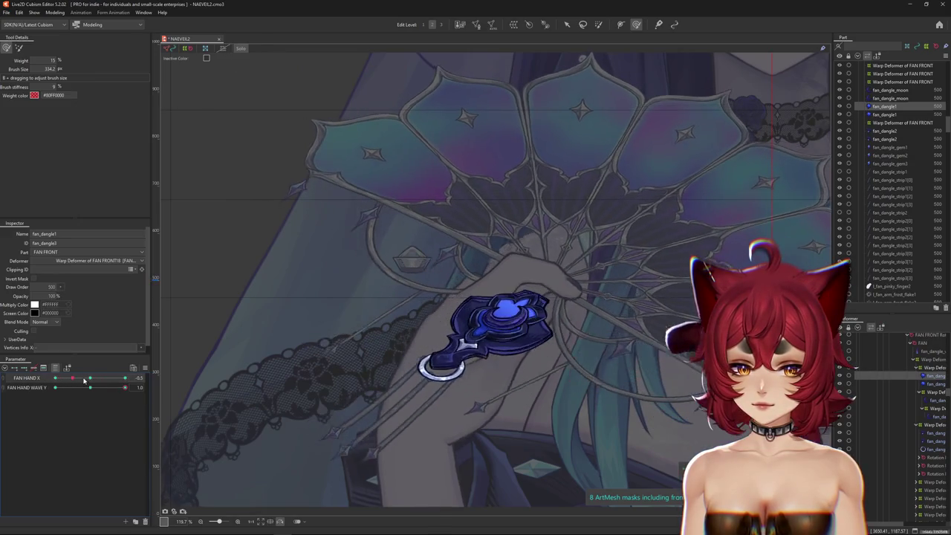
Step: Add the fan_dangle_moon mesh, reselect the FAN FRONT19 deformer, and sweep FAN HAND X from -1.0 to 1.0
scroll(550, 333, "up", 3)
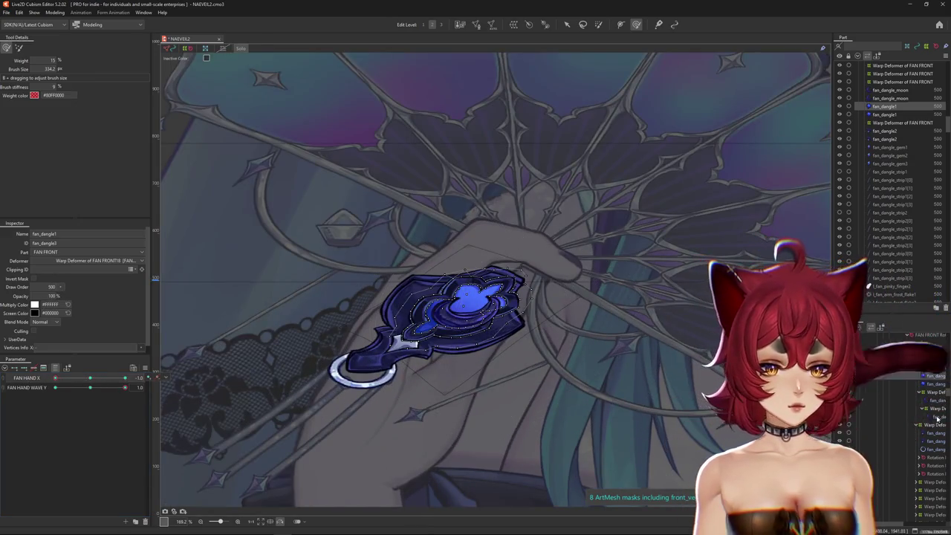
left_click(938, 400, "ctrl")
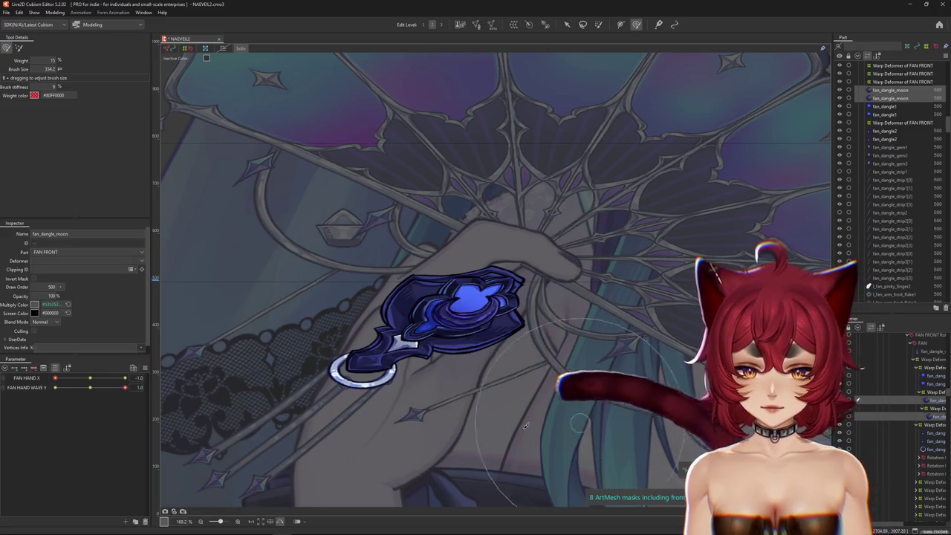
left_click(919, 397)
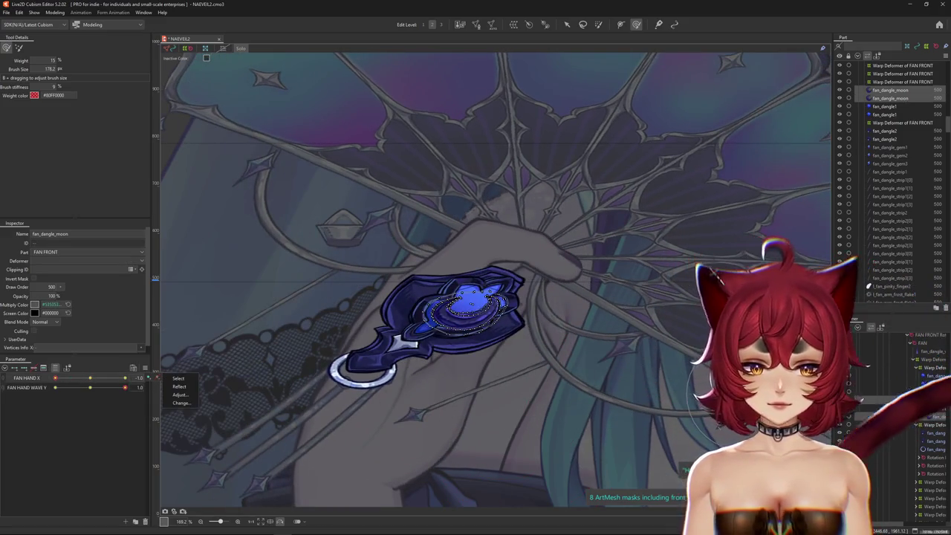
left_click(920, 397)
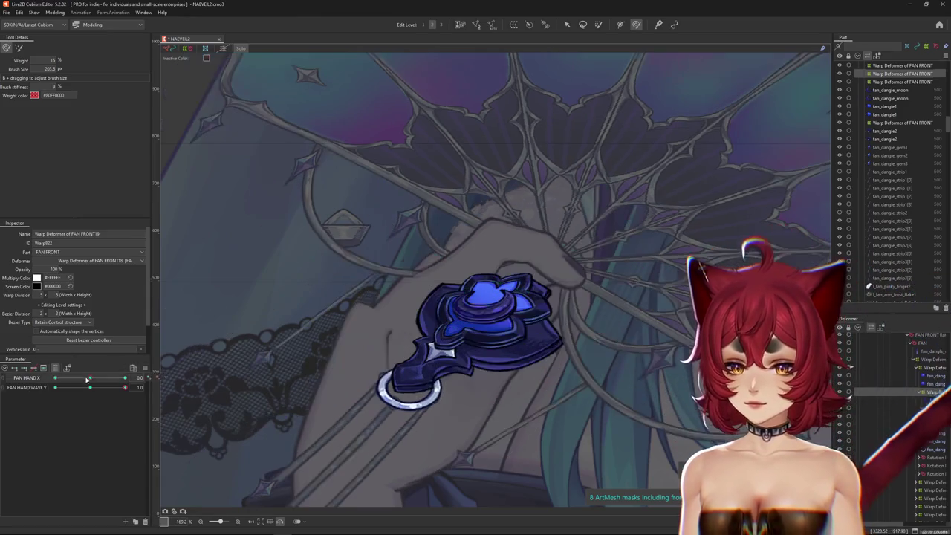
left_click_drag(55, 378, 146, 381)
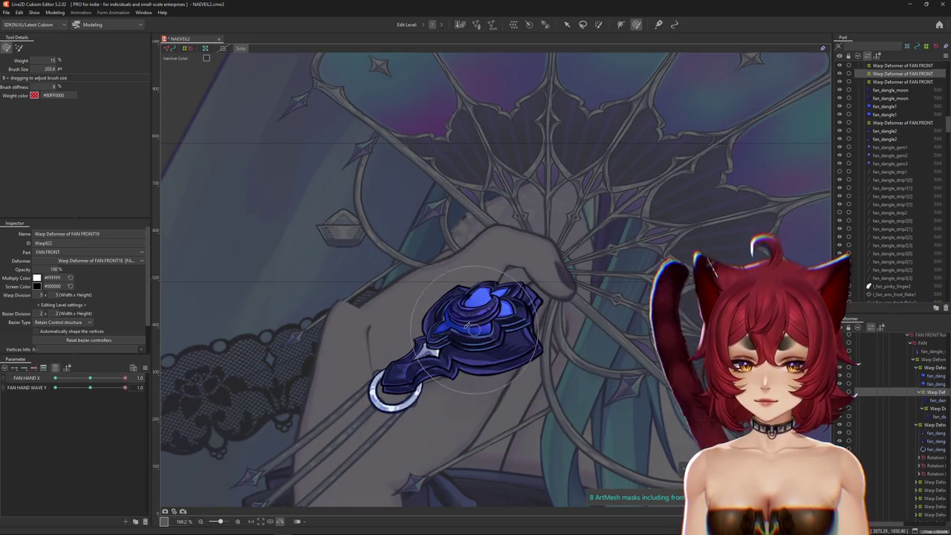
left_click(55, 12)
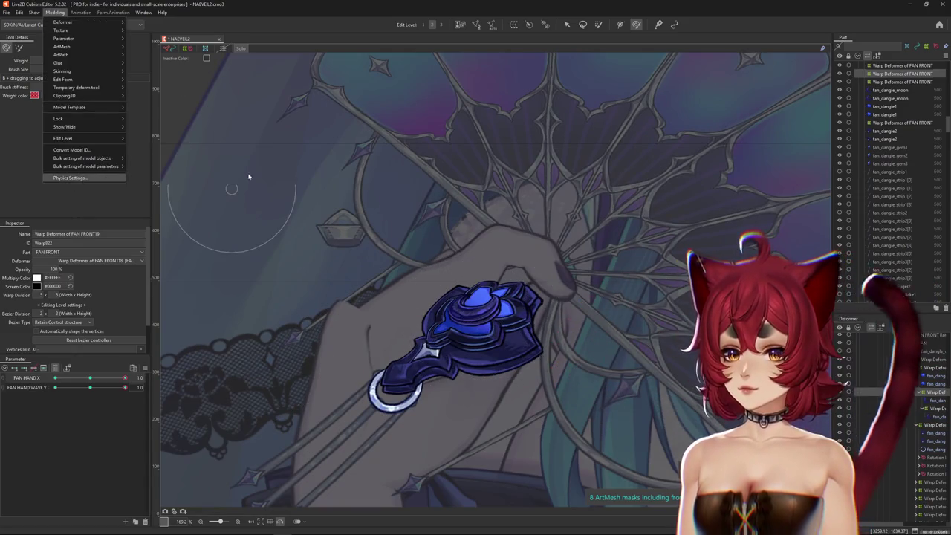
left_click(82, 178)
scroll(664, 111, "up", 5)
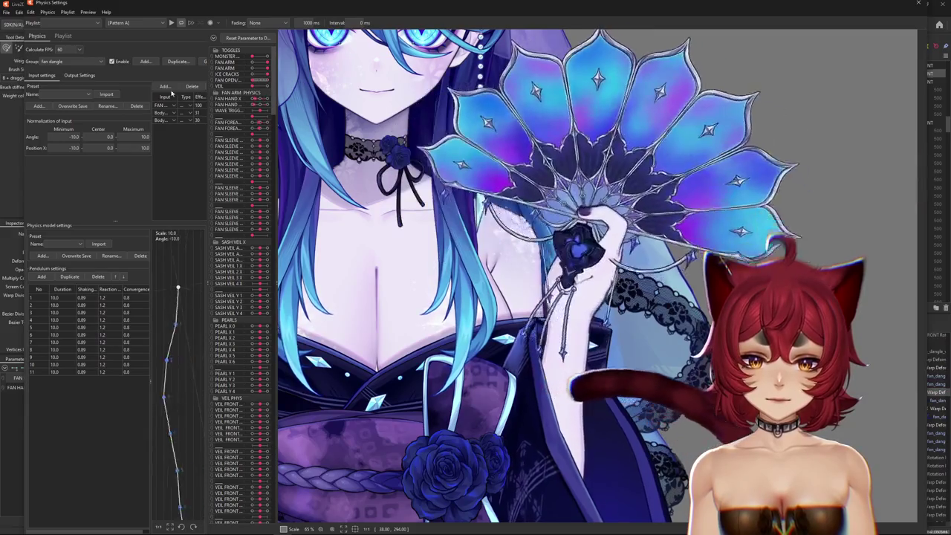
left_click(918, 4)
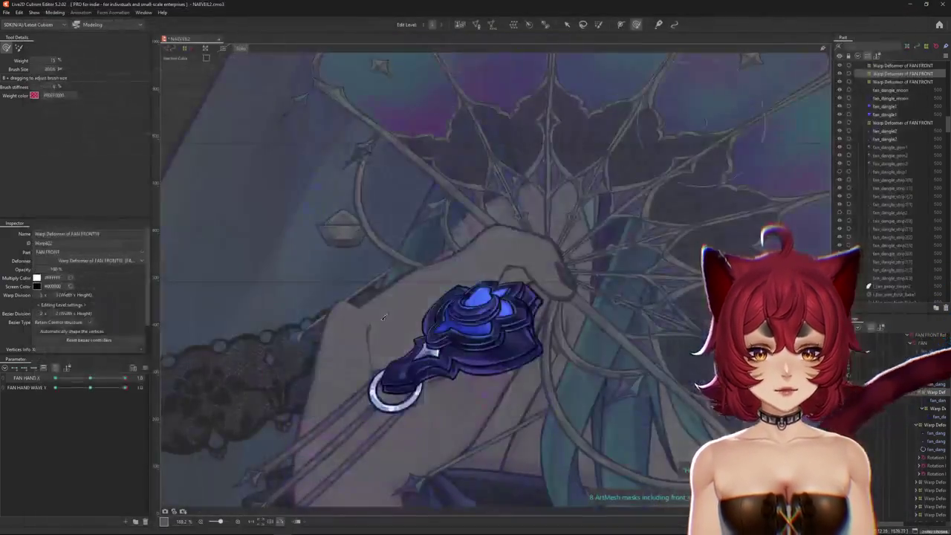
Step: Reset the fan parameters to defaults and show the artwork in full colour
right_click(146, 346)
left_click(209, 340)
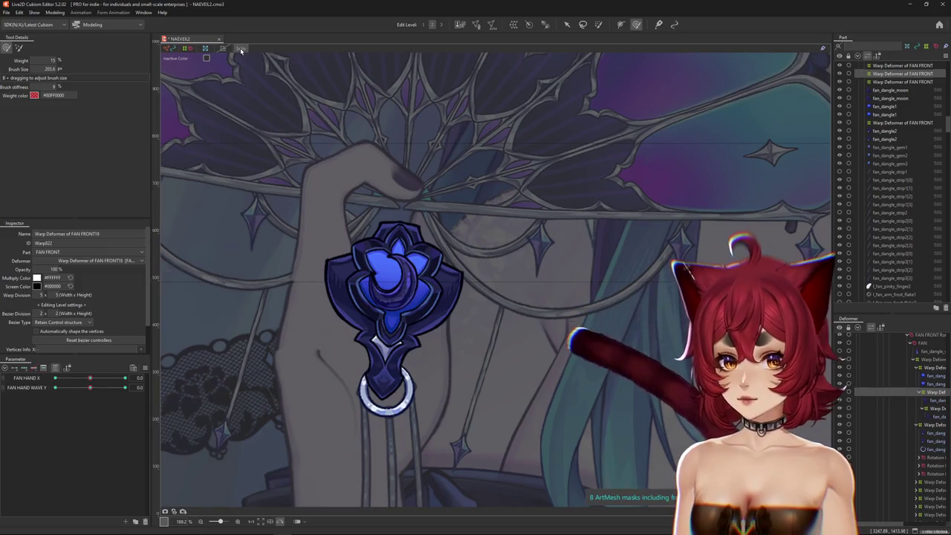
left_click(362, 295)
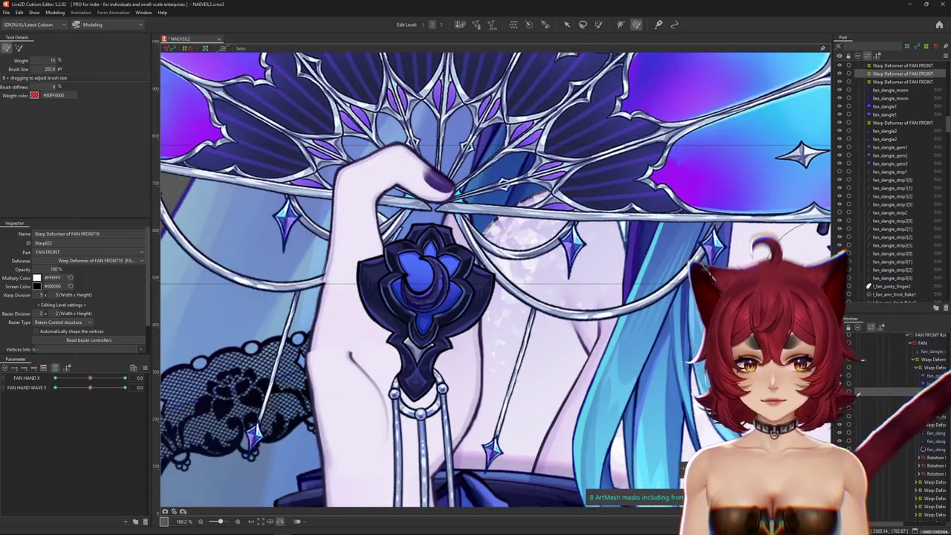
Step: Make the ring finger layer visible so it covers the moon gem
scroll(846, 173, "up", 7)
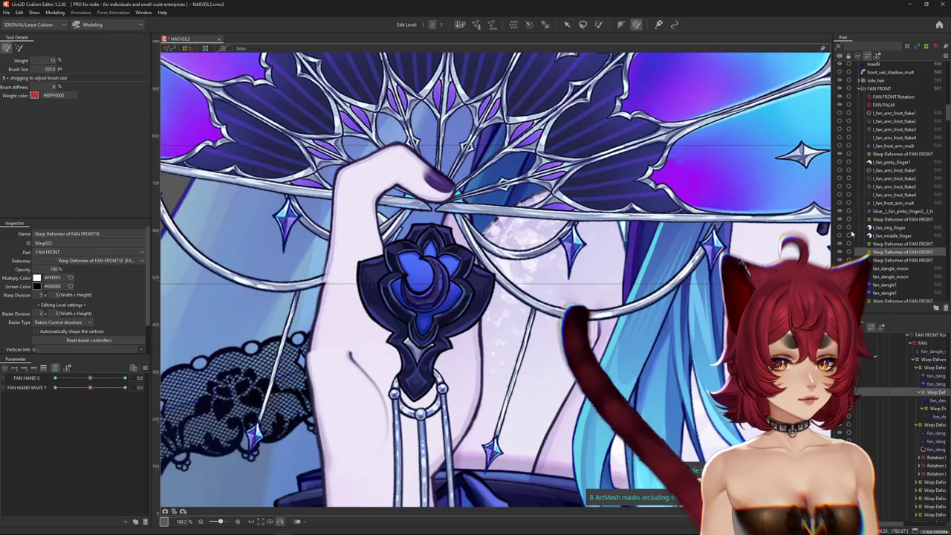
left_click(840, 162)
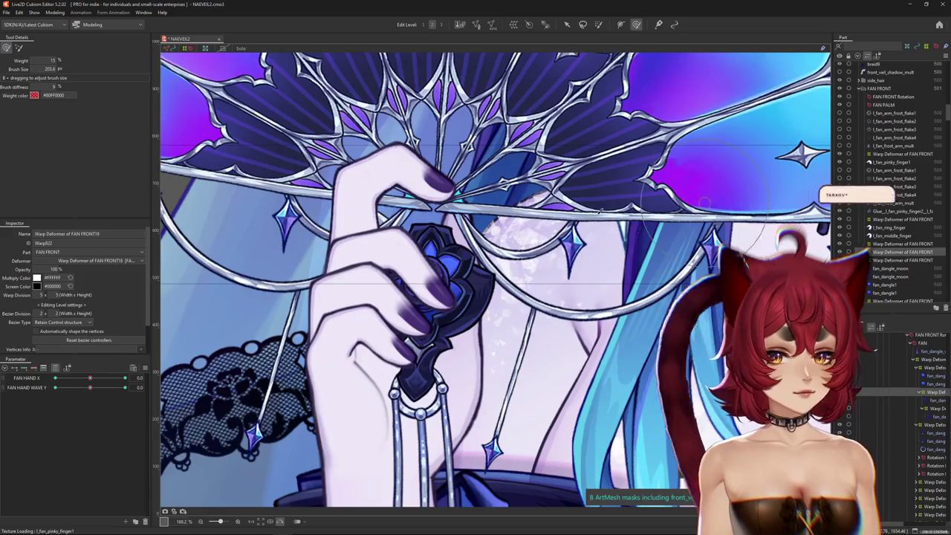
scroll(669, 193, "down", 3)
scroll(533, 223, "up", 1)
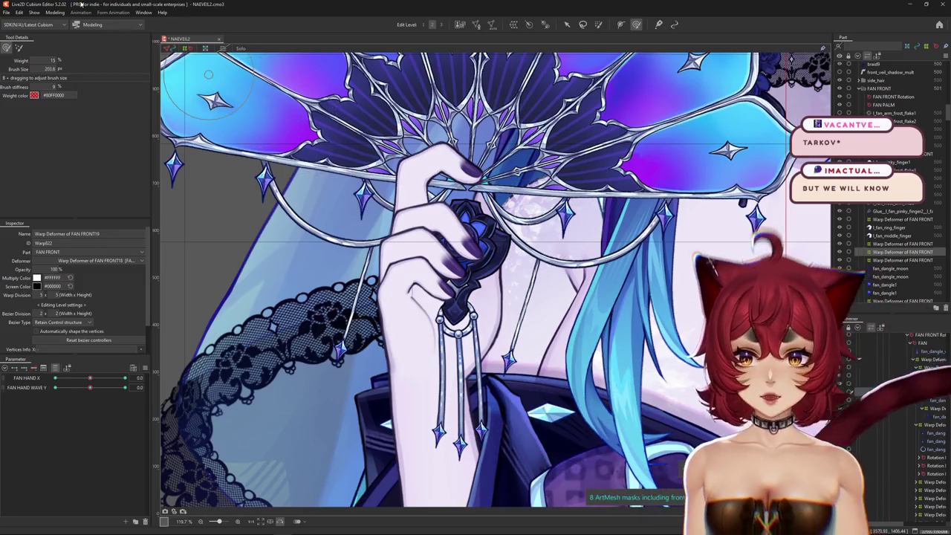
left_click(55, 13)
Step: Review the fan dangle settings in the Physics Settings window
left_click(80, 180)
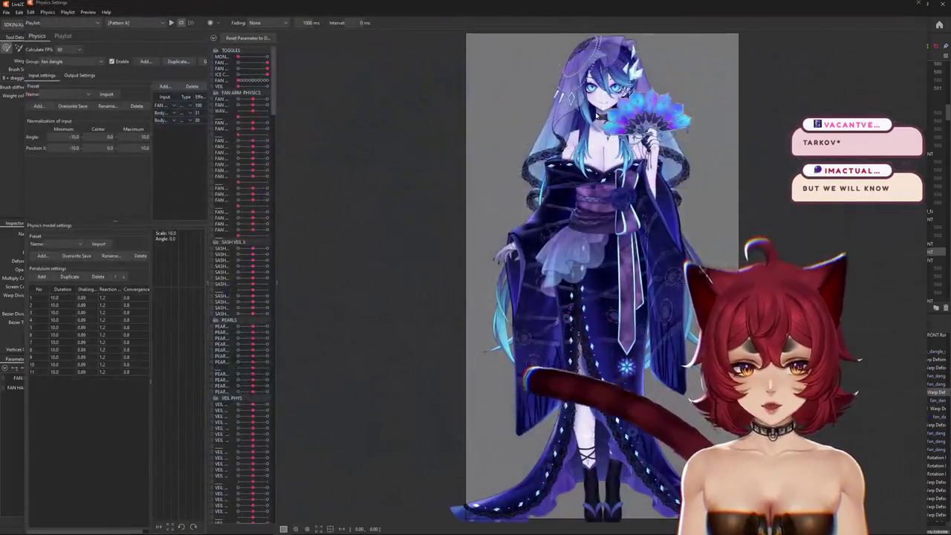
scroll(737, 162, "up", 5)
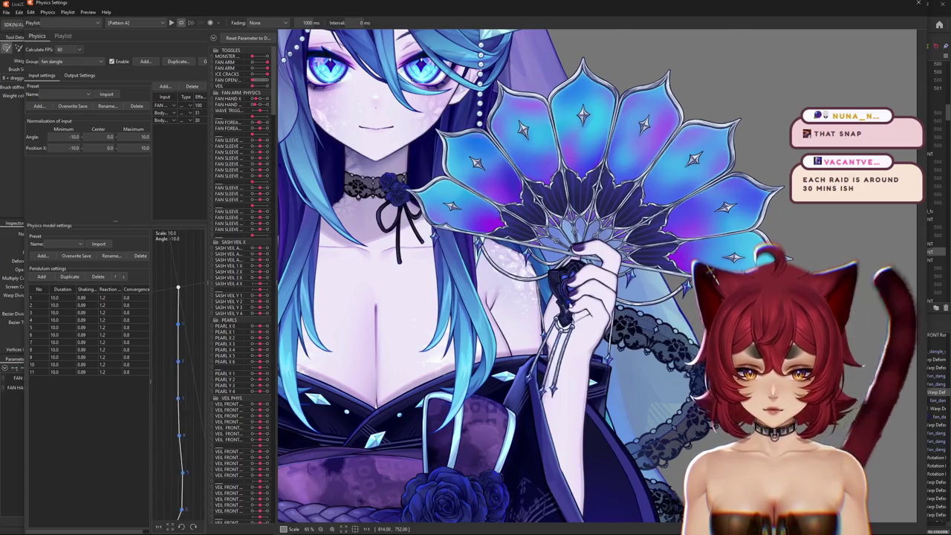
scroll(520, 282, "up", 5)
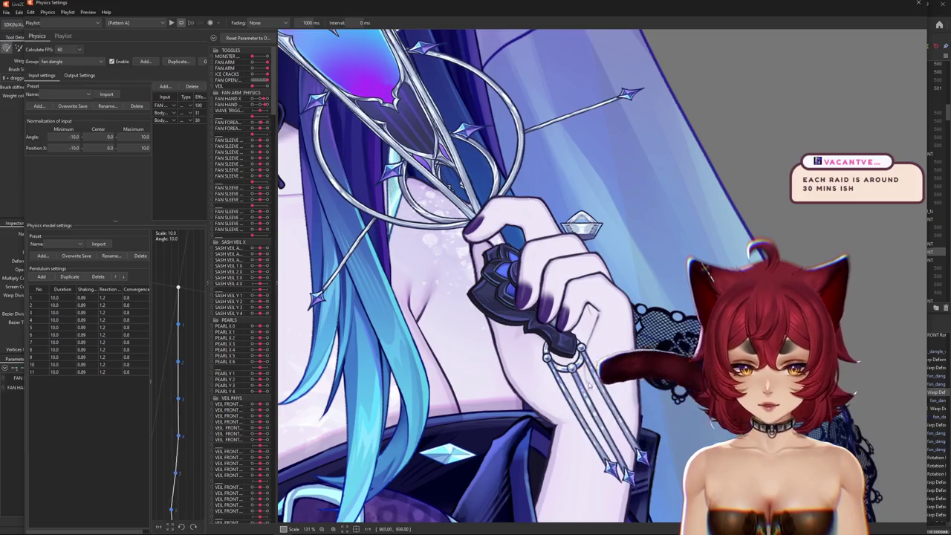
scroll(603, 365, "down", 3)
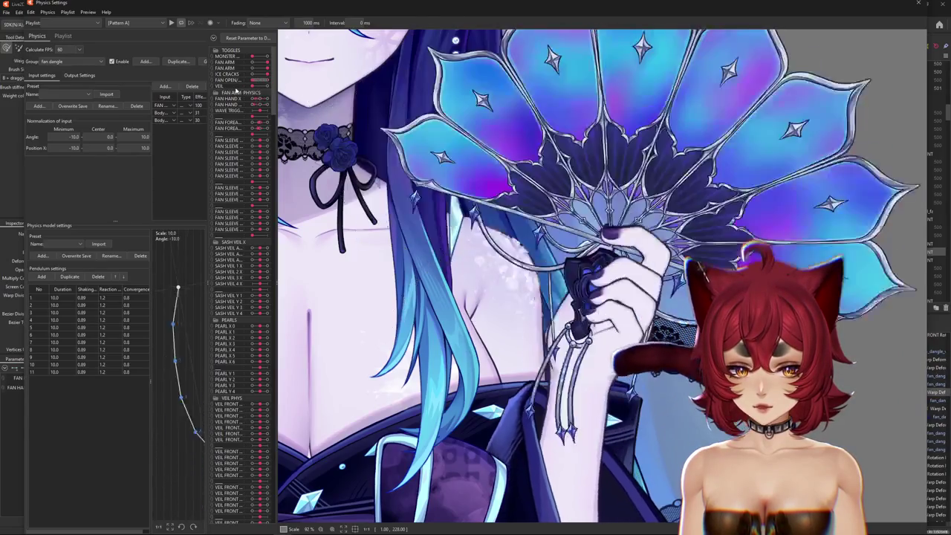
scroll(520, 316, "up", 5)
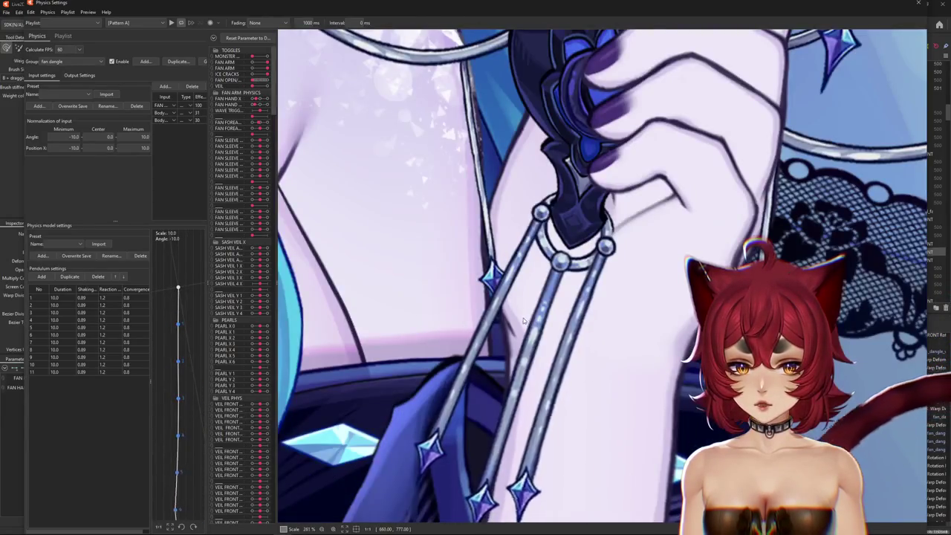
scroll(520, 315, "down", 3)
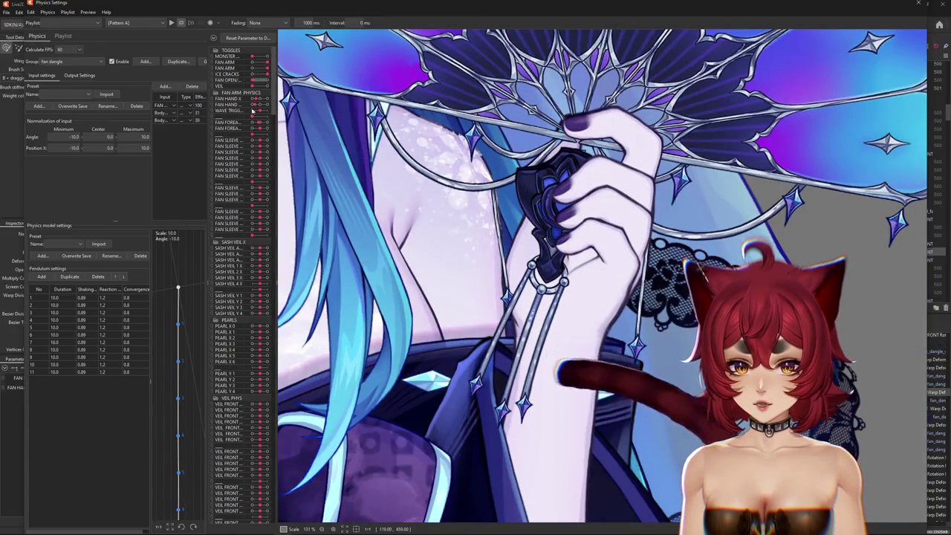
scroll(281, 85, "down", 3)
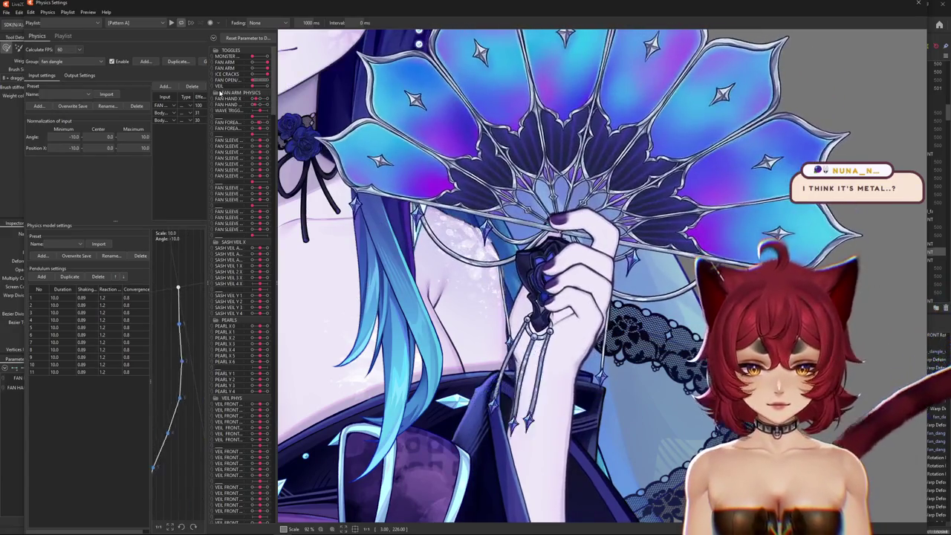
scroll(476, 268, "down", 5)
scroll(475, 267, "up", 6)
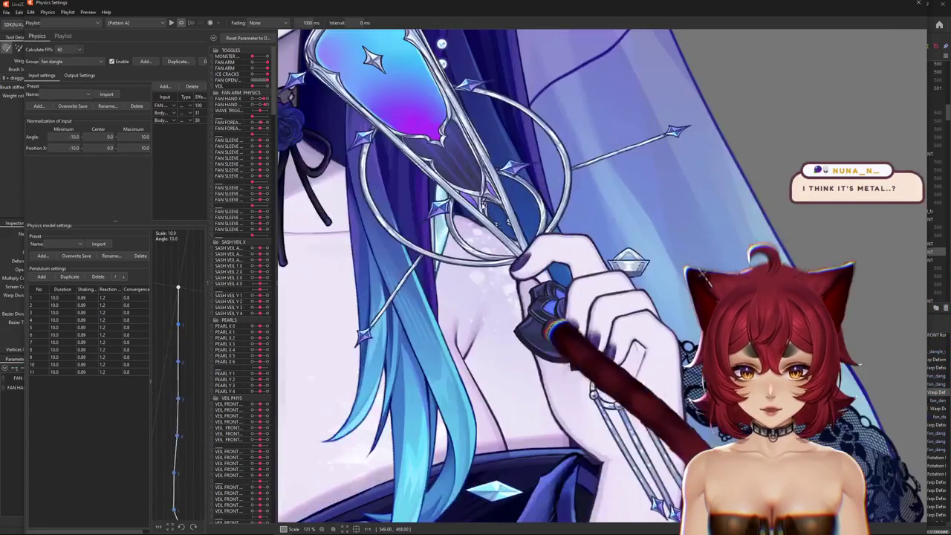
scroll(498, 249, "down", 4)
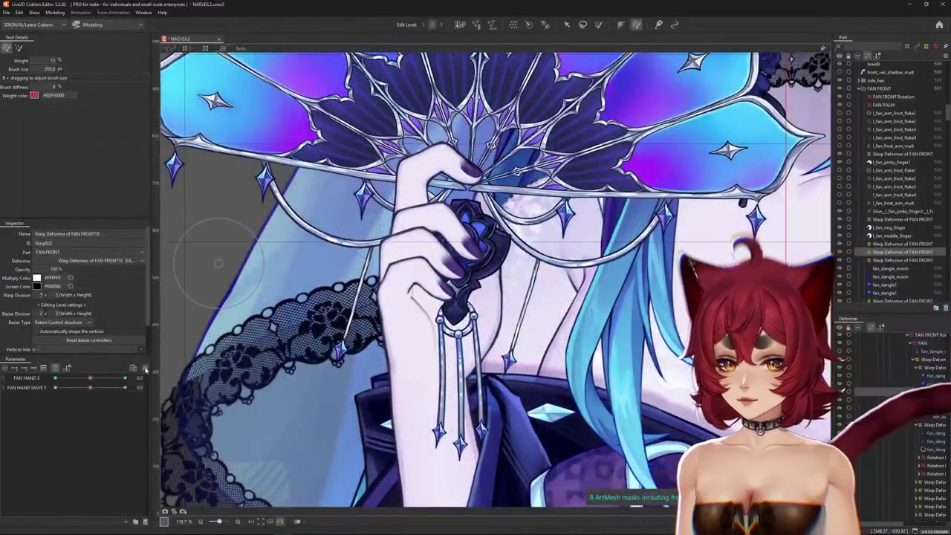
Step: Set FAN HAND X to -1.0 and list the art meshes under the fan gem
right_click(170, 329)
key("Escape")
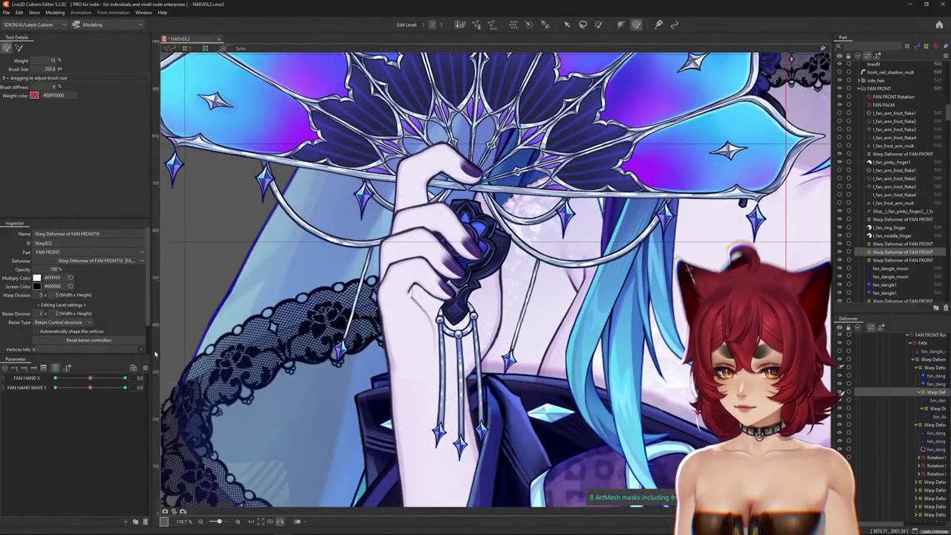
right_click(170, 333)
key("Escape")
scroll(224, 264, "down", 4)
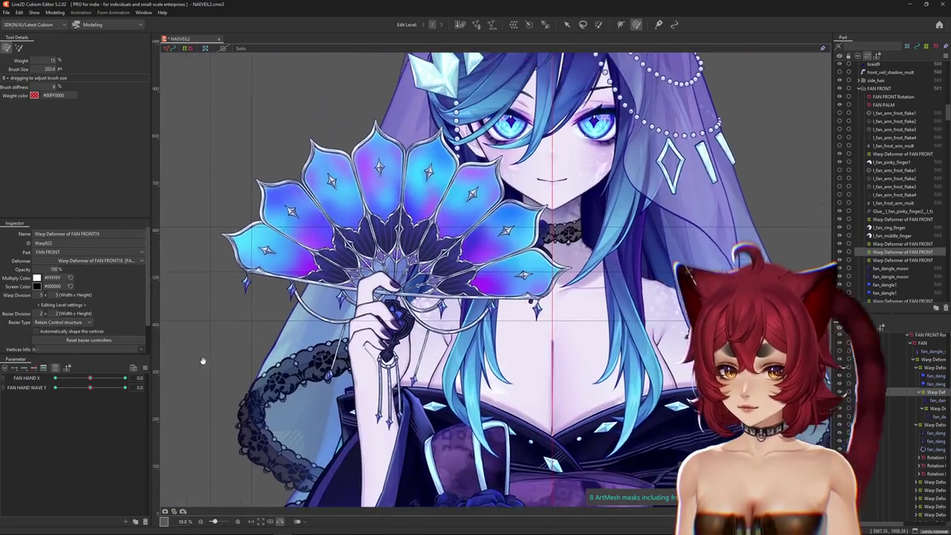
mouse_move(90, 378)
left_mouse_down()
mouse_move(118, 379)
mouse_move(55, 378)
left_mouse_up()
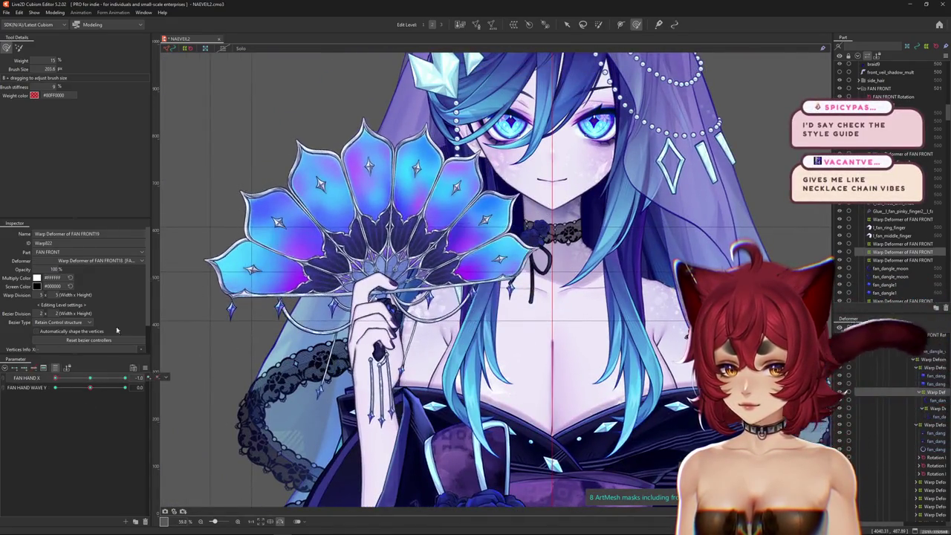
scroll(385, 350, "up", 5)
right_click(385, 351)
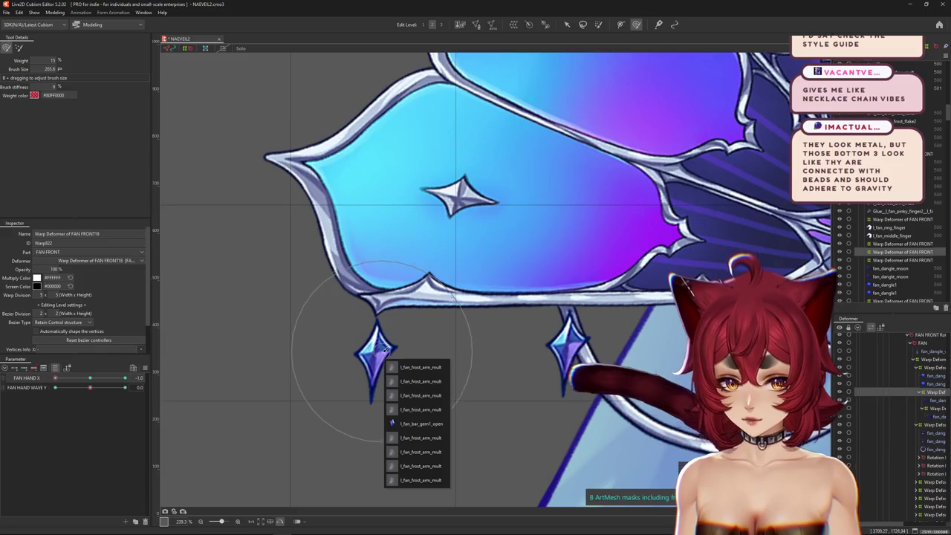
Step: Add vertices and an edge inside the l_fan_bar_gem1_open mesh, including its centre, and confirm
left_click(421, 424)
double_click(365, 357)
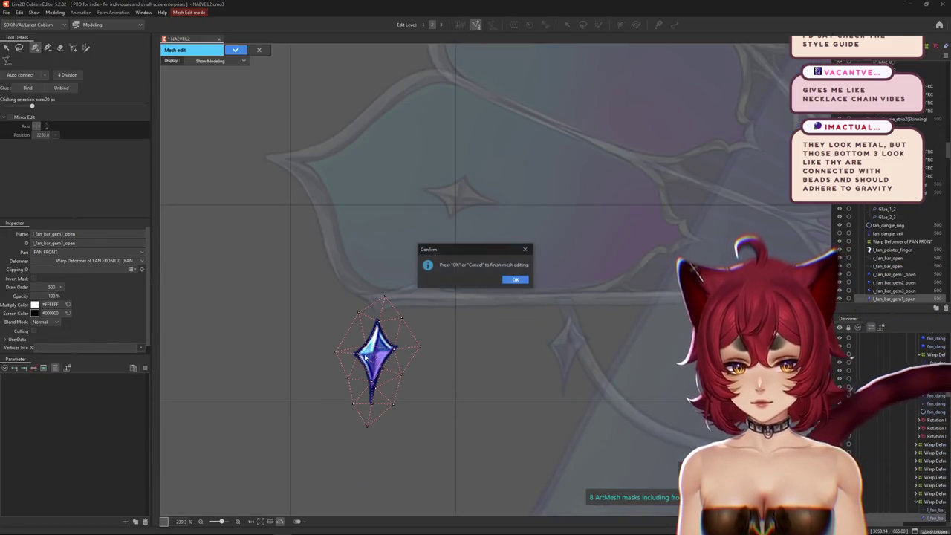
left_click(519, 281)
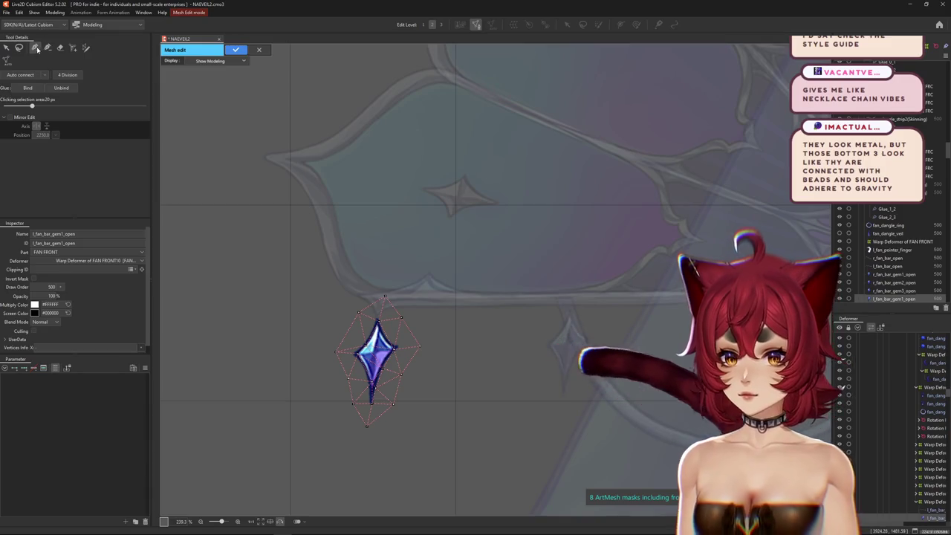
scroll(388, 392, "up", 3)
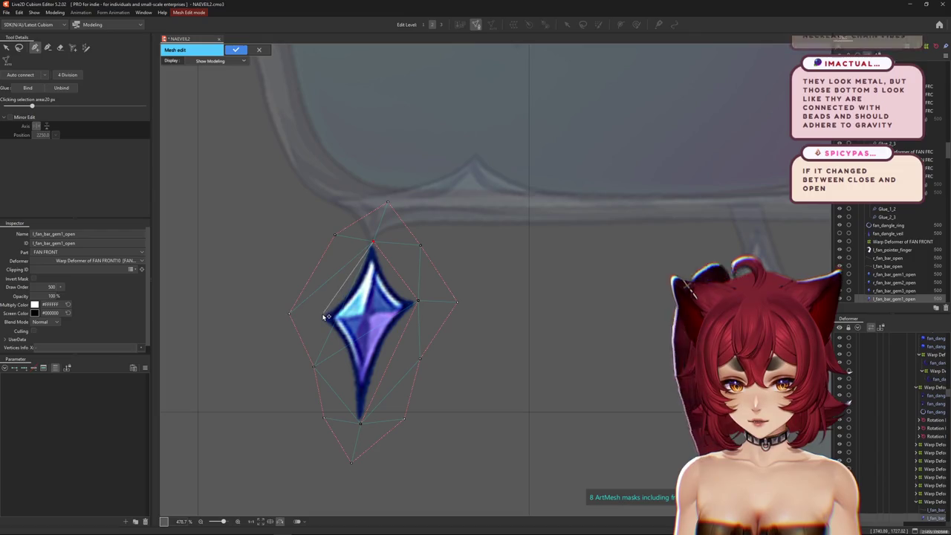
left_click_drag(326, 317, 361, 422)
left_click(367, 314)
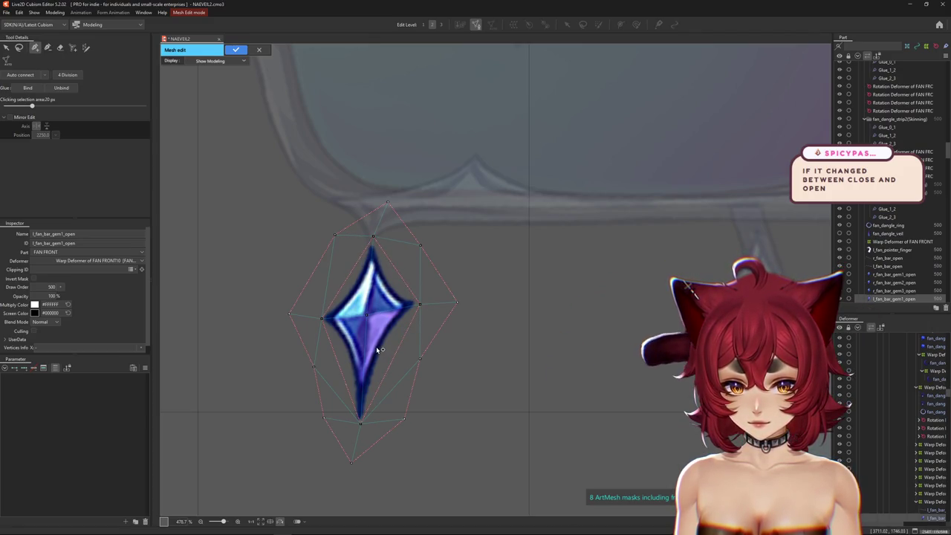
left_click(366, 396)
scroll(366, 396, "down", 2)
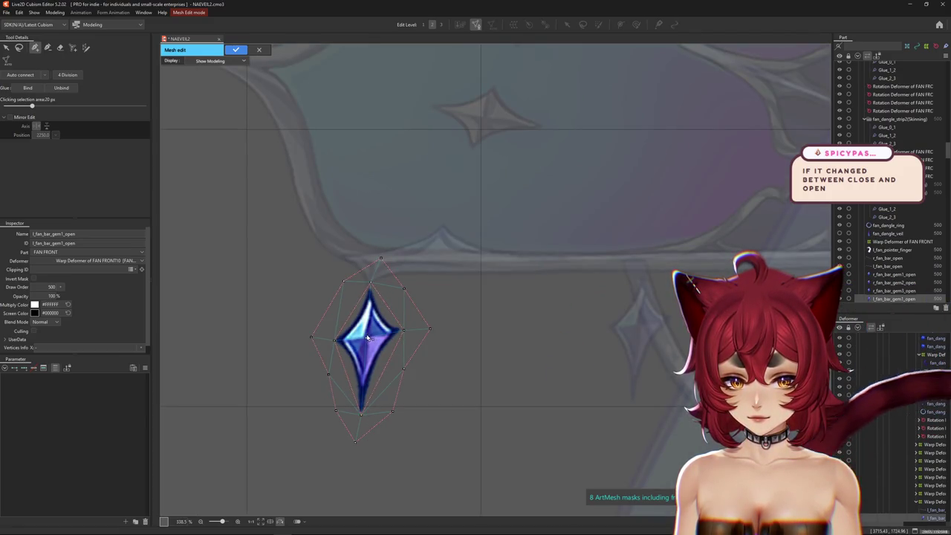
left_click(236, 50)
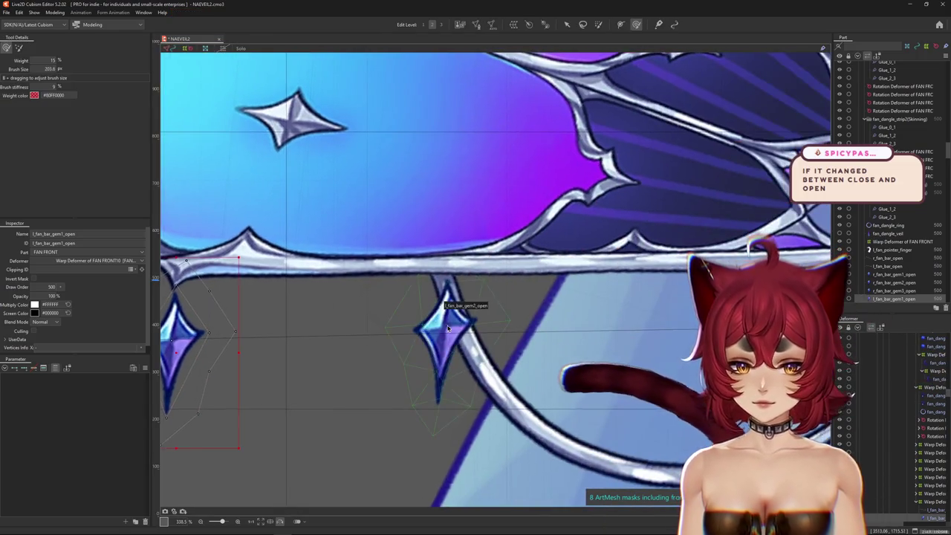
Step: Open the l_fan_bar_gem2_open mesh in Mesh Edit and brush away its old vertices
right_click(451, 331)
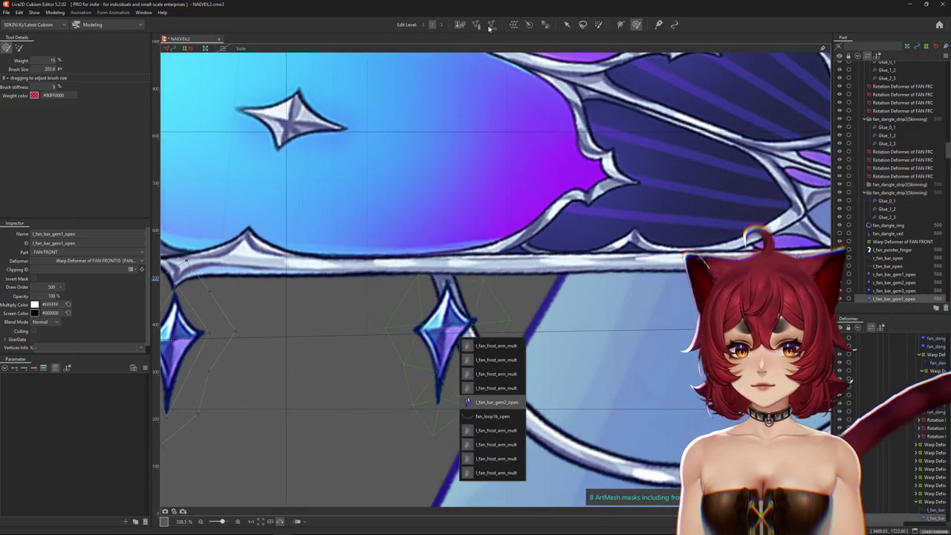
left_click(490, 27)
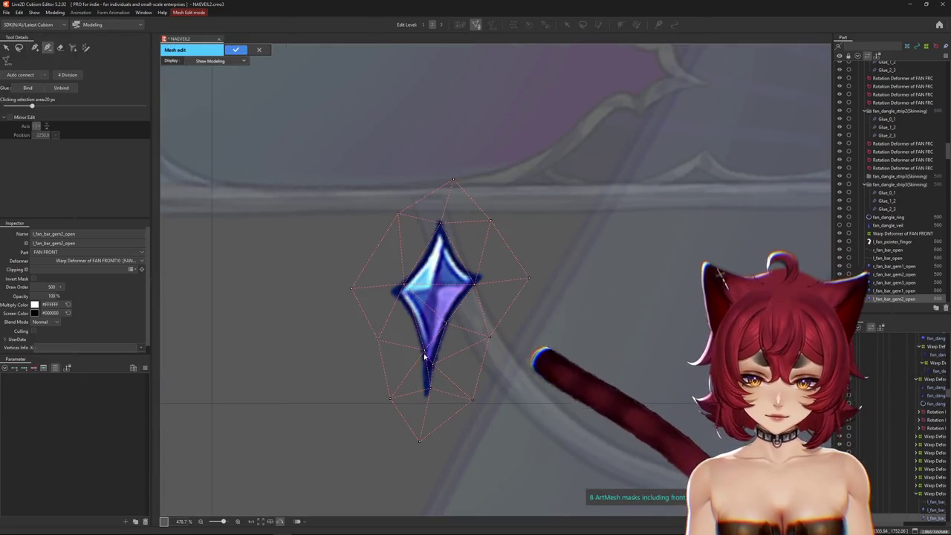
scroll(424, 353, "down", 5)
left_click(60, 49)
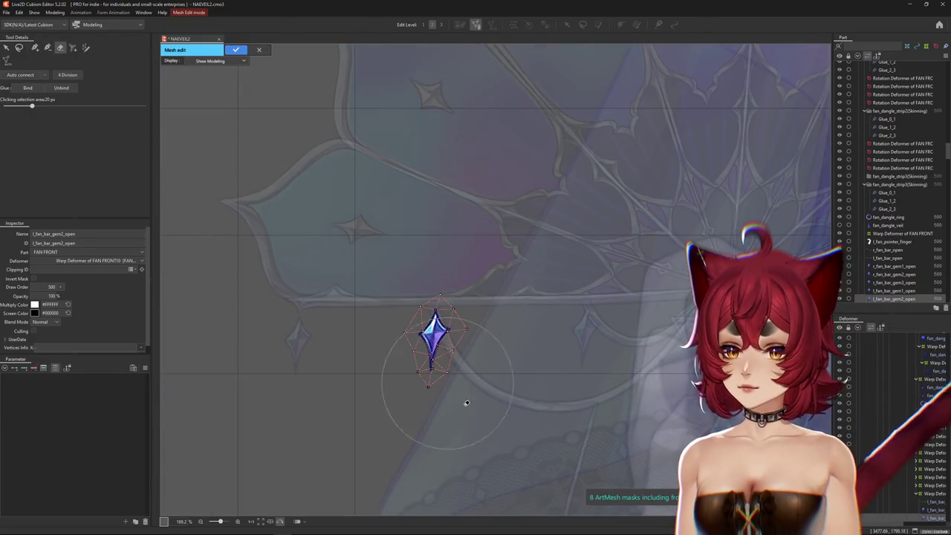
scroll(439, 327, "up", 5)
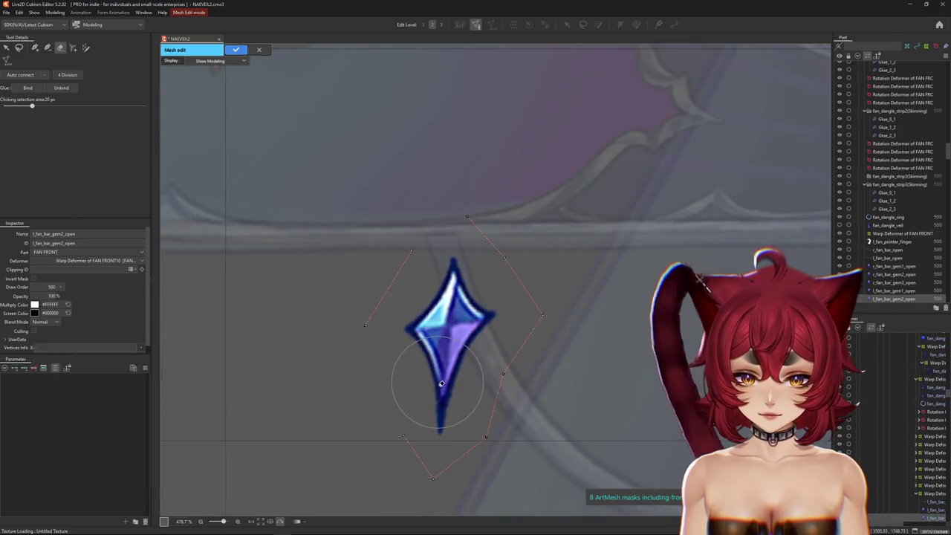
Step: Place new vertices on the second gem's outline, including its top tip, and finish the edit
key("p")
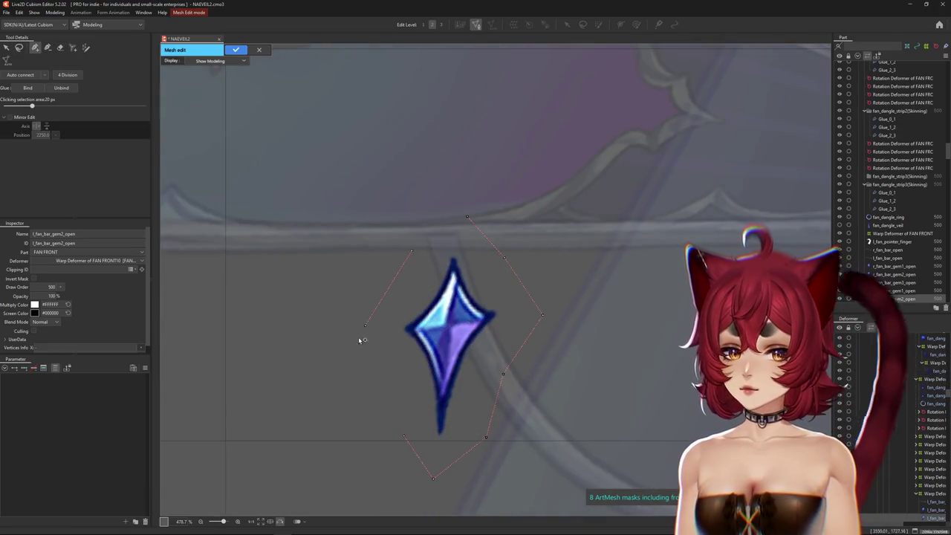
left_click(365, 324)
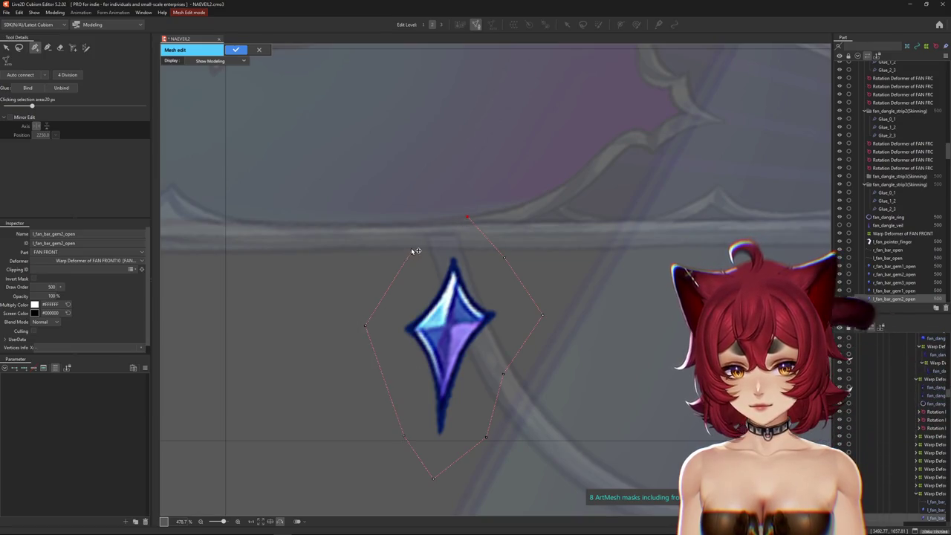
left_click(452, 257)
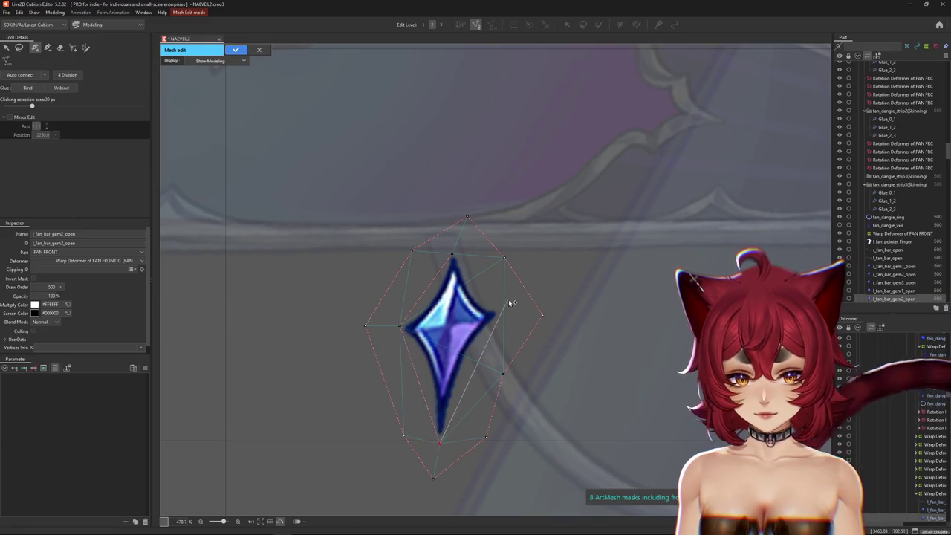
left_click(454, 255)
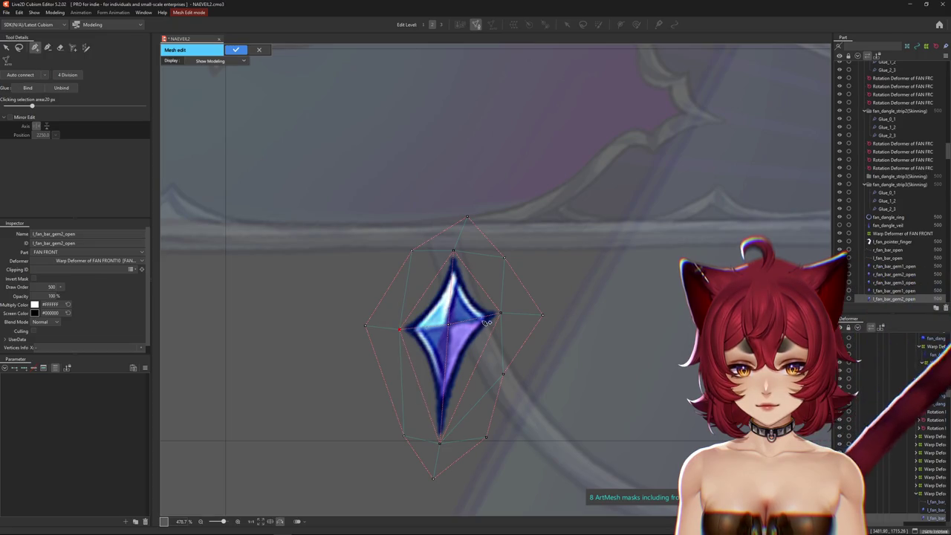
scroll(505, 318, "down", 2)
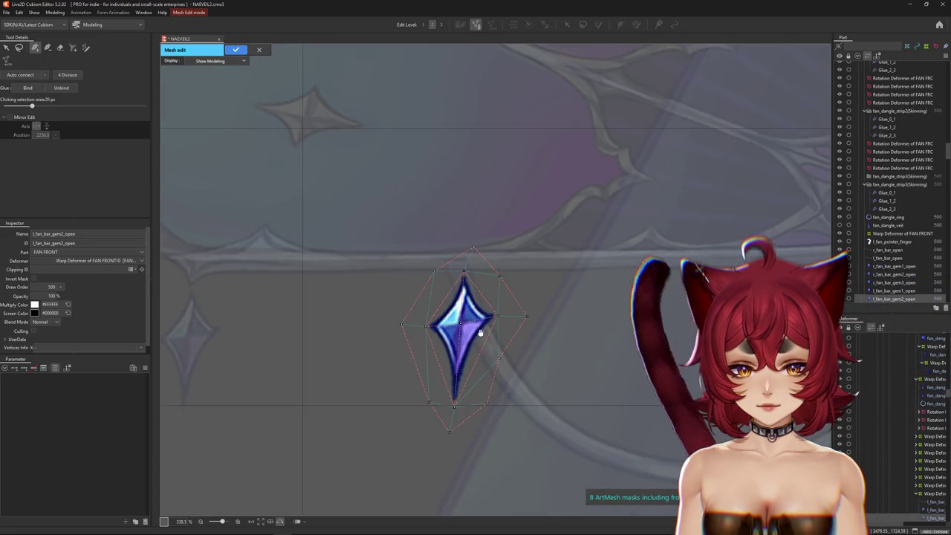
left_click_drag(480, 333, 419, 318)
scroll(411, 259, "down", 2)
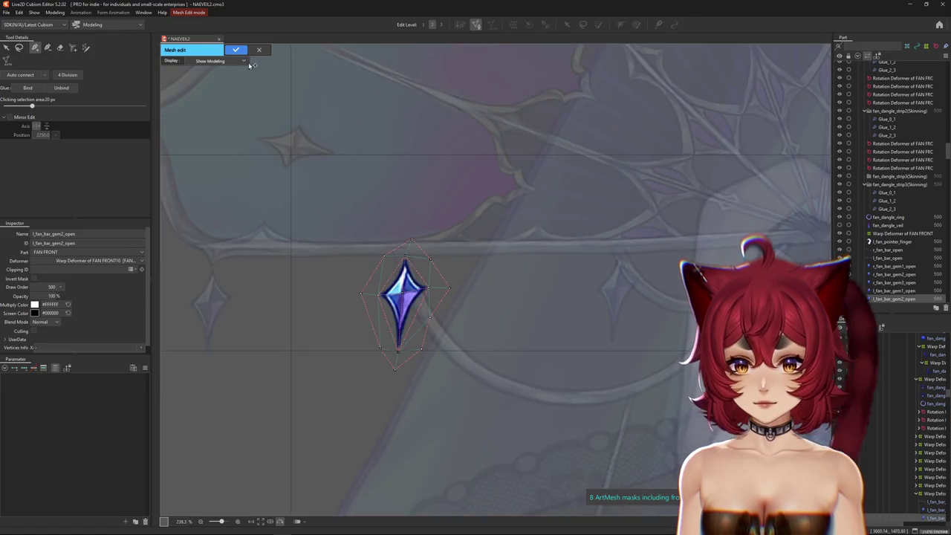
key("Return")
scroll(479, 312, "up", 2)
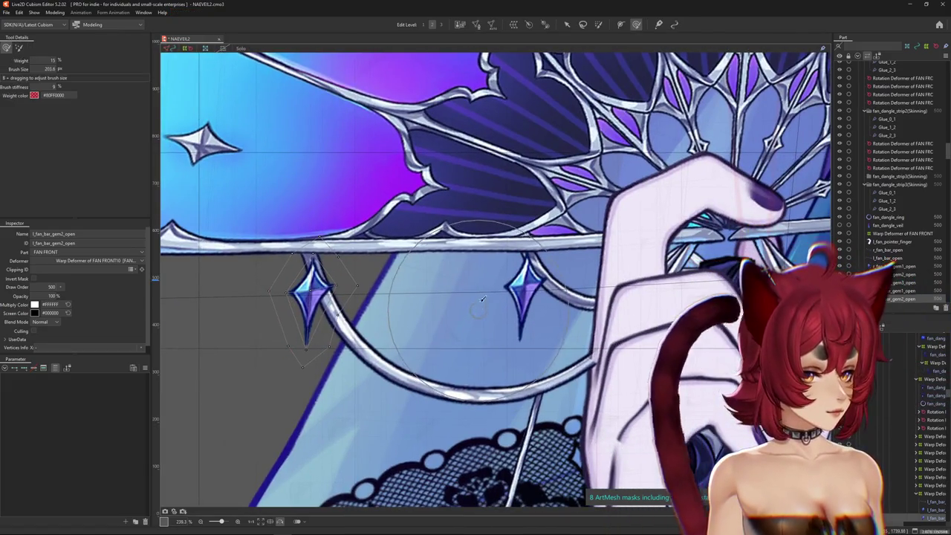